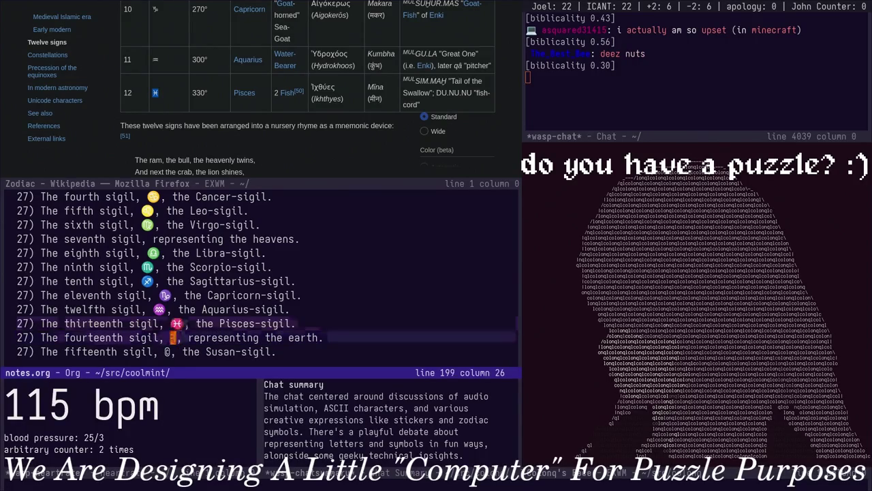
Show the text properties at the fourteenth sigil, look them over, and close the description
{"action": "key", "text": "alt+x"}
{"action": "type", "text": "describe"}
{"action": "key", "text": "Return"}
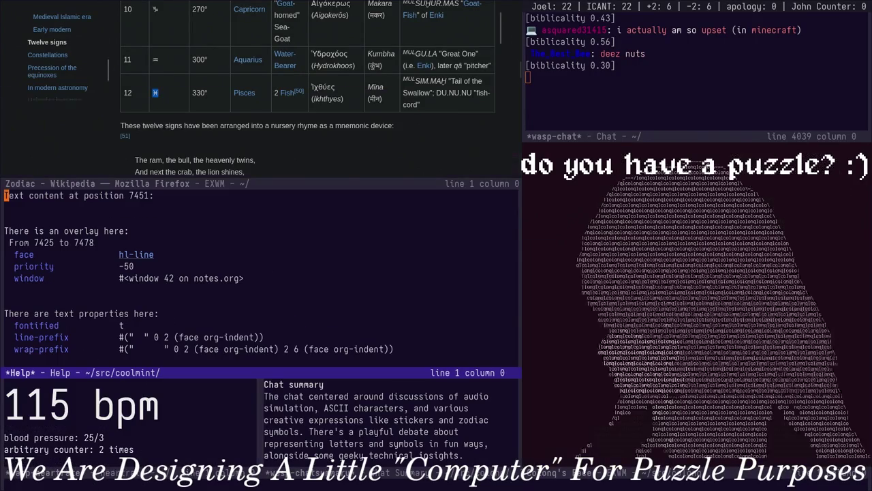
{"action": "key", "text": "ctrl+l"}
{"action": "key", "text": "Down"}
{"action": "key", "text": "q"}
Describe the fourteenth sigil's character: TRIGRAM FOR EARTH, codepoint 9783 (#x2637), category So
{"action": "key", "text": "alt+x"}
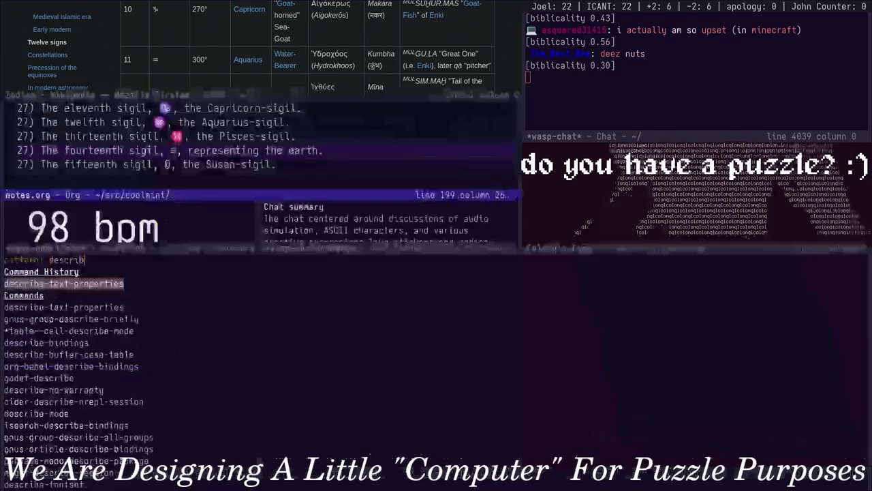
{"action": "type", "text": "describe-char"}
{"action": "key", "text": "Return"}
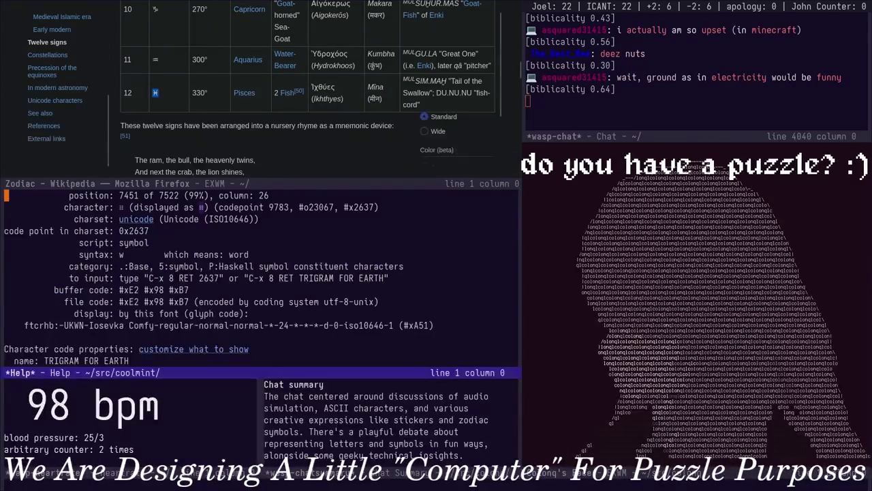
{"action": "key", "text": "Up"}
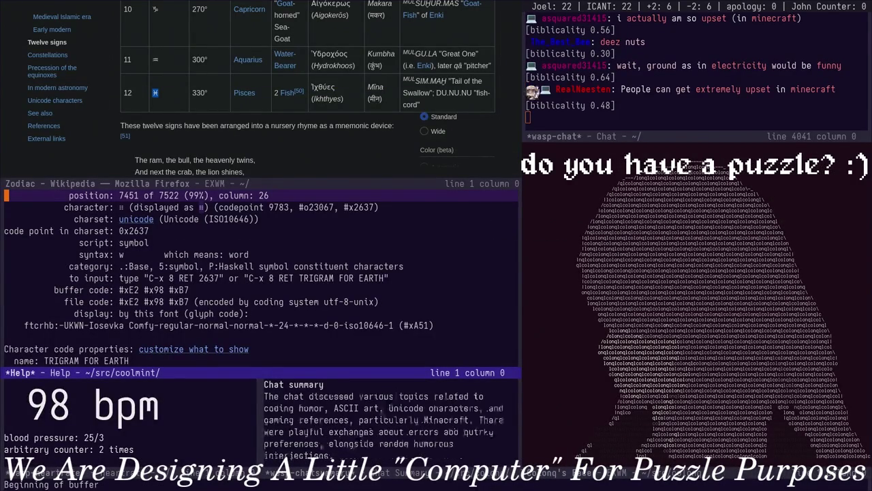
{"action": "key", "text": "Down"}
{"action": "key", "text": "Down"}
{"action": "key", "text": "Down"}
{"action": "key", "text": "Down"}
{"action": "key", "text": "Down"}
{"action": "key", "text": "Down"}
{"action": "key", "text": "Down"}
{"action": "key", "text": "Down"}
{"action": "key", "text": "Down"}
{"action": "key", "text": "Down"}
{"action": "key", "text": "Down"}
{"action": "key", "text": "Down"}
{"action": "key", "text": "Down"}
{"action": "key", "text": "Down"}
{"action": "key", "text": "Down"}
{"action": "key", "text": "Up"}
{"action": "key", "text": "Up"}
{"action": "key", "text": "Up"}
{"action": "key", "text": "Up"}
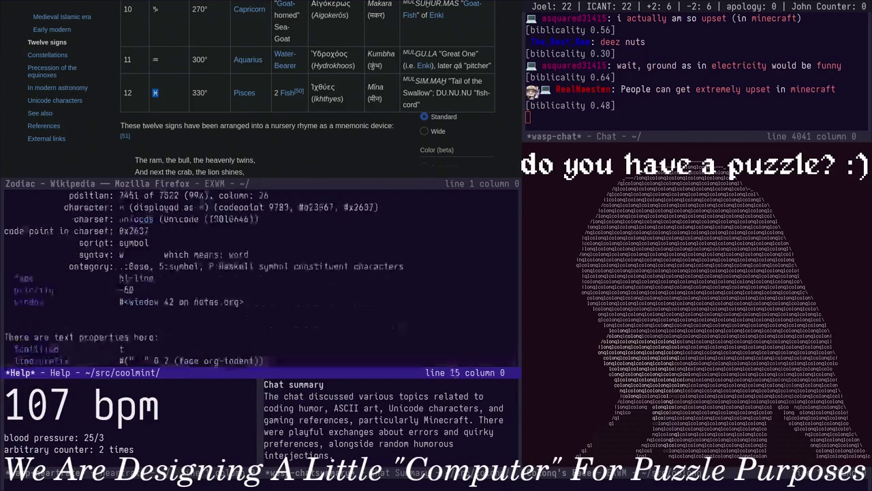
{"action": "key", "text": "ctrl+l"}
{"action": "key", "text": "ctrl+l"}
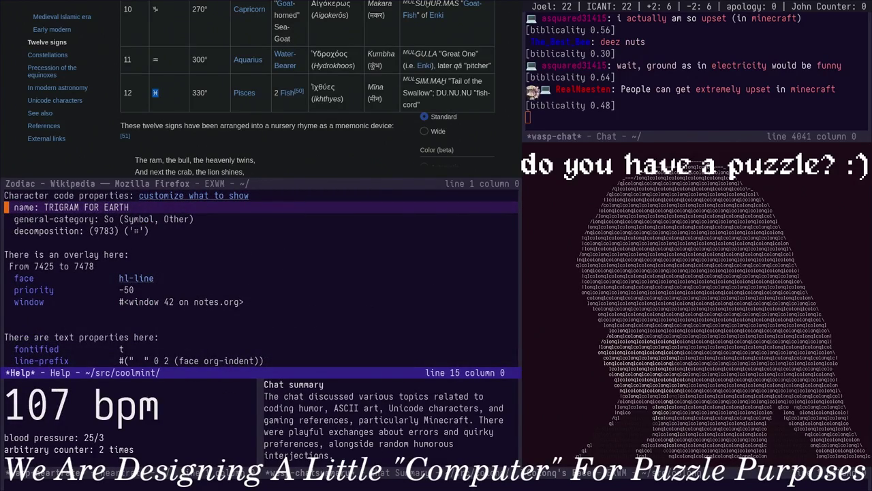
{"action": "key", "text": "Down"}
{"action": "key", "text": "Down"}
{"action": "key", "text": "Down"}
{"action": "key", "text": "ctrl+l"}
{"action": "key", "text": "ctrl+l"}
{"action": "key", "text": "ctrl+l"}
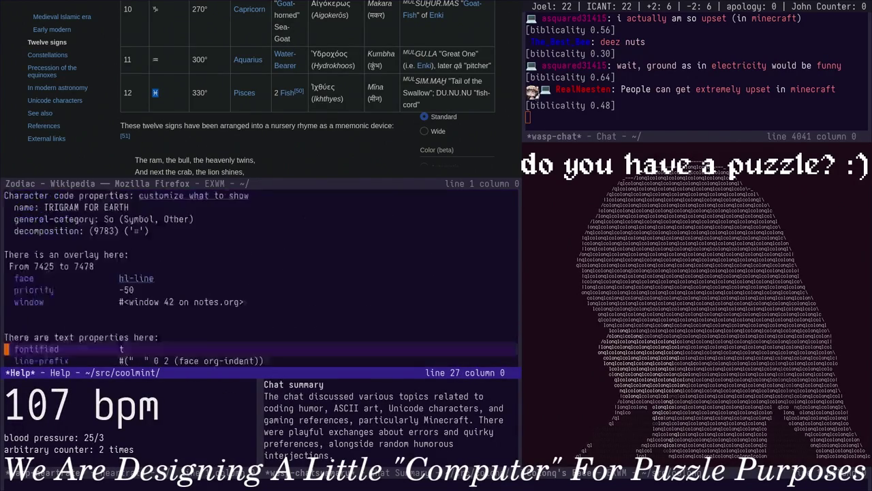
{"action": "key", "text": "Up"}
{"action": "key", "text": "Up"}
{"action": "key", "text": "Up"}
{"action": "key", "text": "ctrl+l"}
{"action": "key", "text": "ctrl+l"}
{"action": "key", "text": "ctrl+l"}
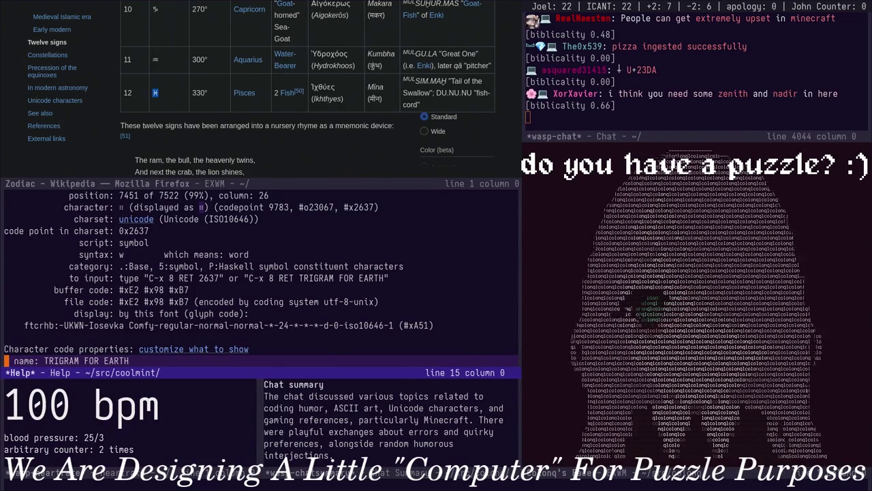
Close the Help buffer and cancel the stray command prompt
{"action": "key", "text": "q"}
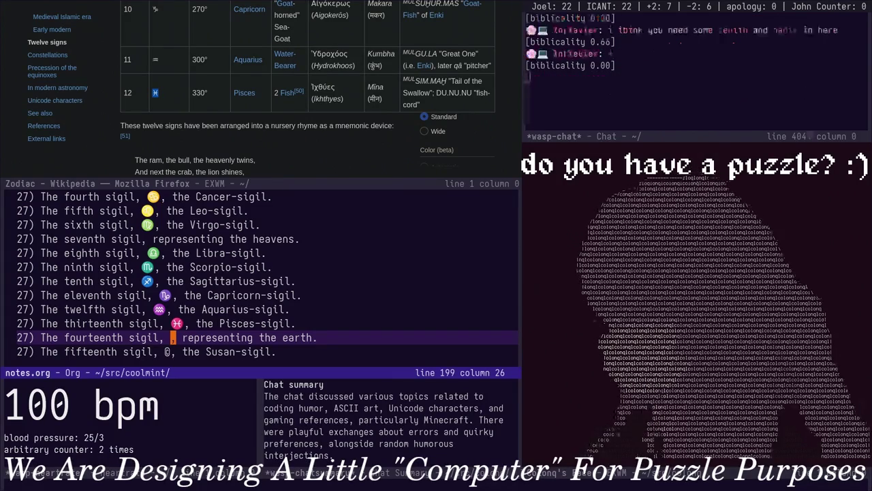
{"action": "key", "text": "alt+x"}
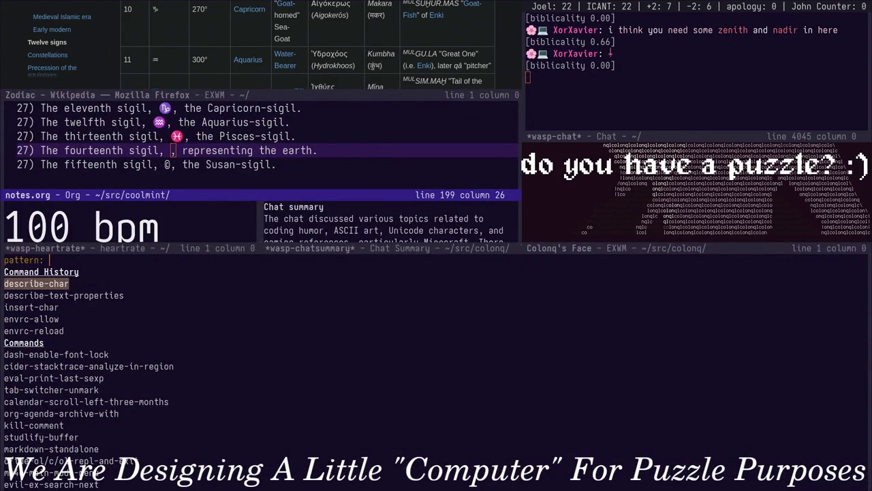
{"action": "key", "text": "Down"}
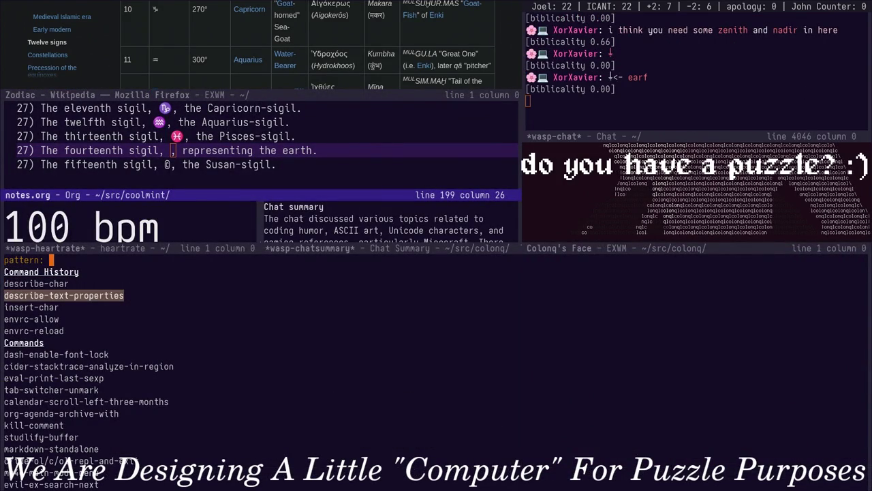
{"action": "key", "text": "ctrl+g"}
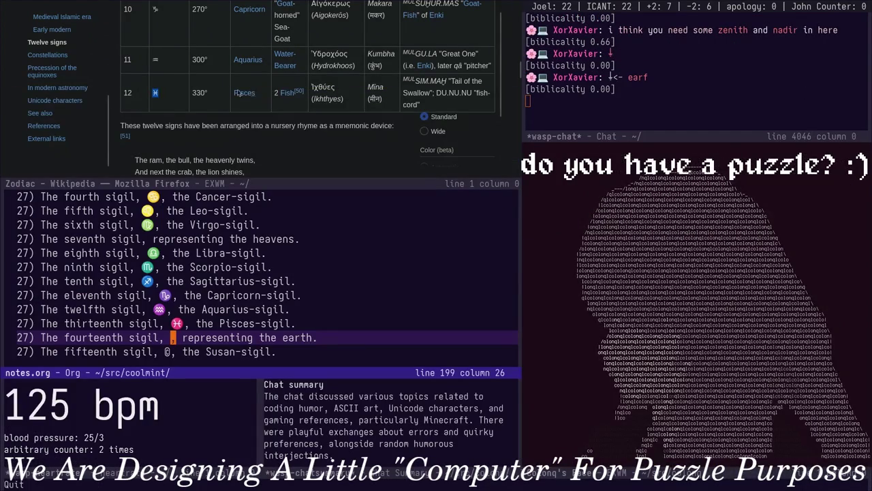
Paste the chat's earth glyph into the fourteenth sigil line and delete the extra pasted text
{"action": "left_click", "coordinate": [612, 54]}
{"action": "key", "text": "Left"}
{"action": "key", "text": "ctrl+y"}
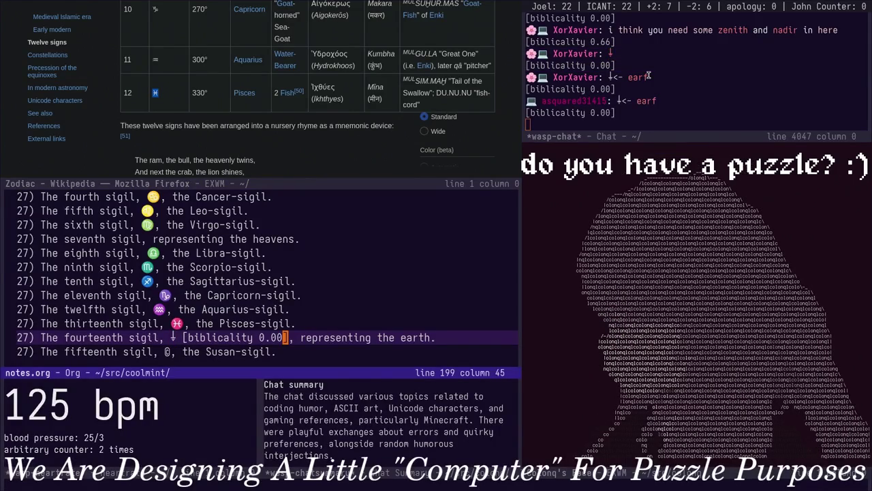
{"action": "key", "text": "BackSpace"}
{"action": "key", "text": "BackSpace"}
{"action": "key", "text": "BackSpace"}
{"action": "key", "text": "BackSpace"}
{"action": "key", "text": "BackSpace"}
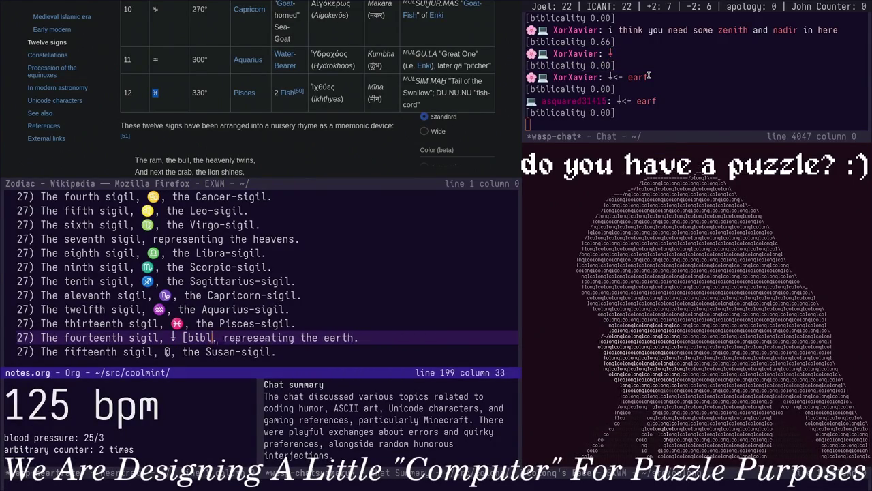
{"action": "key", "text": "BackSpace"}
{"action": "key", "text": "BackSpace"}
{"action": "key", "text": "BackSpace"}
{"action": "key", "text": "BackSpace"}
{"action": "key", "text": "BackSpace"}
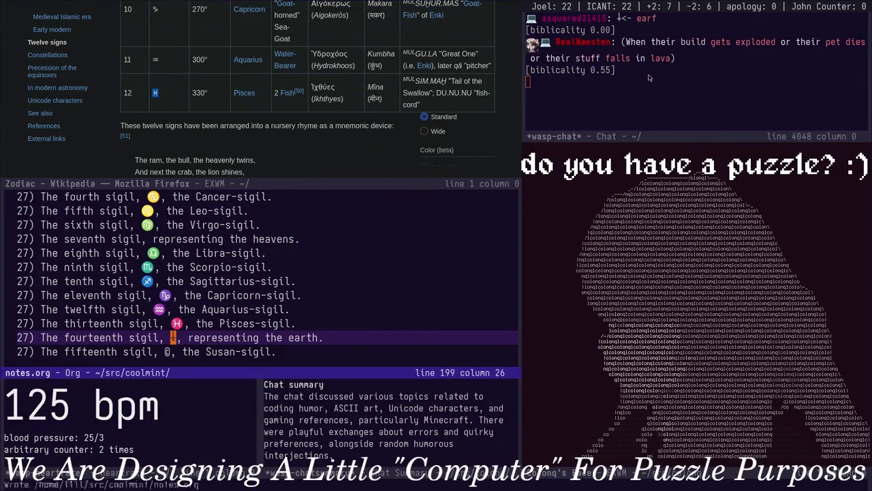
{"action": "key", "text": "Up"}
{"action": "key", "text": "Up"}
{"action": "key", "text": "Up"}
{"action": "key", "text": "Up"}
{"action": "key", "text": "Down"}
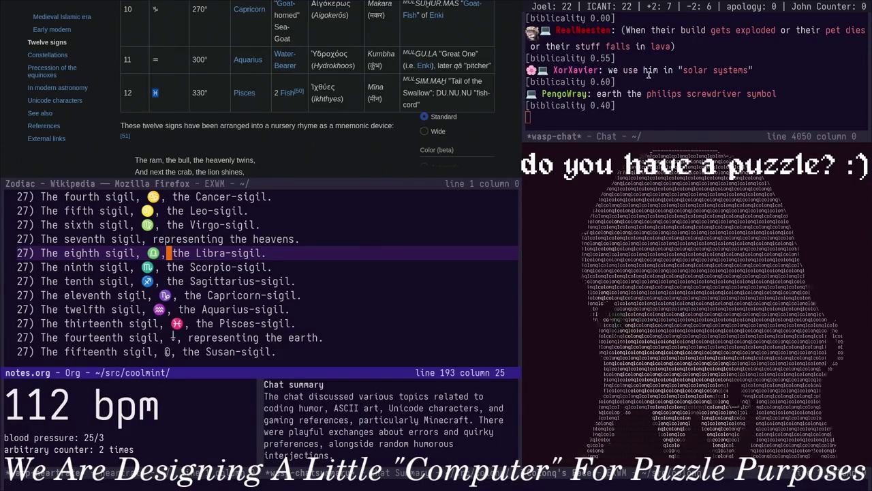
Move through the sigil list, rereading the first through ninth sigil lines
{"action": "key", "text": "Up"}
{"action": "key", "text": "Down"}
{"action": "key", "text": "Down"}
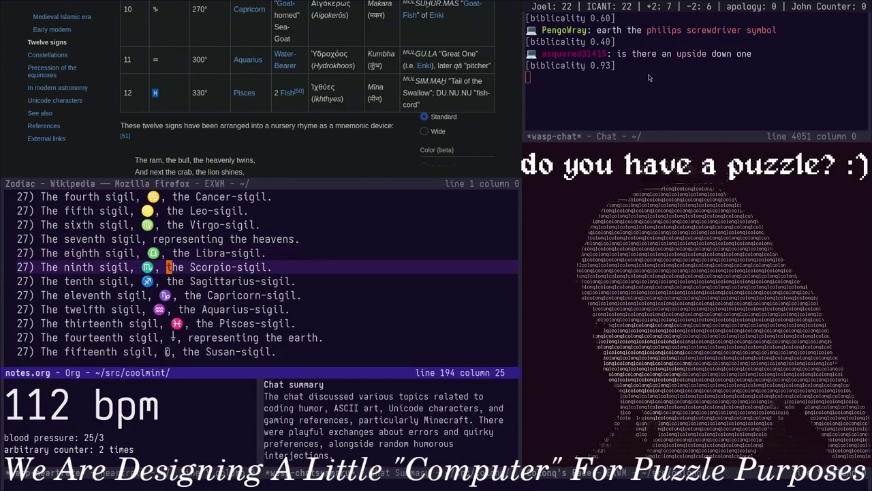
{"action": "key", "text": "Down"}
{"action": "key", "text": "Down"}
{"action": "key", "text": "Down"}
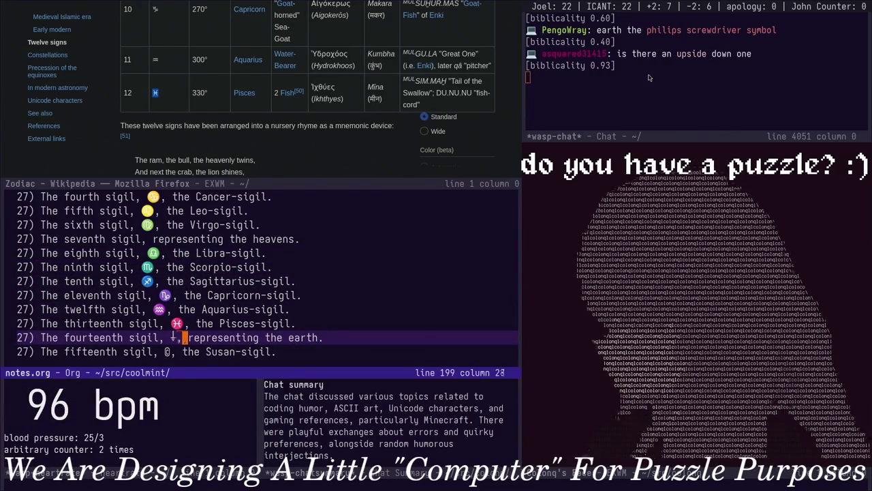
{"action": "key", "text": "Up"}
{"action": "key", "text": "Up"}
{"action": "key", "text": "Up"}
{"action": "key", "text": "Up"}
{"action": "key", "text": "Up"}
{"action": "key", "text": "Up"}
{"action": "key", "text": "Up"}
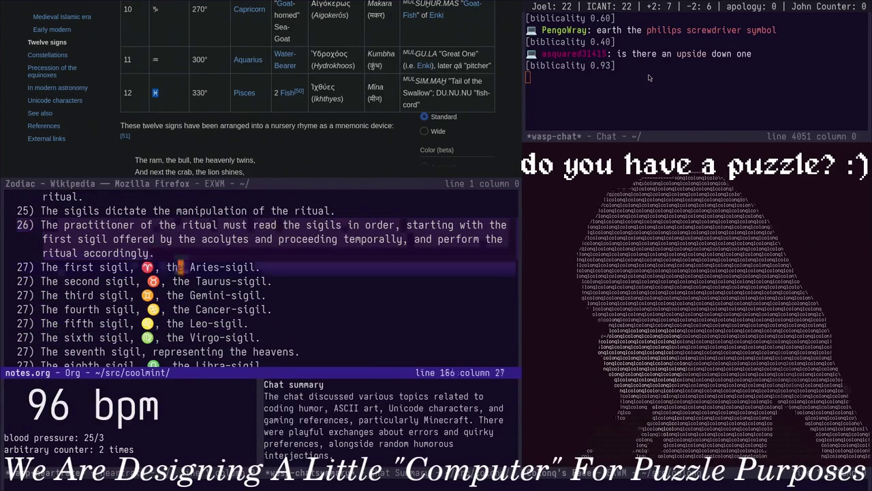
{"action": "key", "text": "Down"}
{"action": "key", "text": "Down"}
{"action": "key", "text": "Down"}
{"action": "key", "text": "Down"}
{"action": "key", "text": "Down"}
{"action": "key", "text": "Down"}
{"action": "key", "text": "Up"}
{"action": "key", "text": "Up"}
{"action": "key", "text": "Up"}
{"action": "key", "text": "Up"}
{"action": "key", "text": "Up"}
{"action": "key", "text": "Up"}
{"action": "key", "text": "Up"}
{"action": "key", "text": "Up"}
{"action": "key", "text": "Up"}
{"action": "key", "text": "Down"}
{"action": "key", "text": "Down"}
{"action": "key", "text": "Down"}
{"action": "key", "text": "Down"}
{"action": "key", "text": "Down"}
{"action": "key", "text": "Down"}
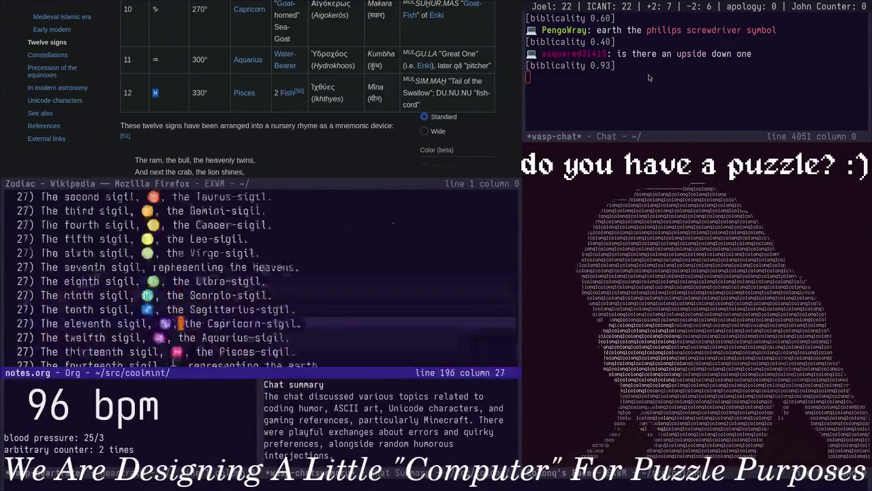
{"action": "key", "text": "Up"}
{"action": "key", "text": "Up"}
{"action": "key", "text": "Up"}
{"action": "key", "text": "Up"}
{"action": "key", "text": "Up"}
{"action": "key", "text": "Up"}
{"action": "key", "text": "Up"}
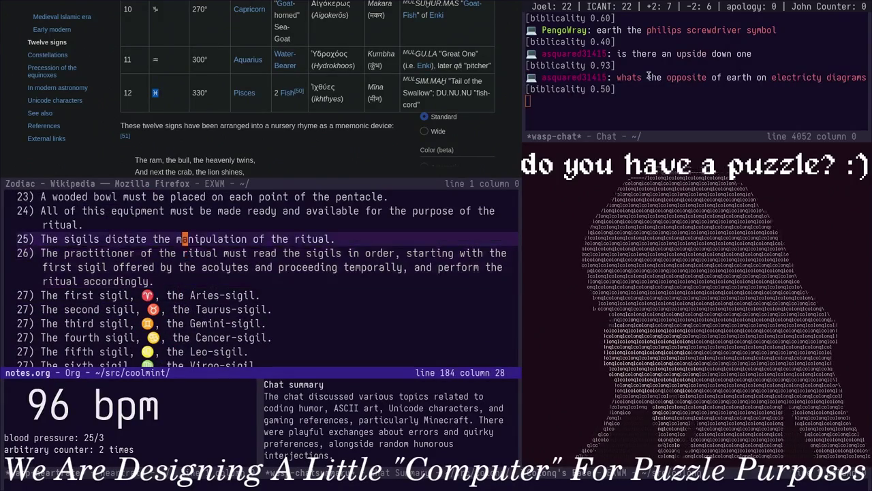
{"action": "key", "text": "Down"}
{"action": "key", "text": "Down"}
{"action": "key", "text": "Down"}
{"action": "key", "text": "Down"}
{"action": "key", "text": "Down"}
{"action": "key", "text": "Down"}
{"action": "key", "text": "Up"}
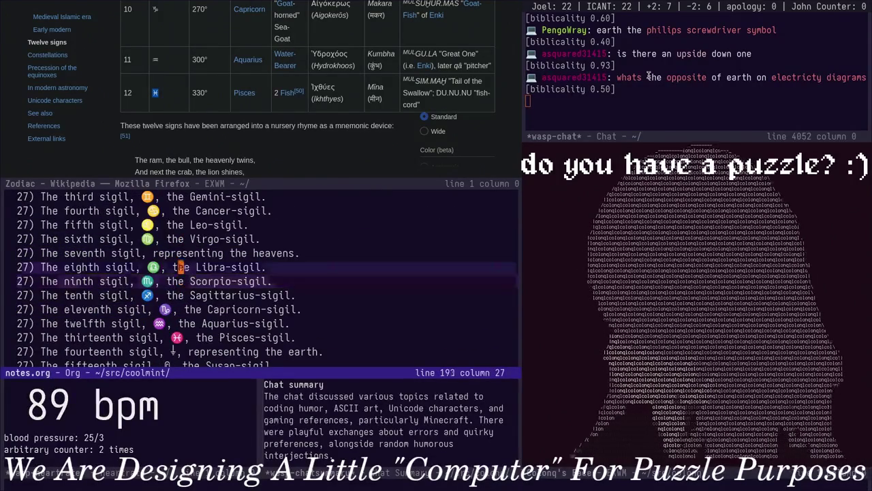
{"action": "key", "text": "Up"}
{"action": "key", "text": "Up"}
{"action": "key", "text": "Up"}
{"action": "key", "text": "Up"}
{"action": "key", "text": "Up"}
{"action": "key", "text": "Down"}
{"action": "key", "text": "Down"}
{"action": "key", "text": "Down"}
{"action": "key", "text": "Down"}
{"action": "key", "text": "Down"}
{"action": "key", "text": "Down"}
Insert '^,' before 'representing the heavens' on the seventh sigil line and add a new list item
{"action": "key", "text": "Down"}
{"action": "key", "text": "Left"}
{"action": "key", "text": "Left"}
{"action": "key", "text": "Left"}
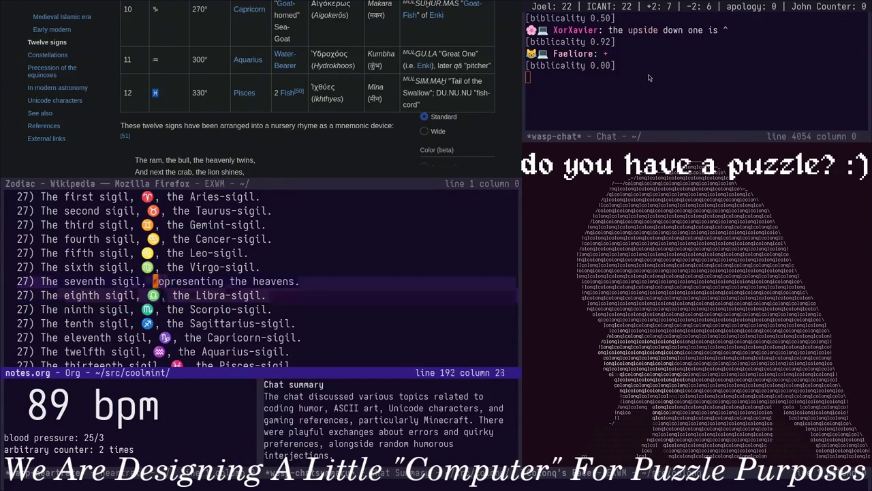
{"action": "type", "text": "^,"}
{"action": "key", "text": "Down"}
{"action": "key", "text": "Down"}
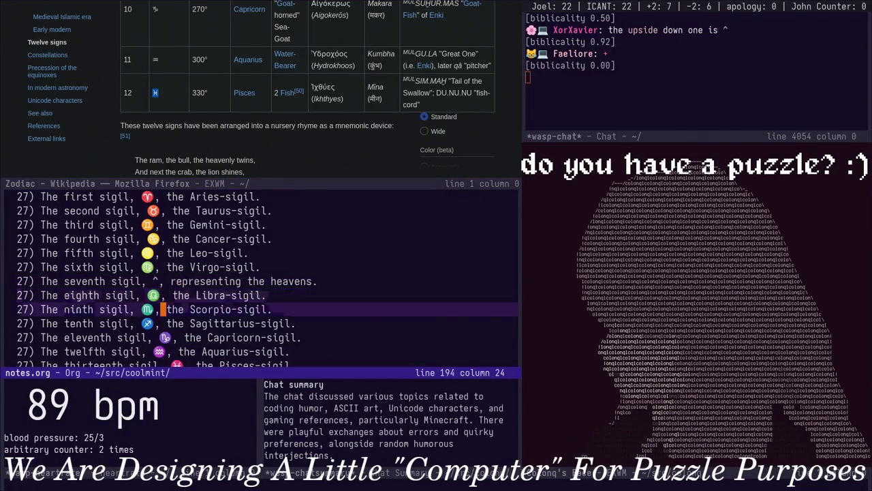
{"action": "key", "text": "Down"}
{"action": "key", "text": "Down"}
{"action": "key", "text": "Down"}
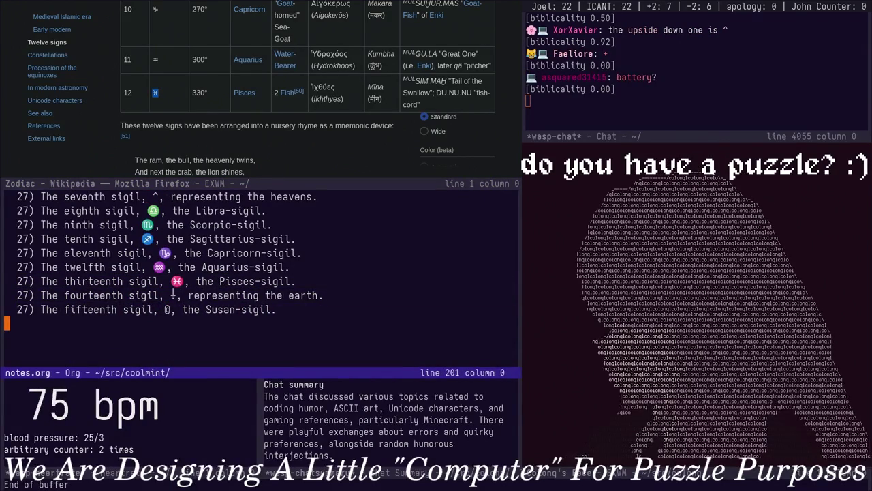
{"action": "key", "text": "Up"}
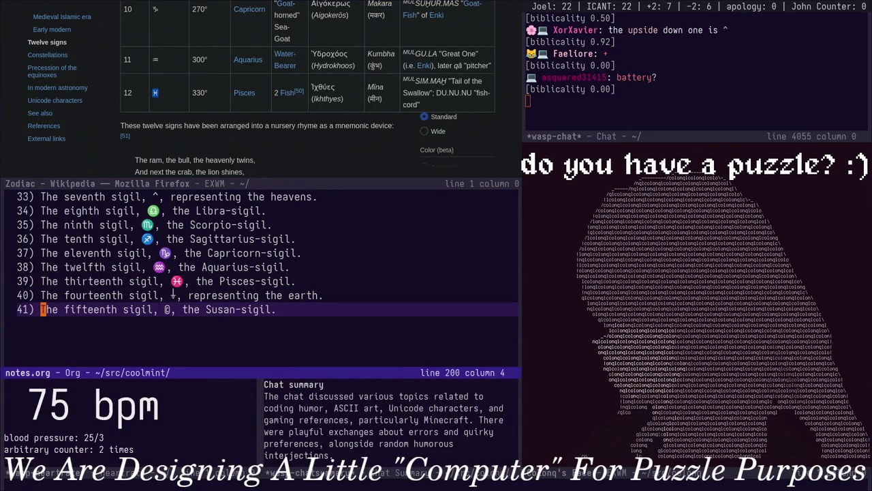
{"action": "key", "text": "Up"}
{"action": "key", "text": "Up"}
{"action": "key", "text": "Up"}
{"action": "key", "text": "Up"}
{"action": "key", "text": "Up"}
{"action": "key", "text": "Up"}
{"action": "key", "text": "alt+Return"}
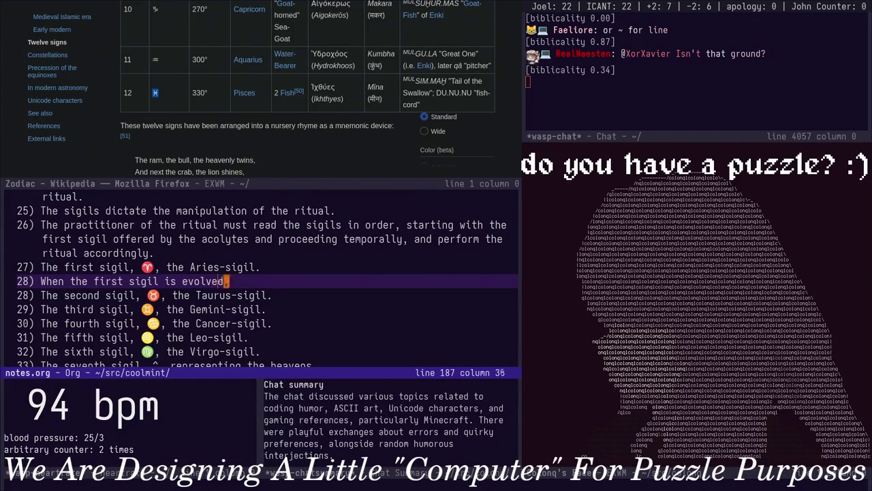
Start a new list item after the first sigil entry
{"action": "key", "text": "alt+v"}
{"action": "key", "text": "ctrl+l"}
{"action": "key", "text": "ctrl+l"}
{"action": "key", "text": "Down"}
{"action": "key", "text": "Down"}
{"action": "key", "text": "Down"}
{"action": "key", "text": "ctrl+e"}
{"action": "key", "text": "alt+Return"}
{"action": "type", "text": "To evolve"}
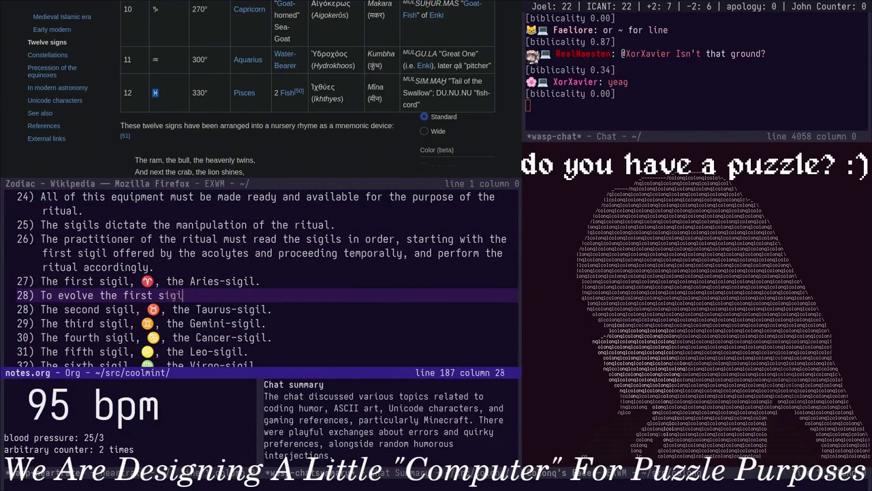
{"action": "type", "text": "l"}
Scroll back through the equipment and ritual steps to the wording of step 26
{"action": "key", "text": "alt+v"}
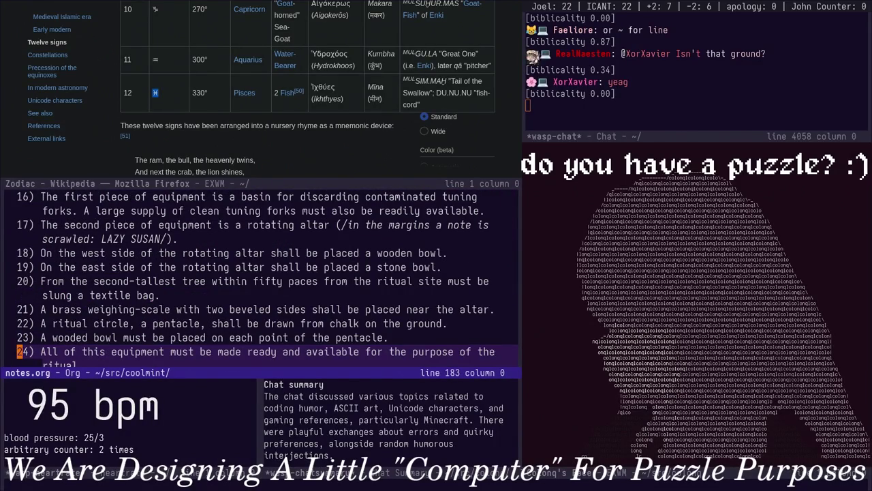
{"action": "key", "text": "Down"}
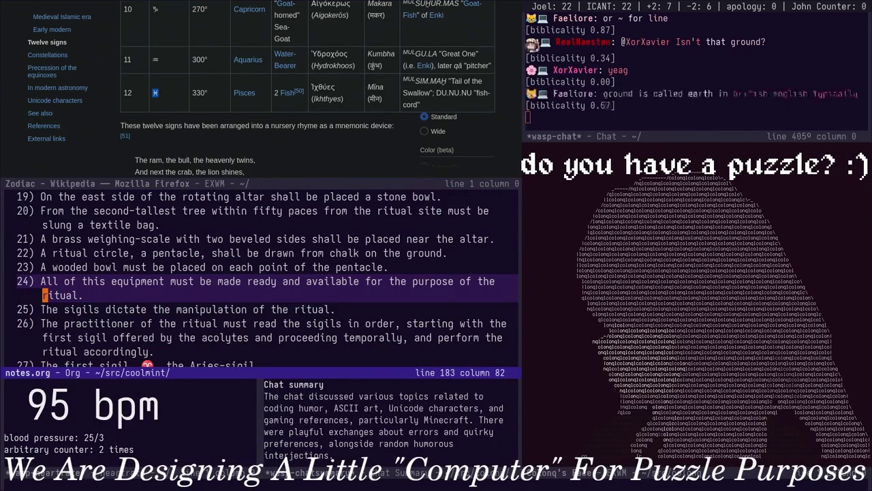
{"action": "key", "text": "alt+v"}
{"action": "key", "text": "ctrl+l"}
{"action": "key", "text": "ctrl+l"}
{"action": "key", "text": "Down"}
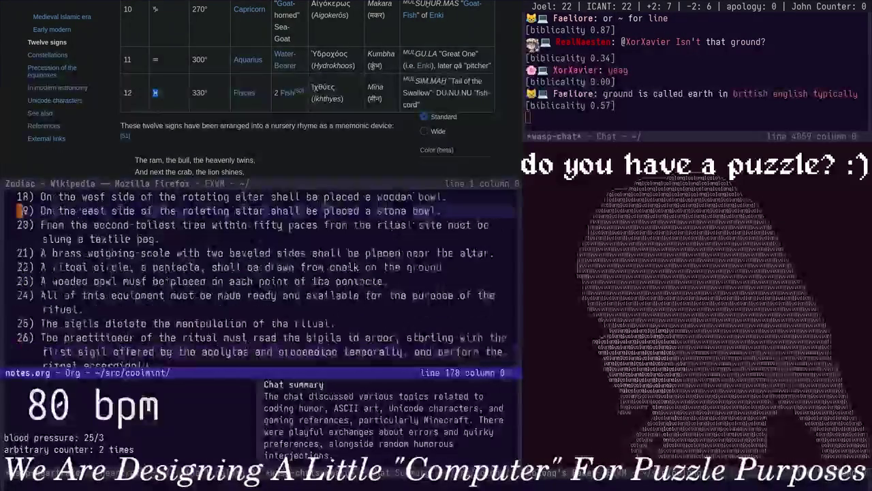
{"action": "key", "text": "Down"}
{"action": "key", "text": "Down"}
{"action": "key", "text": "Down"}
{"action": "key", "text": "Down"}
{"action": "key", "text": "Down"}
{"action": "key", "text": "Up"}
Replace 'read' with 'evolve' in step 26, save, and add a comma after 'first sigil' in step 28
{"action": "key", "text": "alt+BackSpace"}
{"action": "type", "text": "evolve"}
{"action": "key", "text": "ctrl+x"}
{"action": "key", "text": "ctrl+s"}
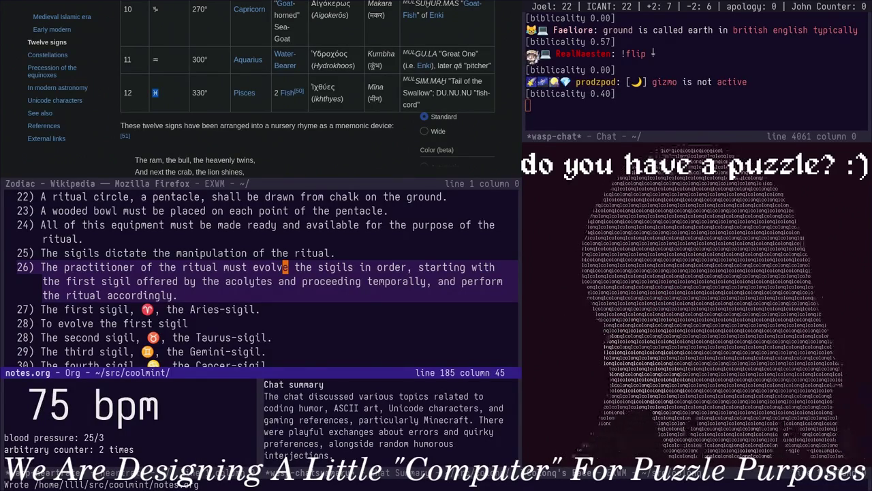
{"action": "key", "text": "Down"}
{"action": "key", "text": "Down"}
{"action": "key", "text": "Down"}
{"action": "key", "text": "Down"}
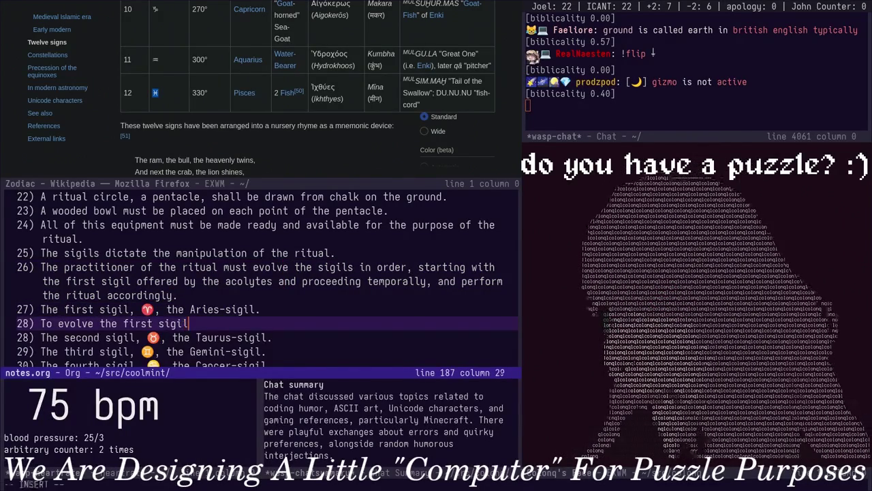
{"action": "type", "text": ","}
{"action": "key", "text": "ctrl+x"}
Show notes.org in the other window at the Aries READ instruction description
{"action": "key", "text": "b"}
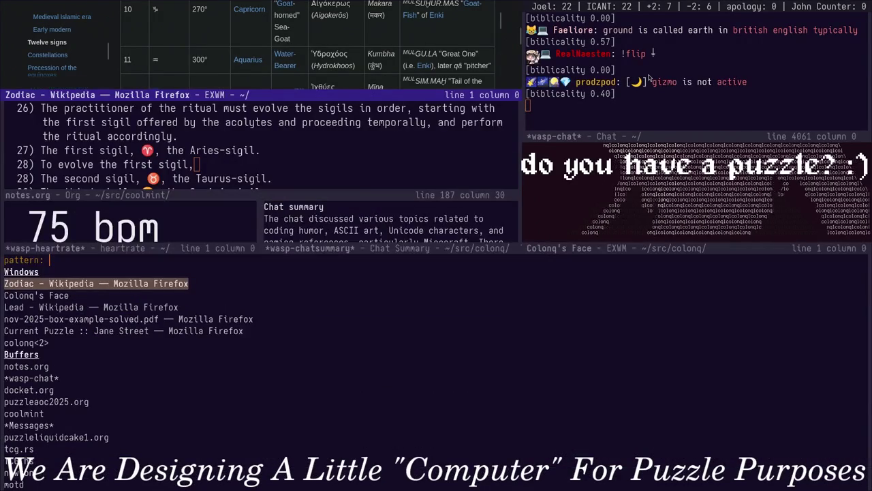
{"action": "type", "text": "notes"}
{"action": "key", "text": "Return"}
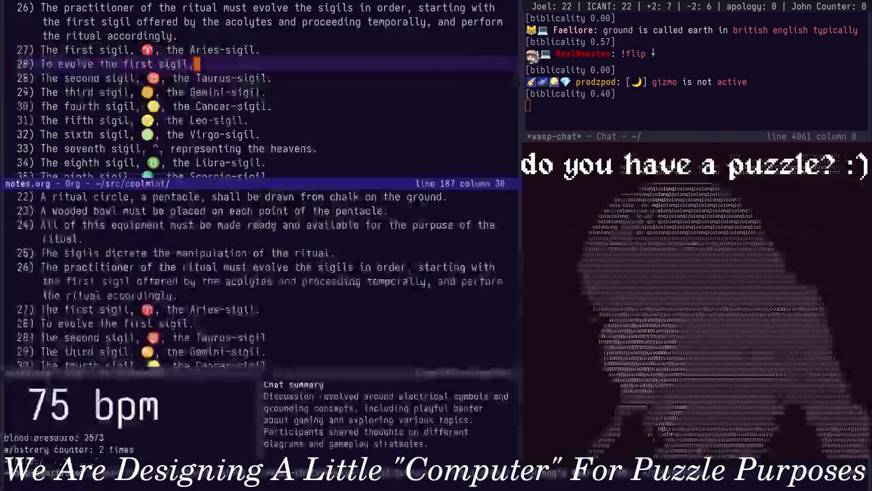
{"action": "key", "text": "ctrl+s"}
{"action": "type", "text": "aries"}
{"action": "key", "text": "Return"}
Continue step 28 with 'collect the first offering from the acolytes and place it in'
{"action": "key", "text": "ctrl+x"}
{"action": "type", "text": "oA "}
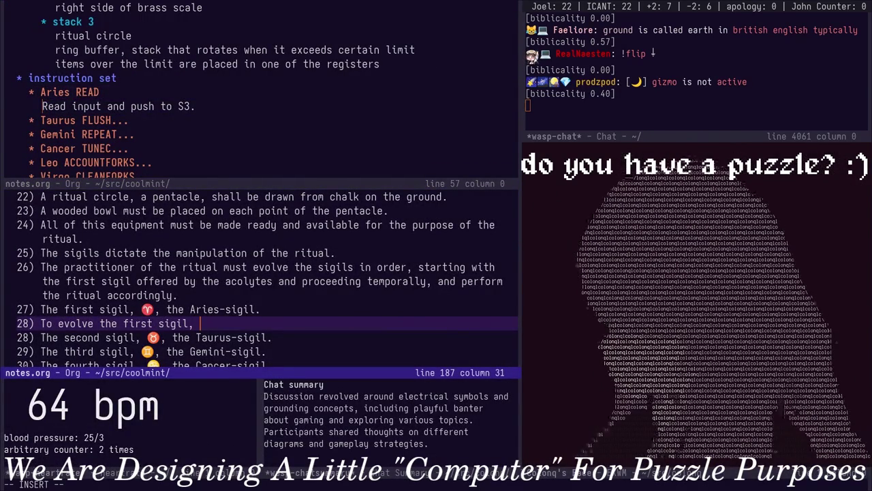
{"action": "type", "text": "oole"}
{"action": "key", "text": "BackSpace"}
{"action": "key", "text": "BackSpace"}
{"action": "type", "text": "llect the first offering from the acolytes "}
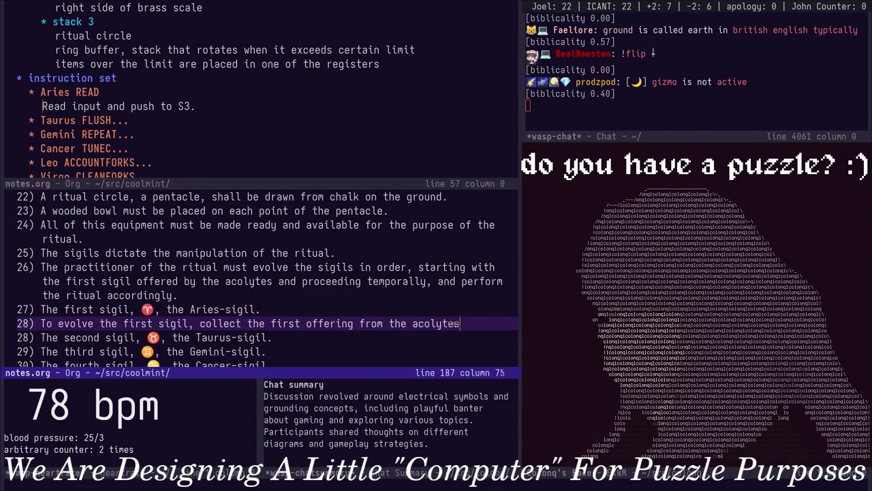
{"action": "type", "text": "and place it in"}
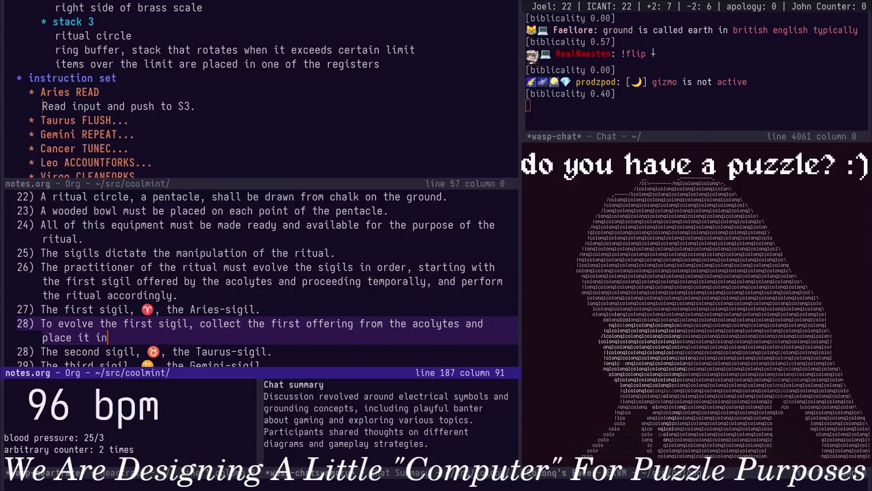
{"action": "key", "text": "Up"}
{"action": "key", "text": "Up"}
{"action": "key", "text": "Up"}
{"action": "key", "text": "Up"}
{"action": "key", "text": "Up"}
{"action": "key", "text": "Up"}
{"action": "key", "text": "Up"}
{"action": "key", "text": "Up"}
{"action": "key", "text": "Up"}
{"action": "key", "text": "Down"}
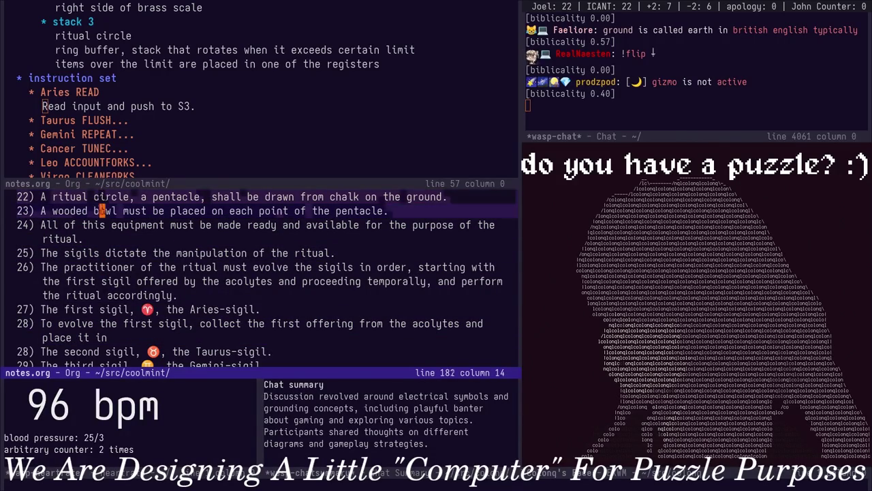
Add step 24: 'A citrine is placed upon the northernmost point', replacing an initial 'onyx'
{"action": "type", "text": "o"}
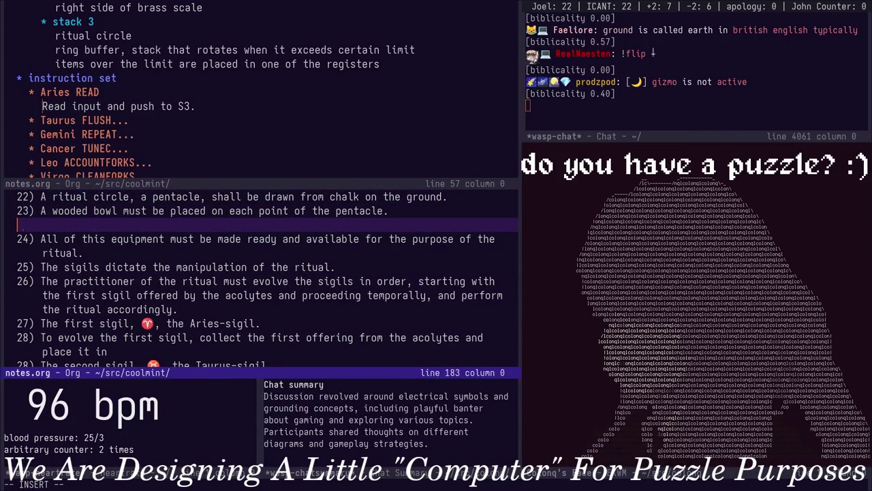
{"action": "type", "text": "24) A"}
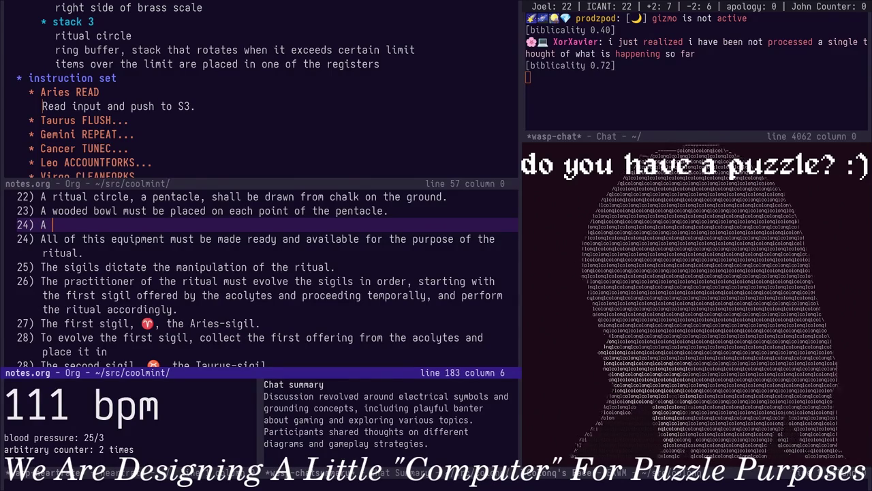
{"action": "key", "text": "BackSpace"}
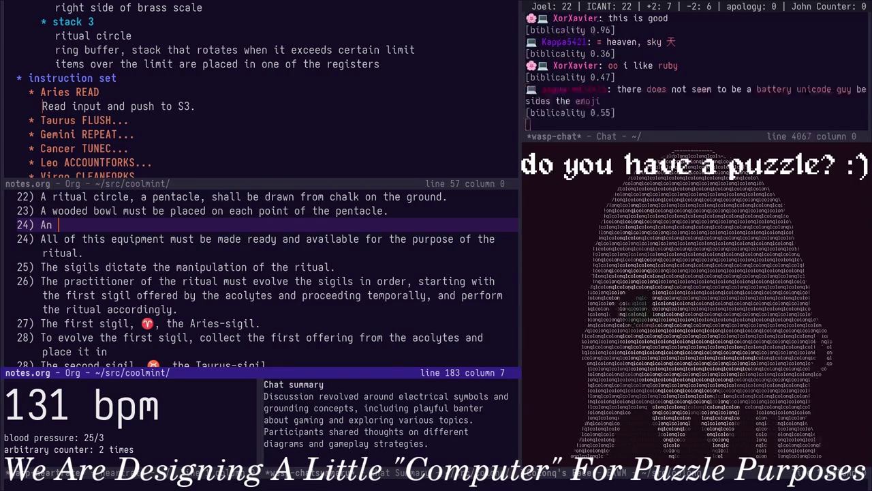
{"action": "type", "text": "on"}
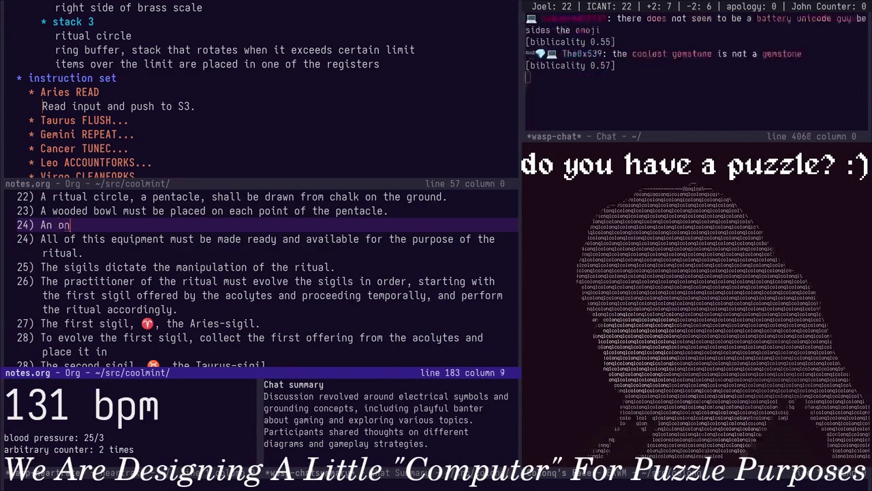
{"action": "type", "text": "yx"}
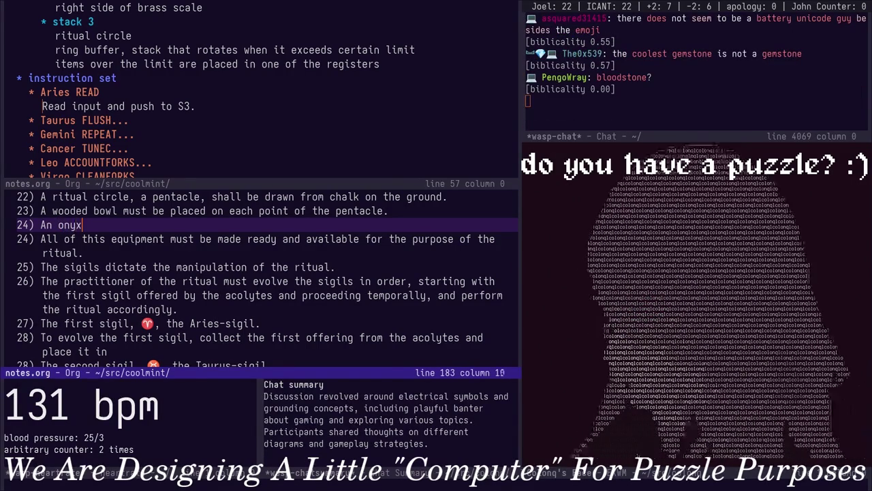
{"action": "key", "text": "BackSpace"}
{"action": "key", "text": "BackSpace"}
{"action": "key", "text": "BackSpace"}
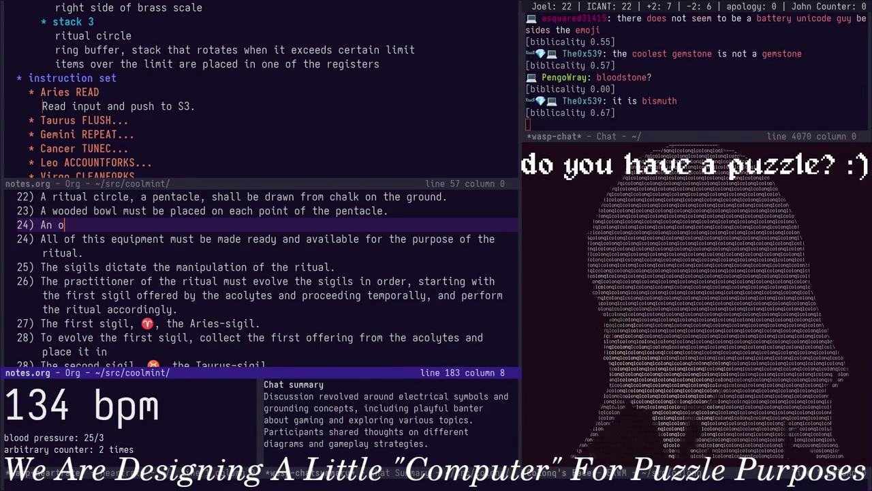
{"action": "key", "text": "BackSpace"}
{"action": "key", "text": "BackSpace"}
{"action": "type", "text": "A citrine"}
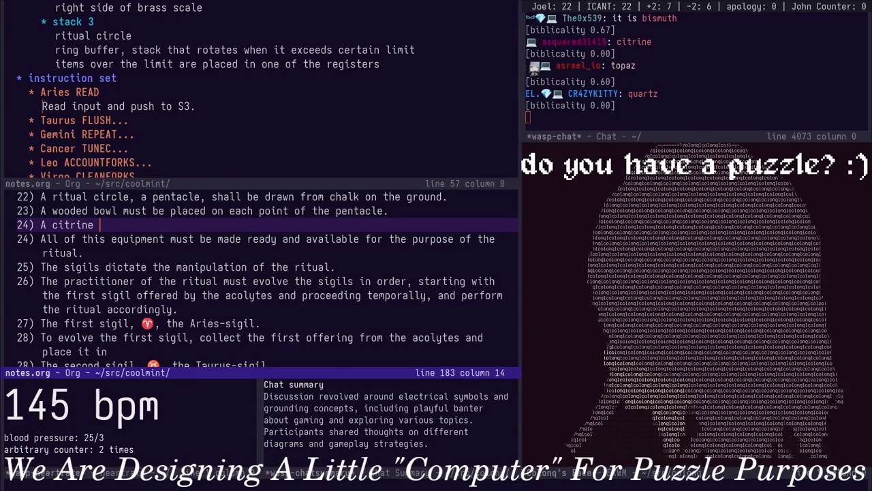
{"action": "type", "text": "is placed upp"}
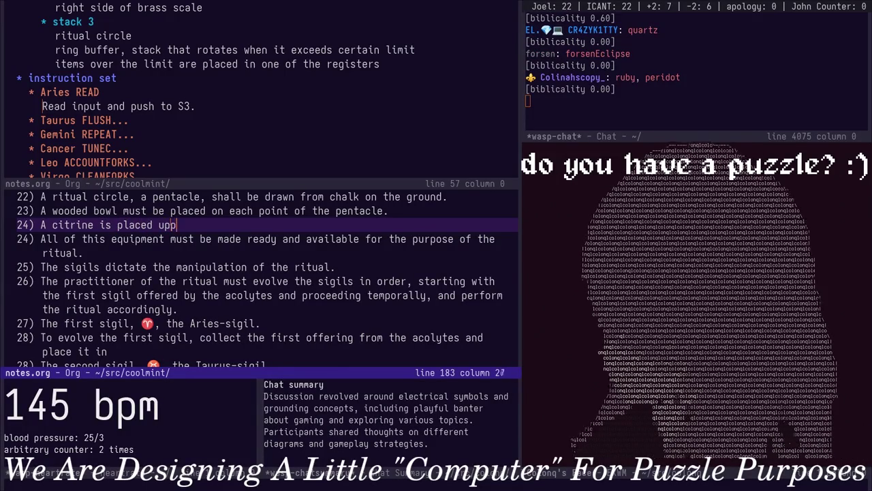
{"action": "key", "text": "BackSpace"}
{"action": "type", "text": "on the"}
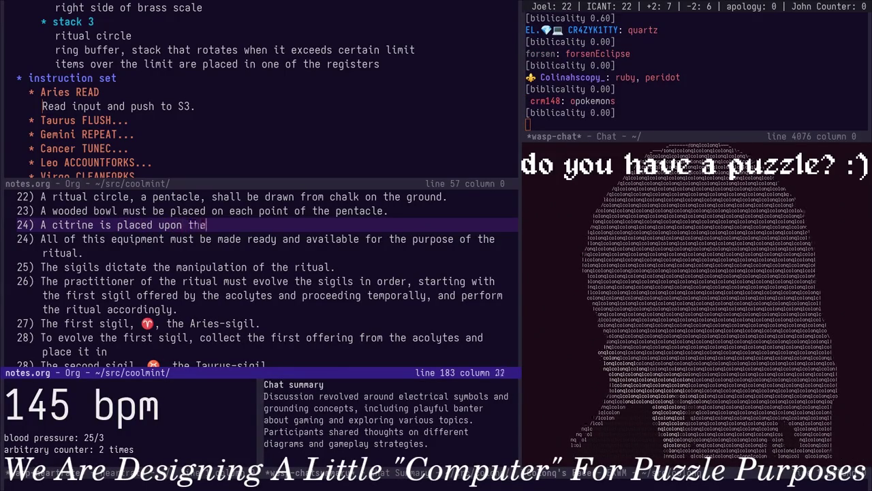
{"action": "type", "text": " northernmost point"}
Replace 'upon' with 'near' in step 24 and save notes.org with :w
{"action": "key", "text": "Escape"}
{"action": "key", "text": "b"}
{"action": "key", "text": "b"}
{"action": "key", "text": "b"}
{"action": "type", "text": "bcwnear"}
{"action": "key", "text": "Escape"}
{"action": "key", "text": "A"}
{"action": "key", "text": "Escape"}
{"action": "type", "text": ":w"}
{"action": "key", "text": "Return"}
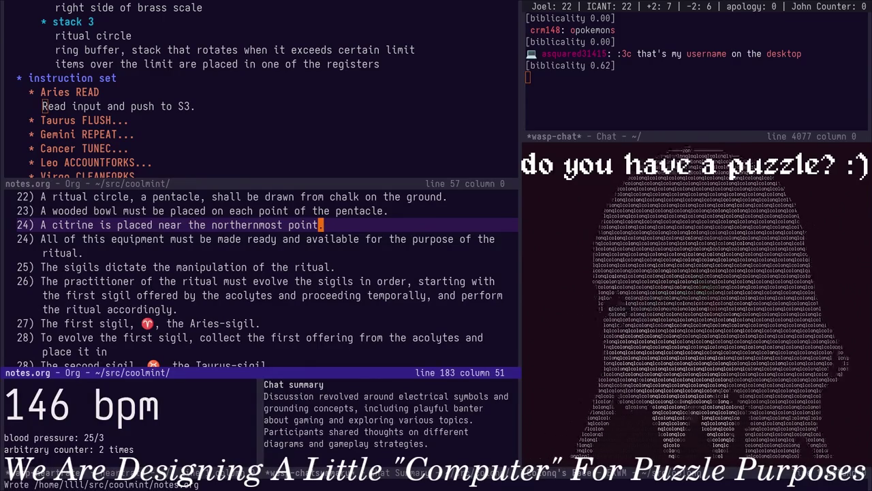
Change 'is' to 'shall be' in step 24
{"action": "key", "text": "0"}
{"action": "key", "text": "w"}
{"action": "key", "text": "w"}
{"action": "key", "text": "w"}
{"action": "type", "text": "w"}
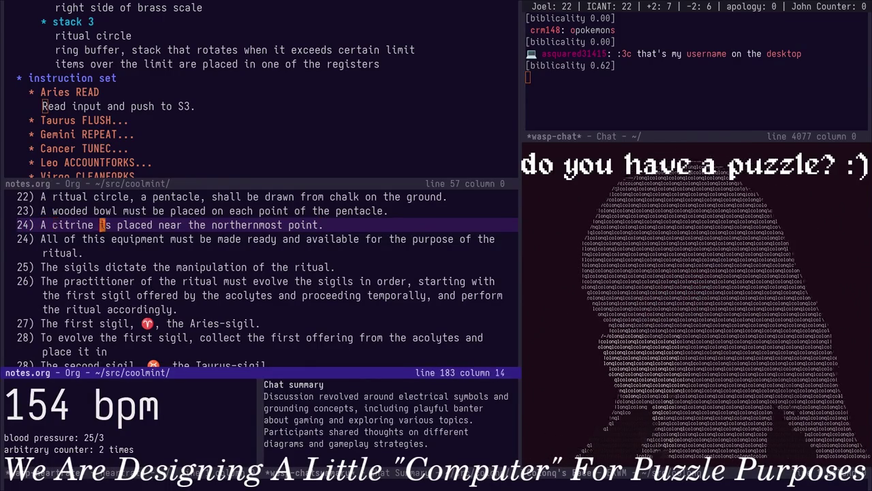
{"action": "type", "text": "cwshall be"}
{"action": "key", "text": "Escape"}
{"action": "key", "text": "ctrl+d"}
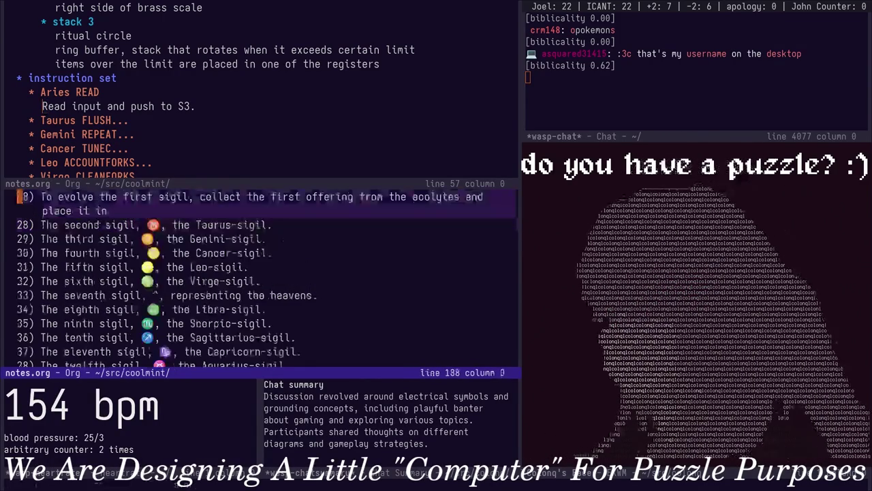
Finish step 28: citrine-marked bowl, empty it of other stones, move citrine counterclockwise to next point
{"action": "key", "text": "k"}
{"action": "key", "text": "k"}
{"action": "key", "text": "k"}
{"action": "key", "text": "k"}
{"action": "key", "text": "j"}
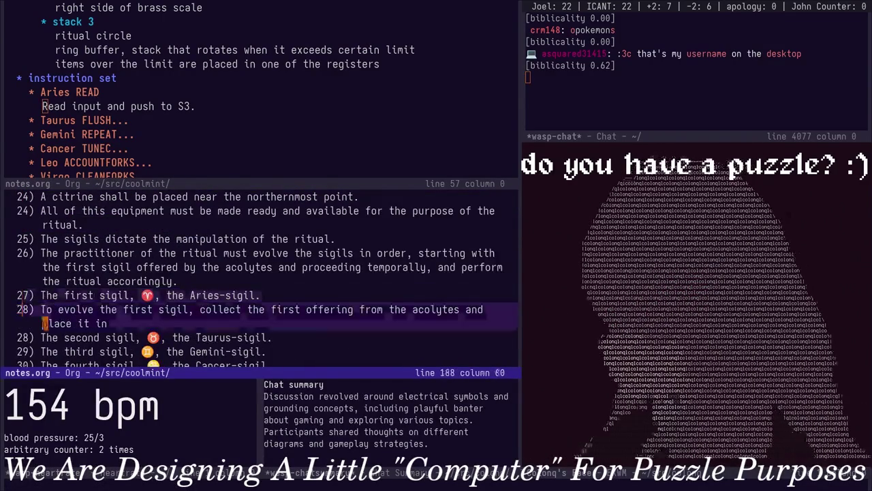
{"action": "key", "text": "j"}
{"action": "key", "text": "k"}
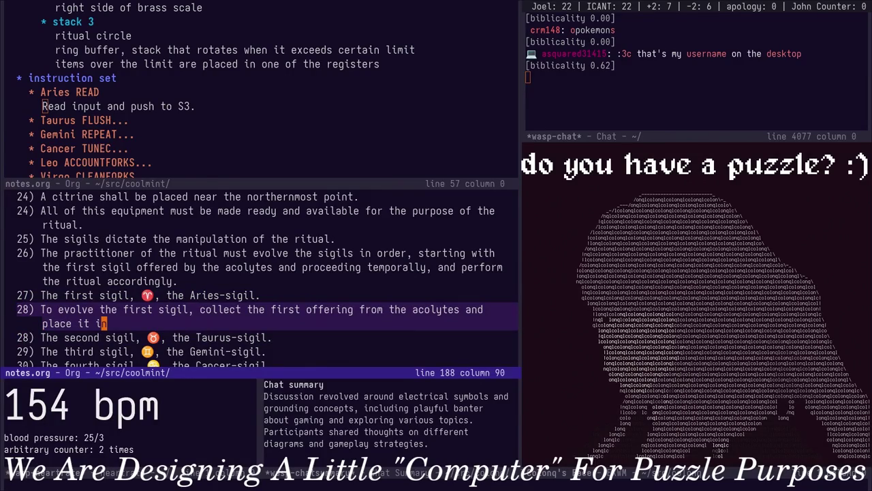
{"action": "type", "text": "f"}
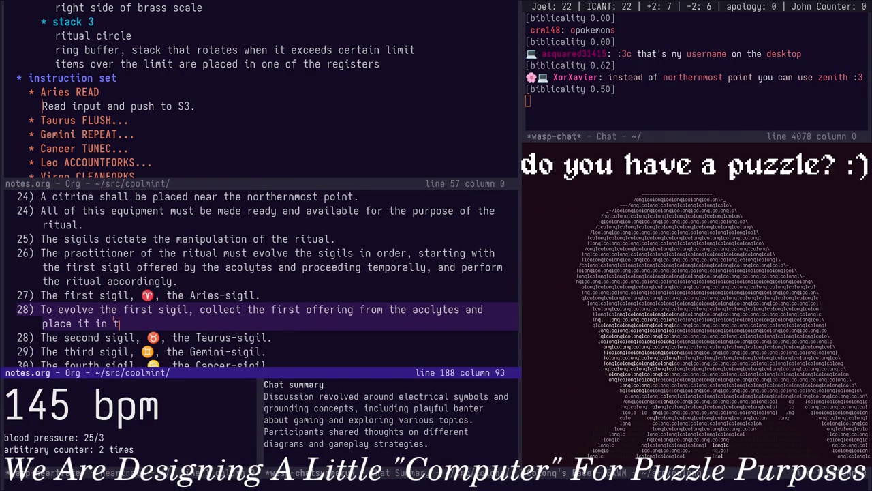
{"action": "type", "text": "bowl on t"}
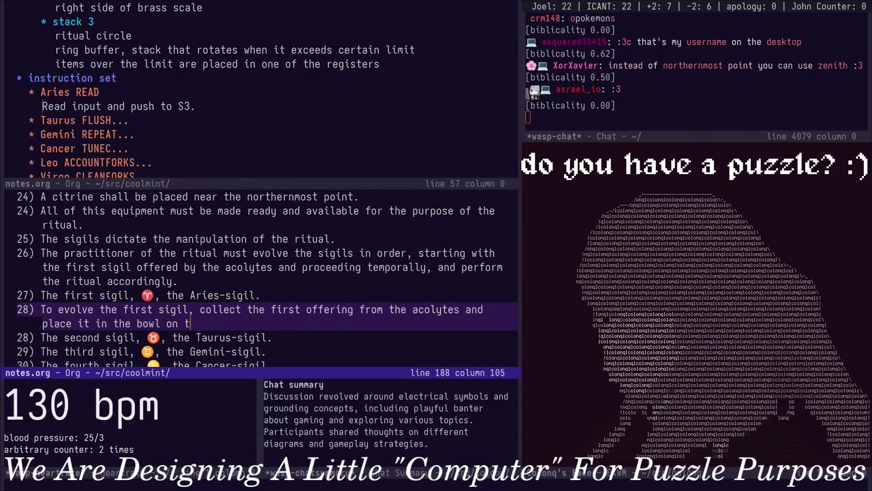
{"action": "type", "text": "he point of the ritua"}
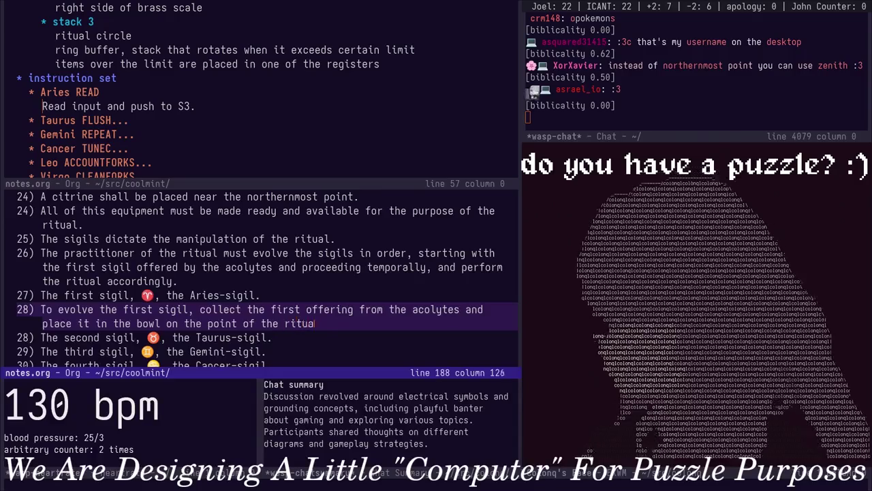
{"action": "type", "text": "l circle "}
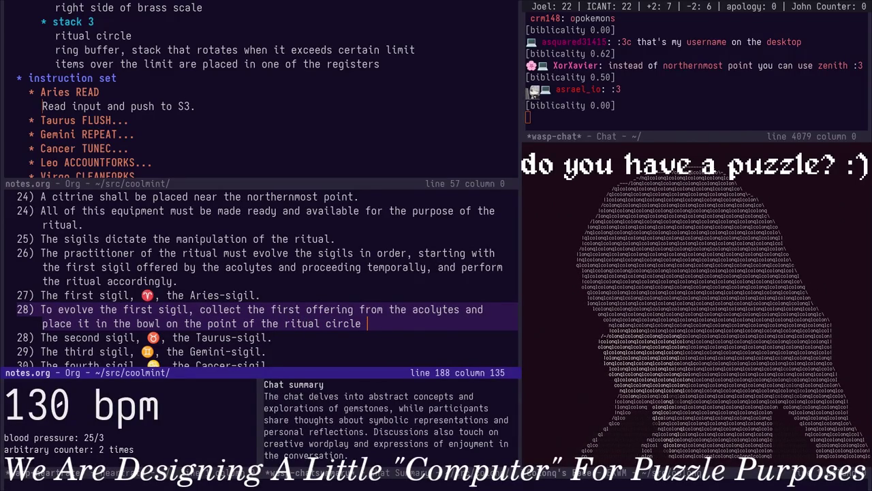
{"action": "type", "text": "i"}
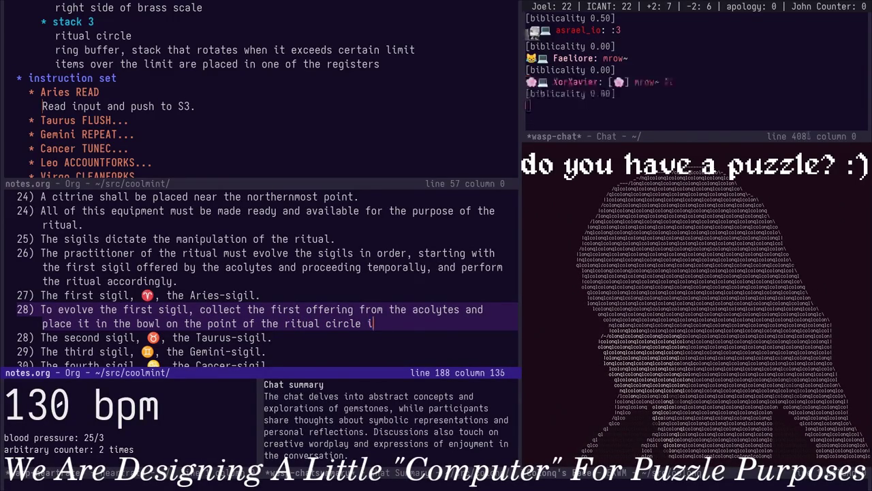
{"action": "key", "text": "BackSpace"}
{"action": "type", "text": "marked"}
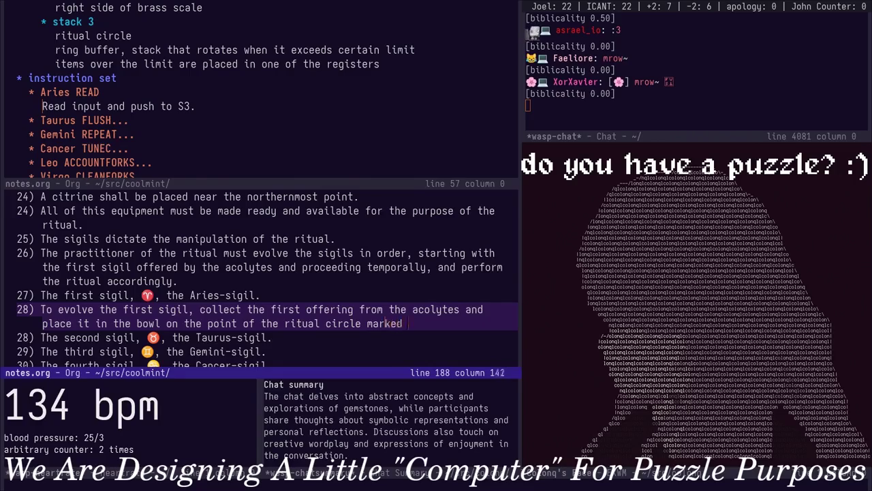
{"action": "type", "text": " by the cirti"}
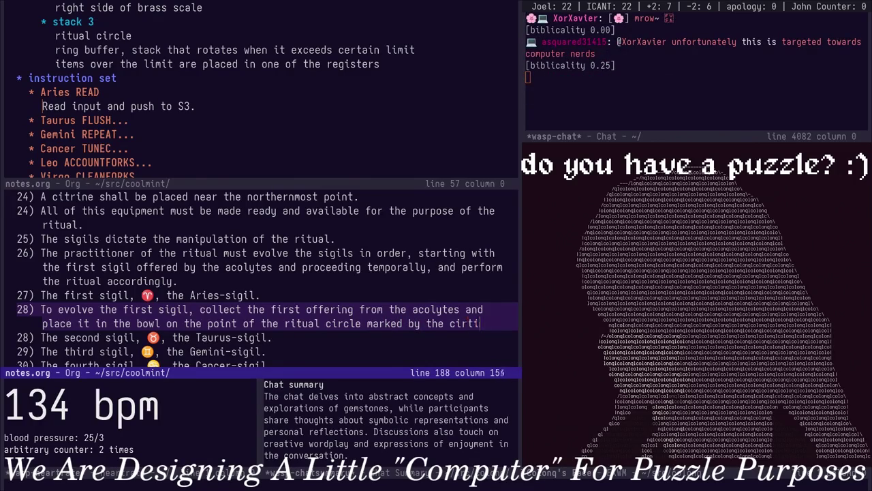
{"action": "key", "text": "BackSpace"}
{"action": "key", "text": "BackSpace"}
{"action": "key", "text": "BackSpace"}
{"action": "type", "text": "trine. "}
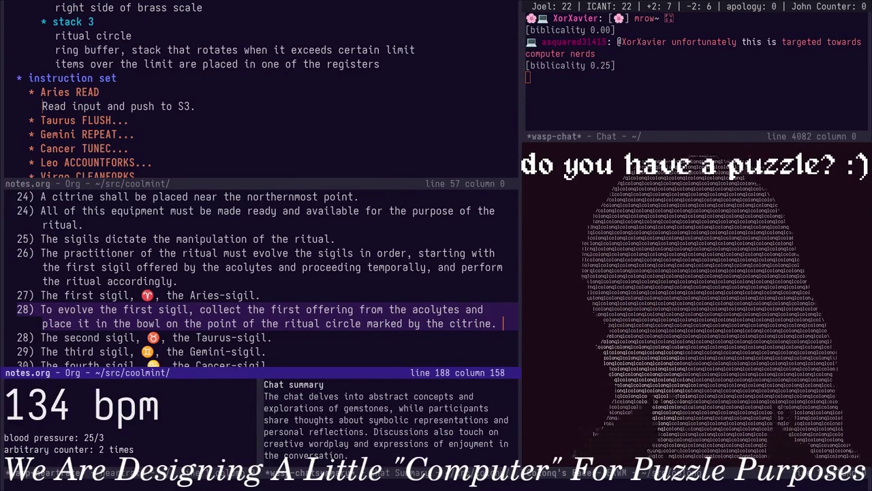
{"action": "type", "text": "Emp"}
{"action": "key", "text": "BackSpace"}
{"action": "type", "text": "pty the bowl"}
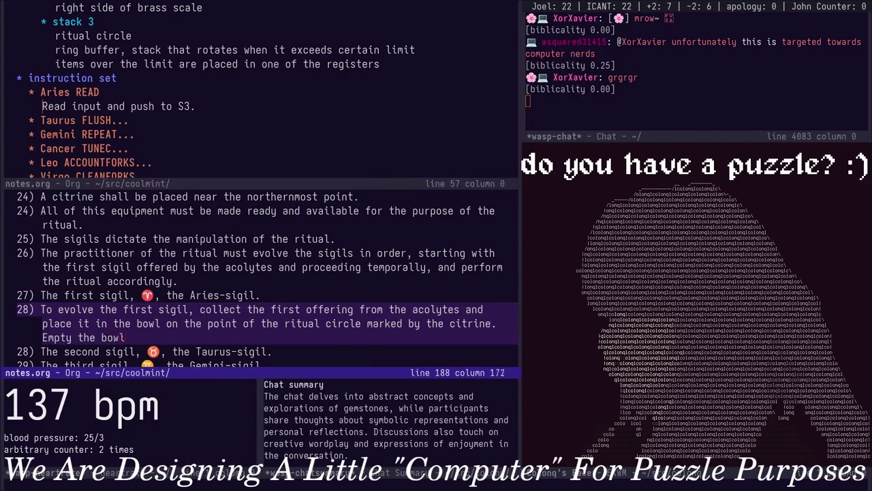
{"action": "type", "text": "it contains an"}
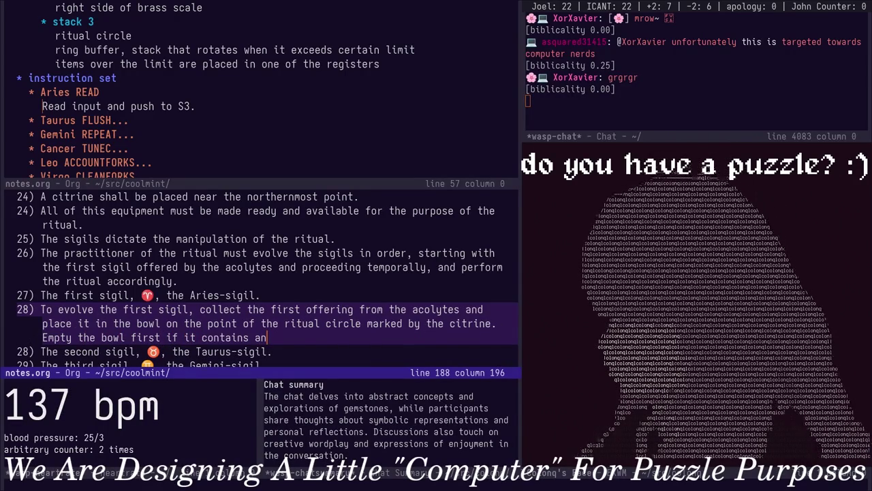
{"action": "type", "text": "y other stones."}
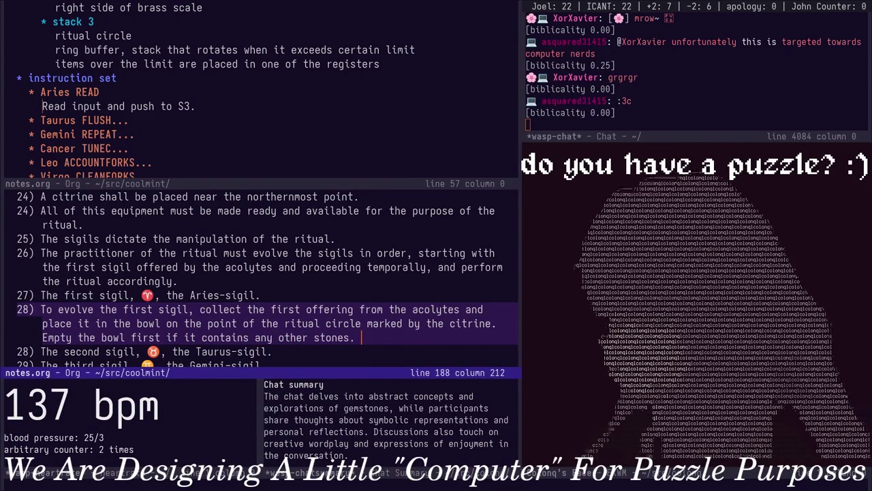
{"action": "type", "text": " Move the c"}
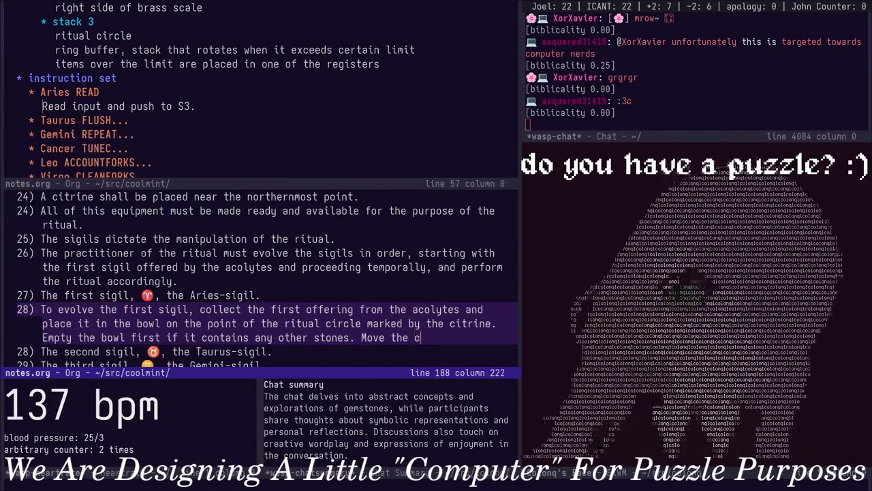
{"action": "type", "text": "itrine cl"}
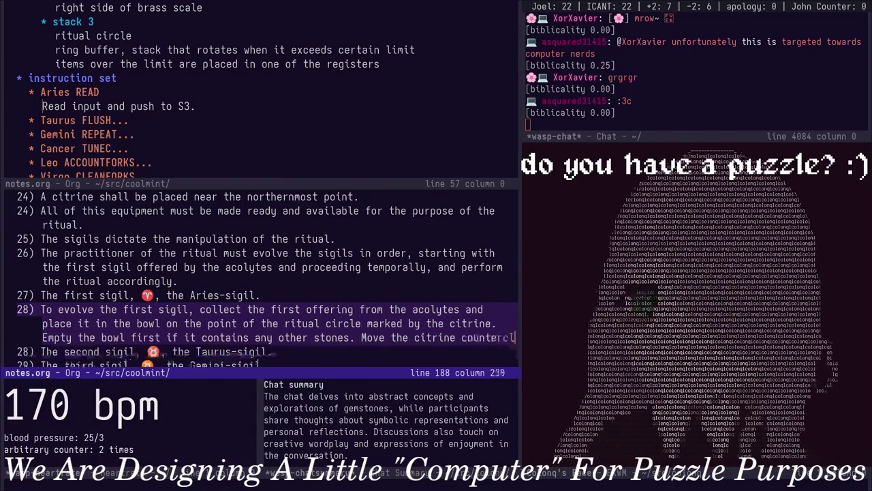
{"action": "type", "text": "clockwise to the next point"}
{"action": "key", "text": "Down"}
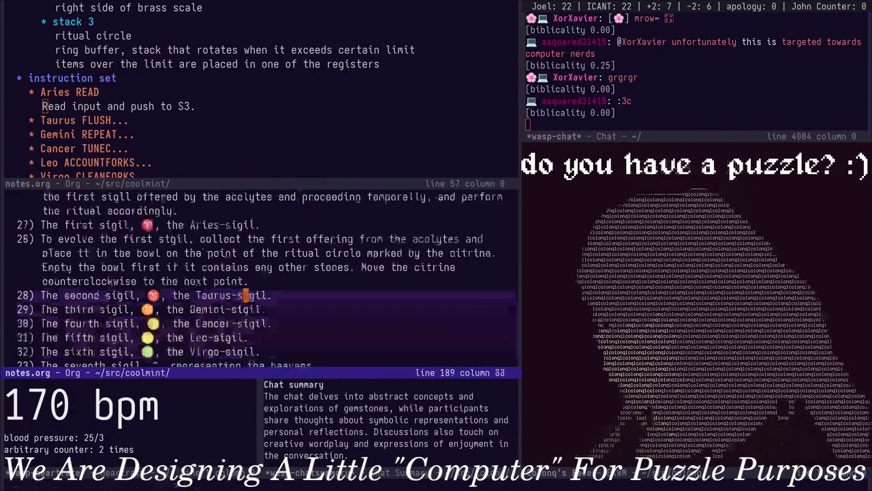
Open a blank line below the Taurus-sigil step, then delete it again
{"action": "key", "text": "Up"}
{"action": "key", "text": "j"}
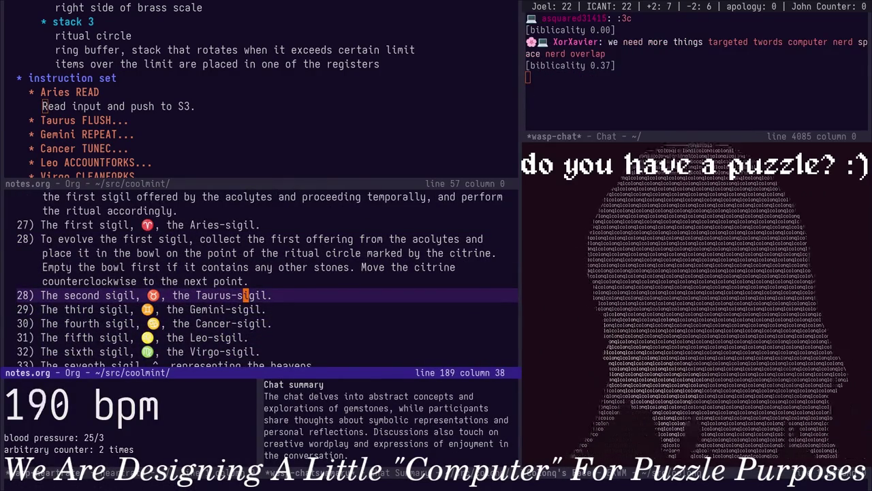
{"action": "key", "text": "o"}
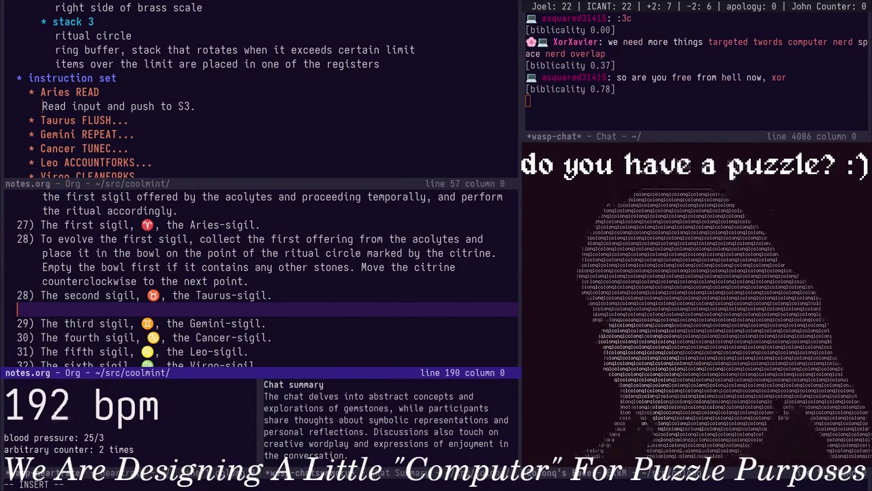
{"action": "key", "text": "k"}
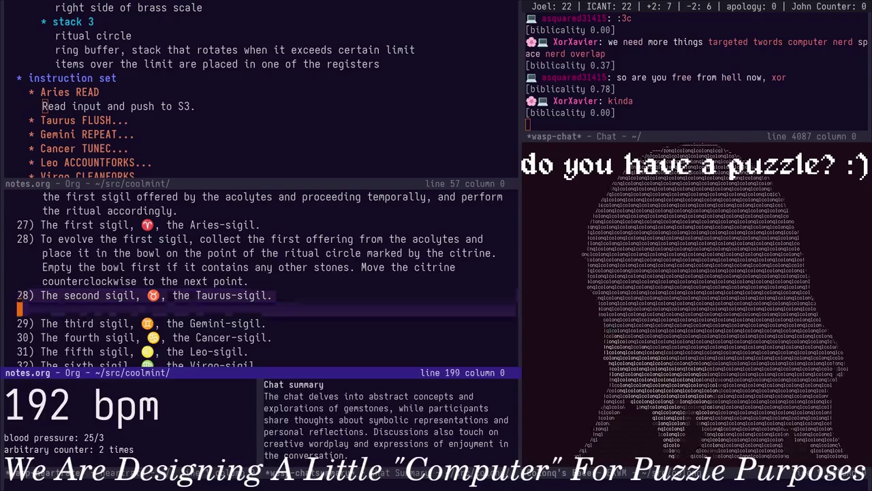
{"action": "key", "text": "j"}
{"action": "key", "text": "d"}
{"action": "key", "text": "d"}
{"action": "key", "text": "k"}
Unfold the Taurus FLUSH note ('Place a zero in S3.') above, then open a line below the Taurus step
{"action": "key", "text": "ctrl+w"}
{"action": "key", "text": "k"}
{"action": "key", "text": "j"}
{"action": "key", "text": "Tab"}
{"action": "key", "text": "j"}
{"action": "key", "text": "ctrl+w"}
{"action": "key", "text": "j"}
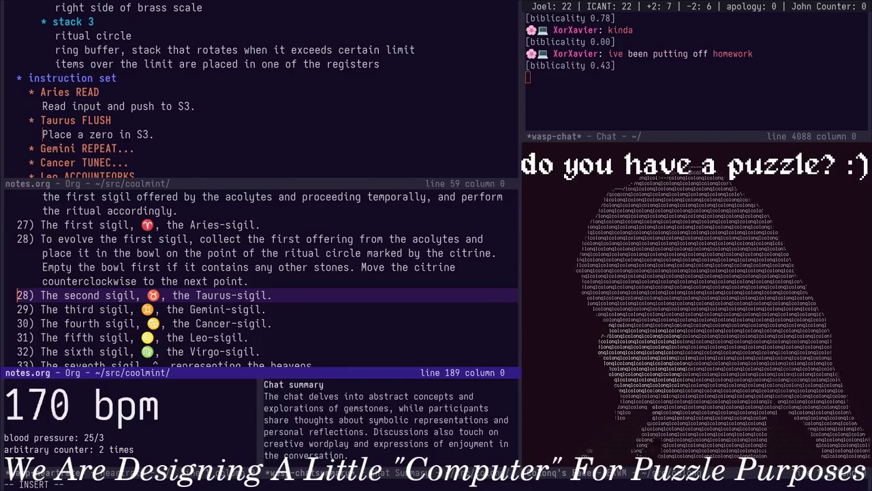
{"action": "type", "text": "oTo"}
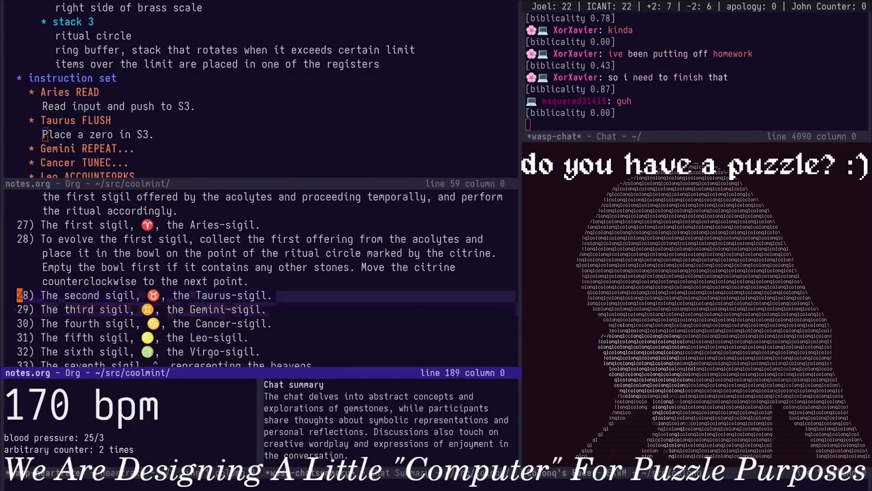
{"action": "key", "text": "BackSpace"}
{"action": "key", "text": "BackSpace"}
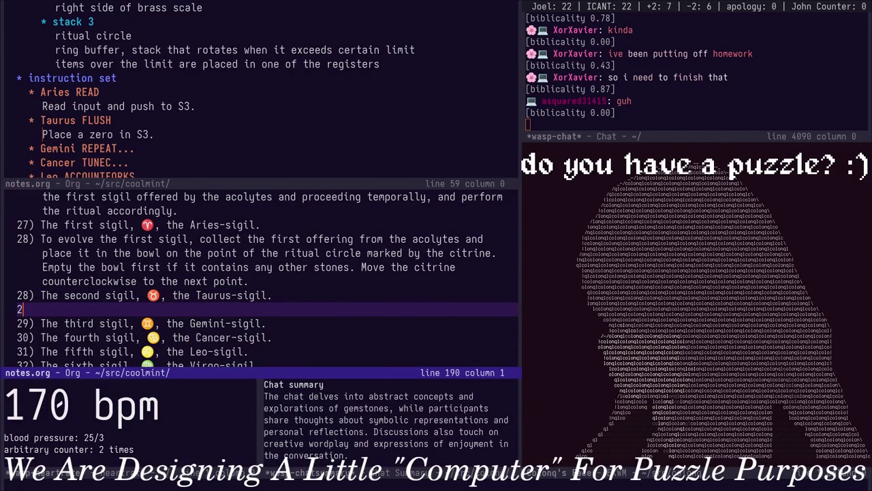
Type '28) To evolve the second sigil, procure a new ritu' on the new line
{"action": "type", "text": "80"}
{"action": "type", "text": "volv"}
{"action": "type", "text": "d st"}
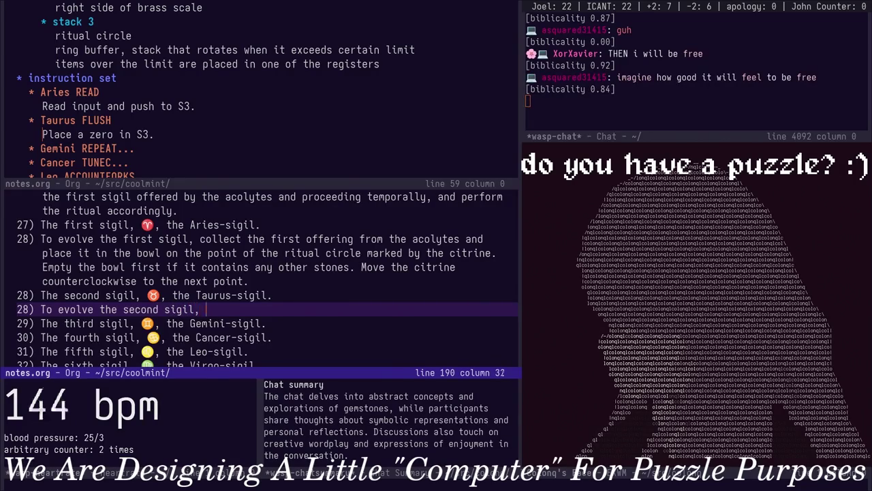
{"action": "type", "text": " ct "}
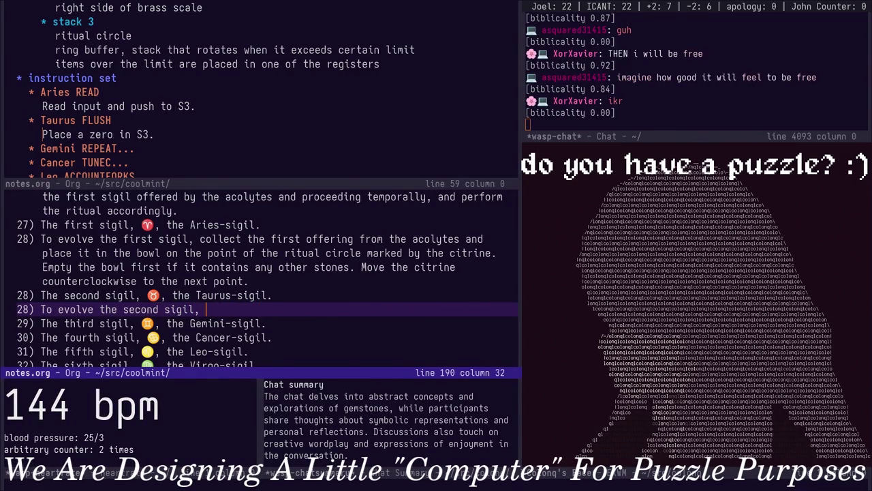
{"action": "type", "text": "ure a new ritu"}
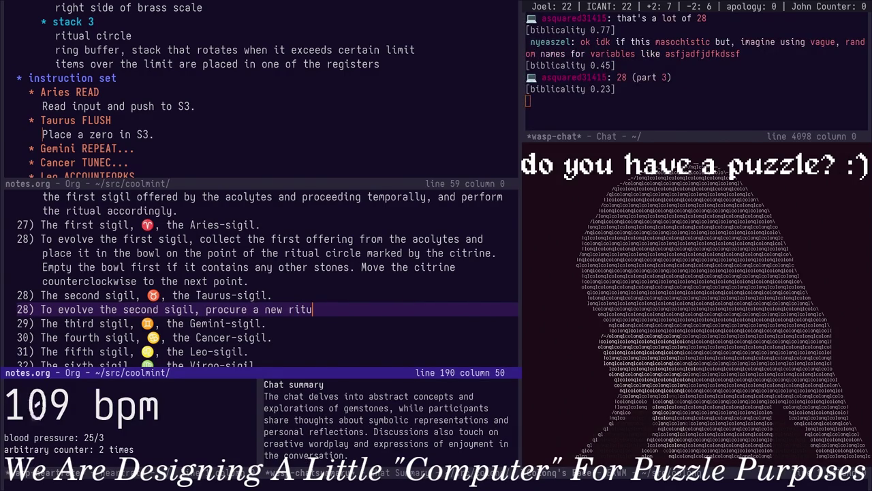
Review ritual items 4–12, return to the second-sigil rule, and delete 'tu' from its end
{"action": "key", "text": "Escape"}
{"action": "scroll", "coordinate": [266, 280], "scroll_direction": "up", "scroll_amount": 5}
{"action": "scroll", "coordinate": [266, 280], "scroll_direction": "up", "scroll_amount": 5}
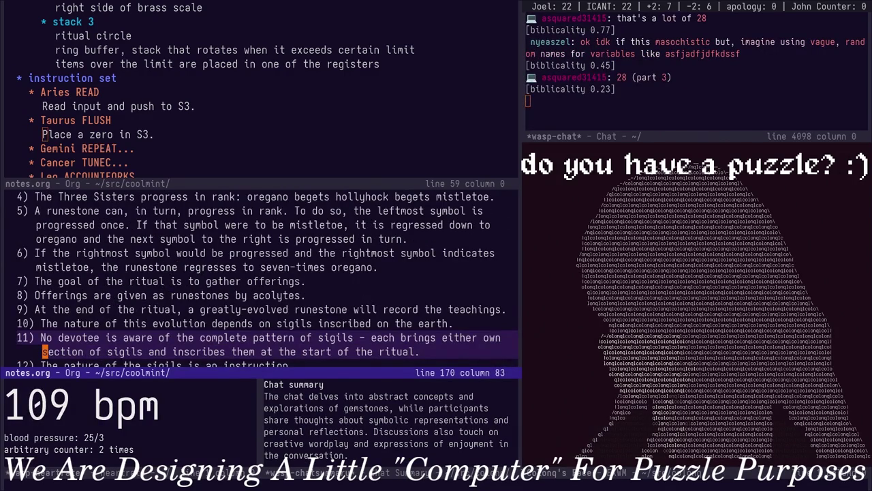
{"action": "scroll", "coordinate": [266, 279], "scroll_direction": "up", "scroll_amount": 5}
{"action": "scroll", "coordinate": [266, 279], "scroll_direction": "down", "scroll_amount": 5}
{"action": "scroll", "coordinate": [266, 279], "scroll_direction": "down", "scroll_amount": 5}
{"action": "scroll", "coordinate": [266, 279], "scroll_direction": "down", "scroll_amount": 3}
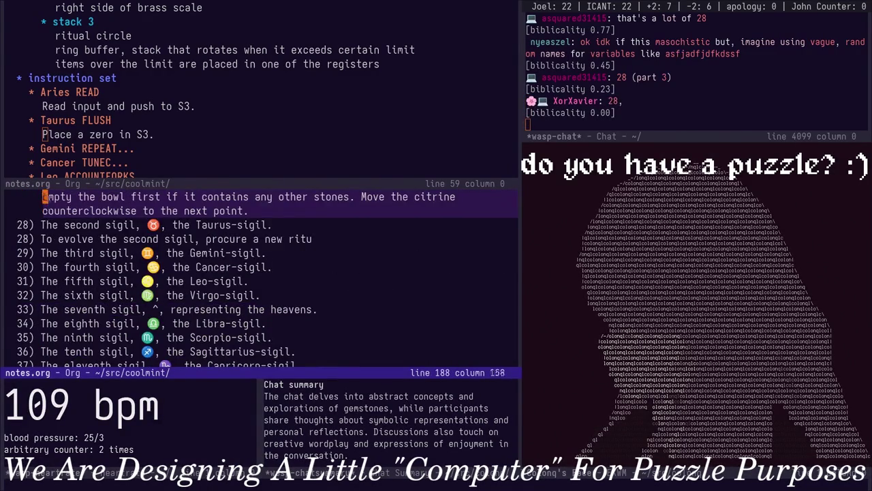
{"action": "key", "text": "k"}
{"action": "key", "text": "k"}
{"action": "key", "text": "j"}
{"action": "key", "text": "j"}
{"action": "key", "text": "j"}
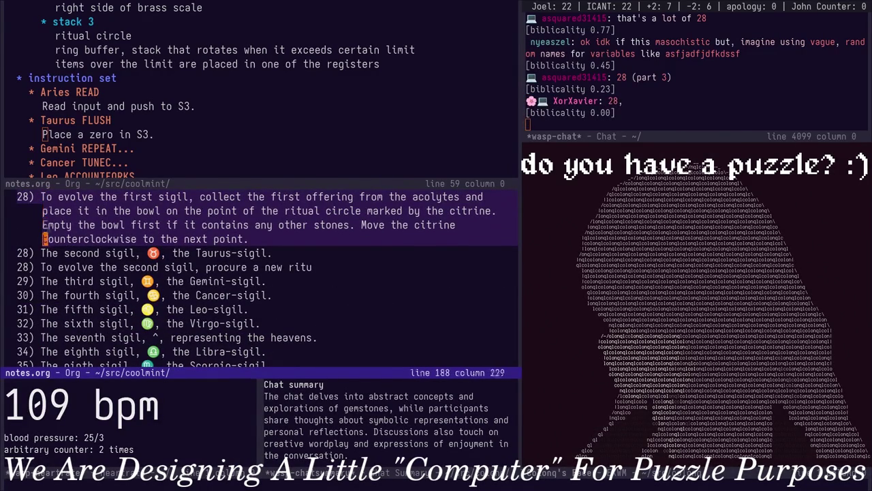
{"action": "key", "text": "j"}
{"action": "key", "text": "j"}
{"action": "key", "text": "A"}
{"action": "key", "text": "BackSpace"}
{"action": "key", "text": "BackSpace"}
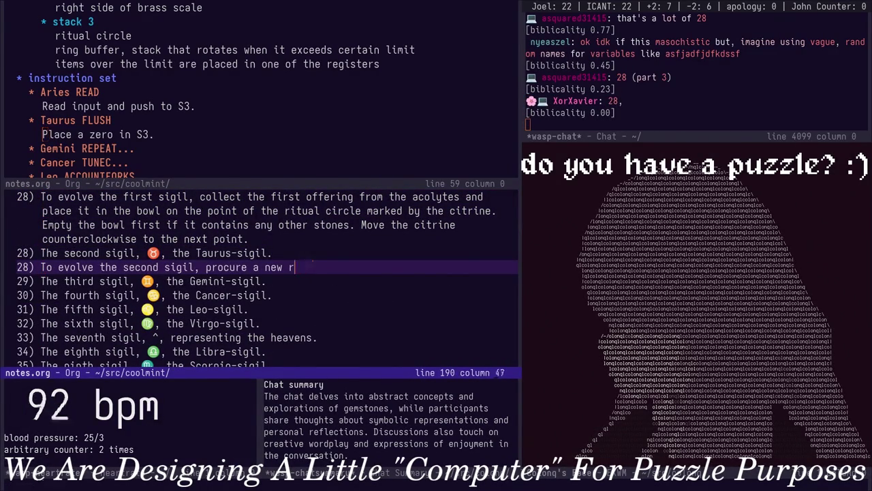
End the second-sigil rule with 'runestone and inscribe seven-times oregano.' and save notes.org
{"action": "type", "text": "unestone and"}
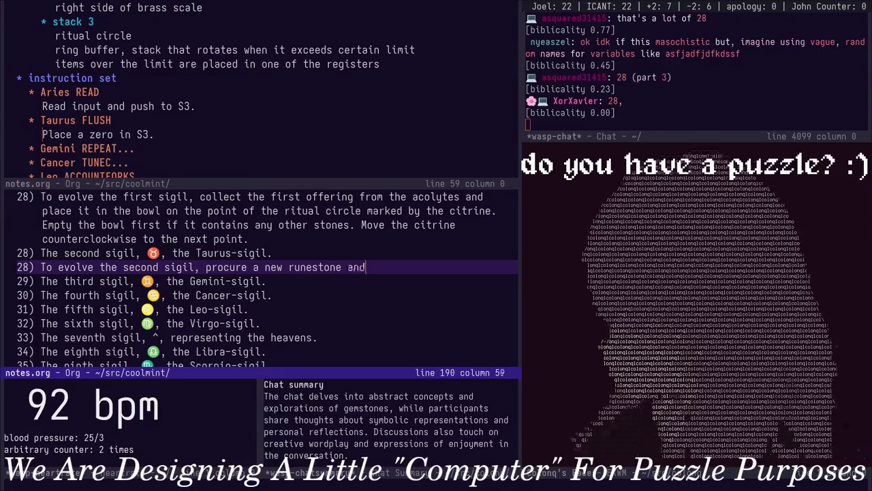
{"action": "type", "text": " s"}
{"action": "key", "text": "BackSpace"}
{"action": "type", "text": "inscribe 7-ti"}
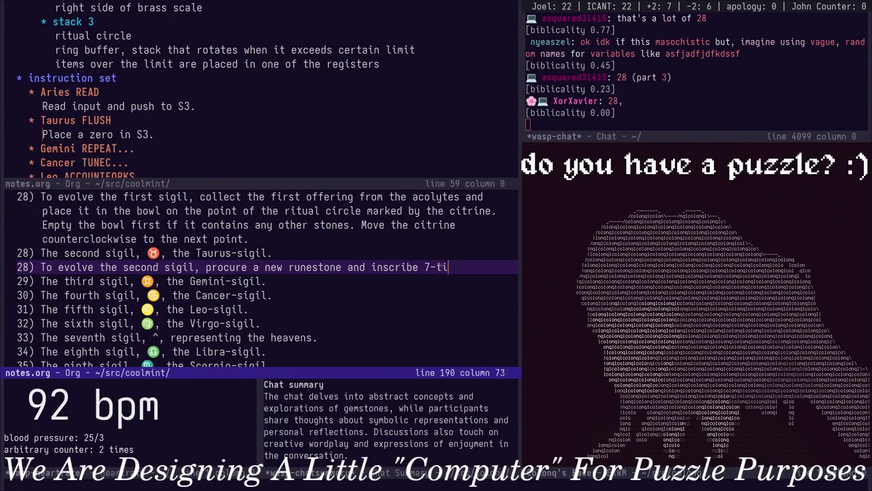
{"action": "key", "text": "BackSpace"}
{"action": "key", "text": "BackSpace"}
{"action": "key", "text": "BackSpace"}
{"action": "key", "text": "BackSpace"}
{"action": "type", "text": "seven-times oregano"}
{"action": "key", "text": "ctrl+x"}
{"action": "key", "text": "ctrl+s"}
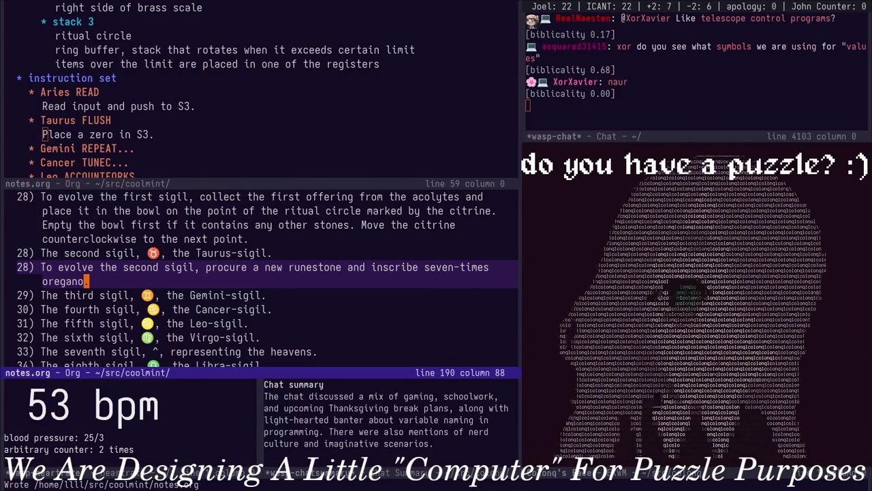
Write the rest of the Taurus evolve rule, ending with moving the citrine counterclockwise, and save
{"action": "key", "text": "Up"}
{"action": "key", "text": "A"}
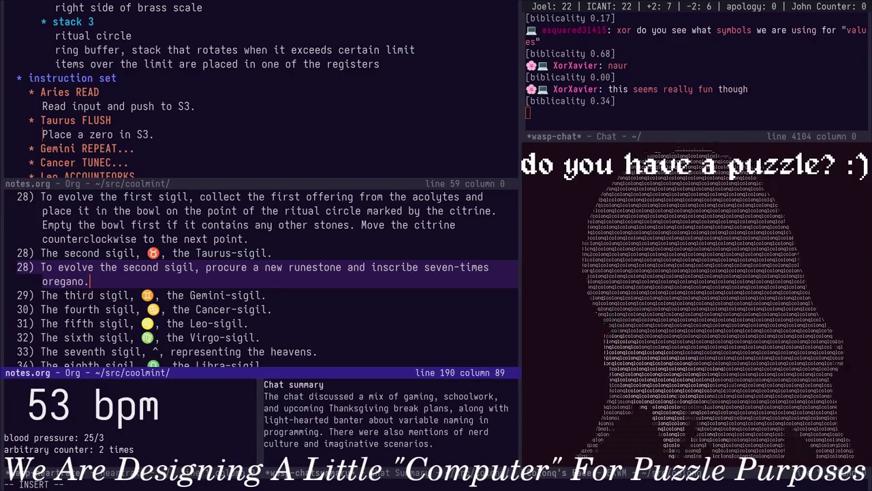
{"action": "key", "text": "Escape"}
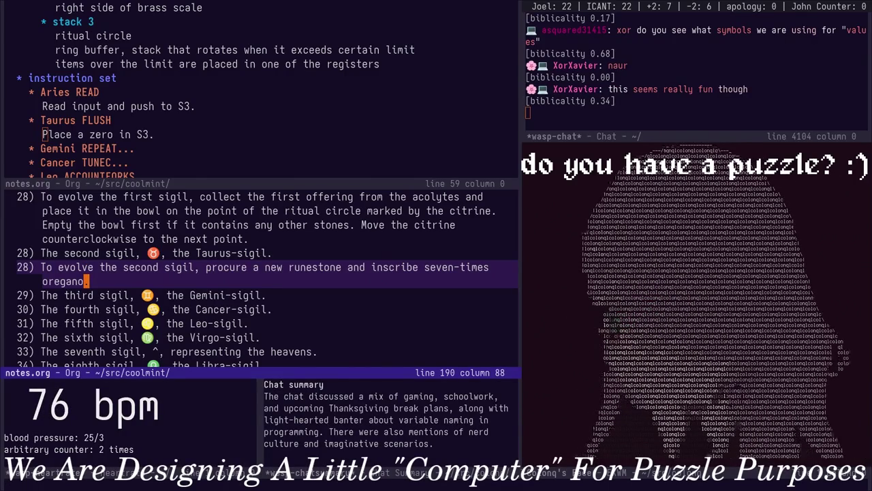
{"action": "key", "text": "Up"}
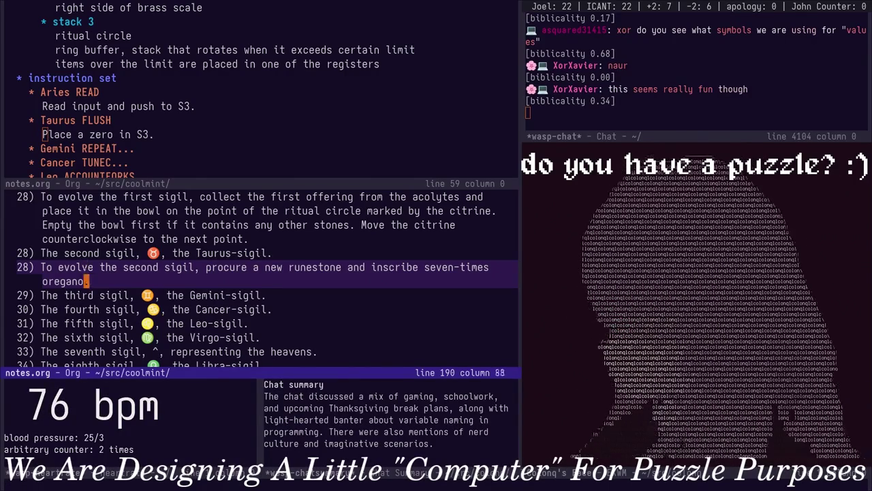
{"action": "type", "text": "A "}
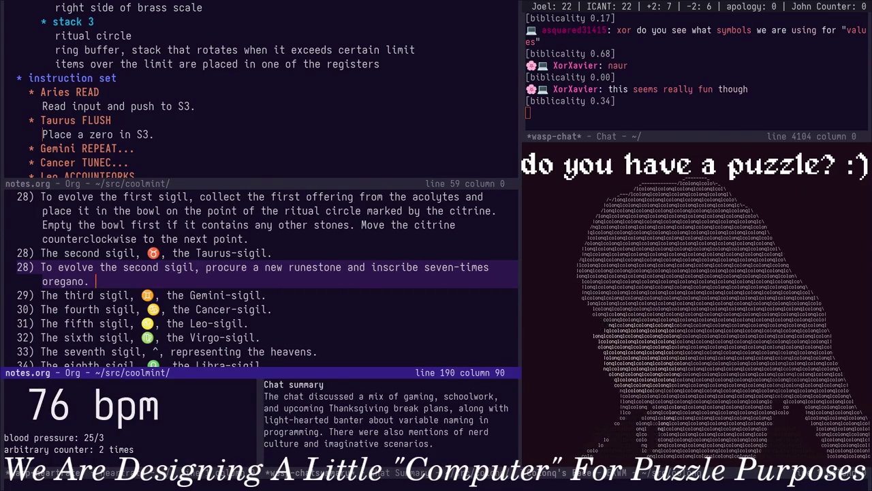
{"action": "type", "text": "Place th"}
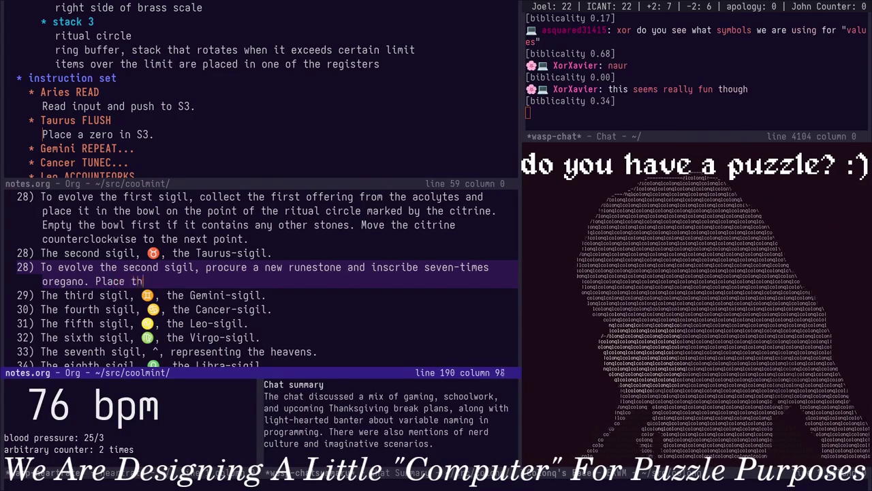
{"action": "type", "text": "is runest"}
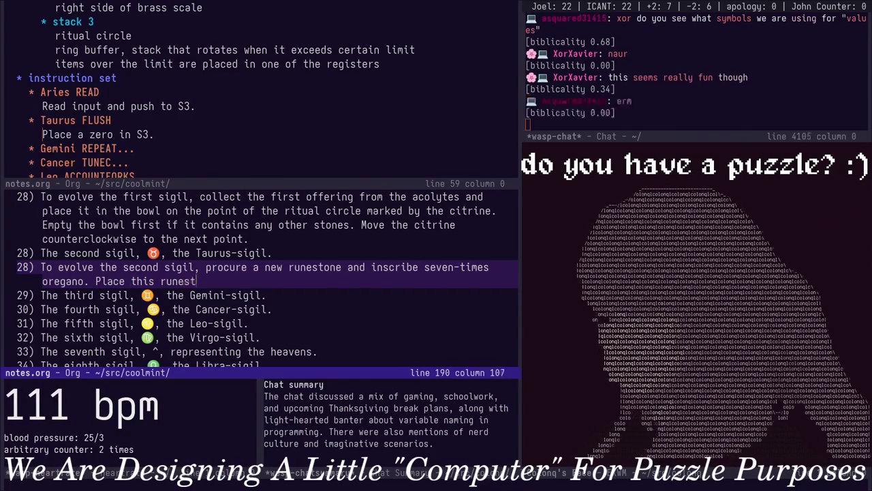
{"action": "type", "text": "one in the b"}
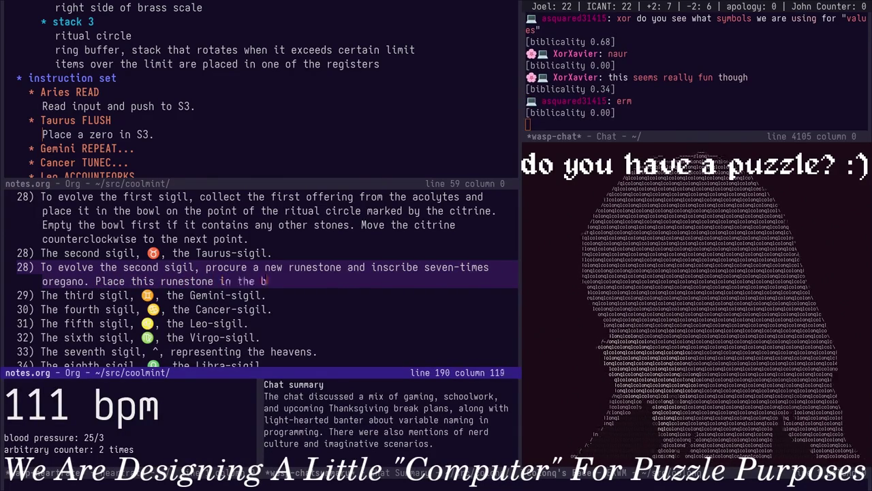
{"action": "type", "text": "owl "}
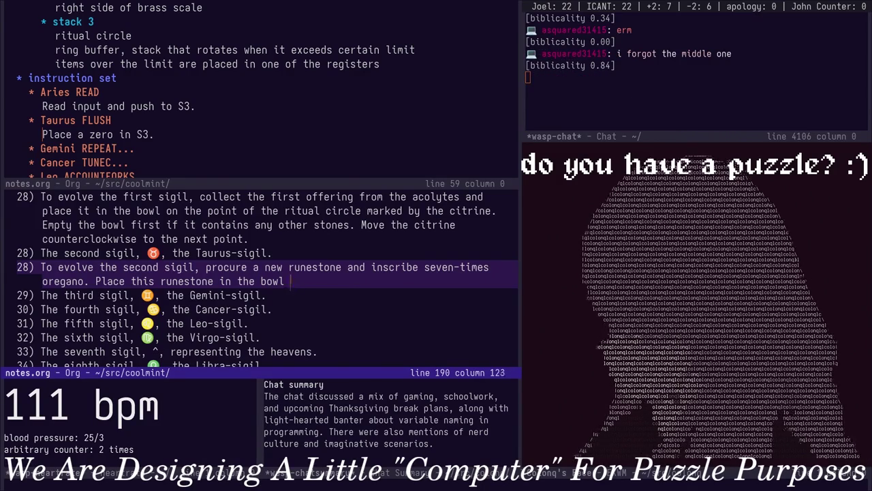
{"action": "type", "text": "on the point of the"}
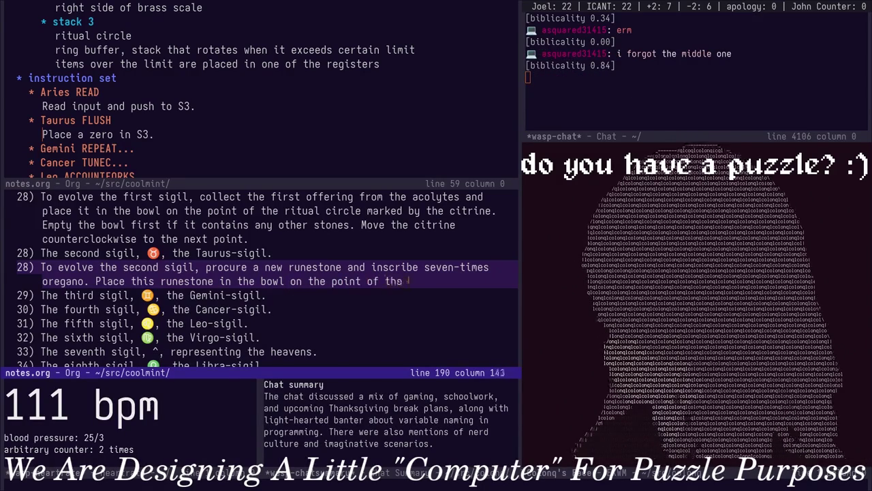
{"action": "type", "text": "ritual circle mark"}
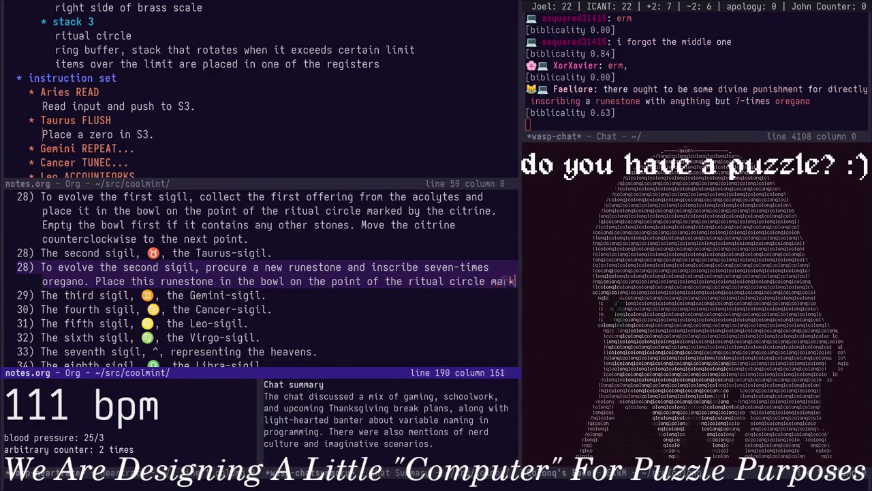
{"action": "type", "text": "ed by the ci"}
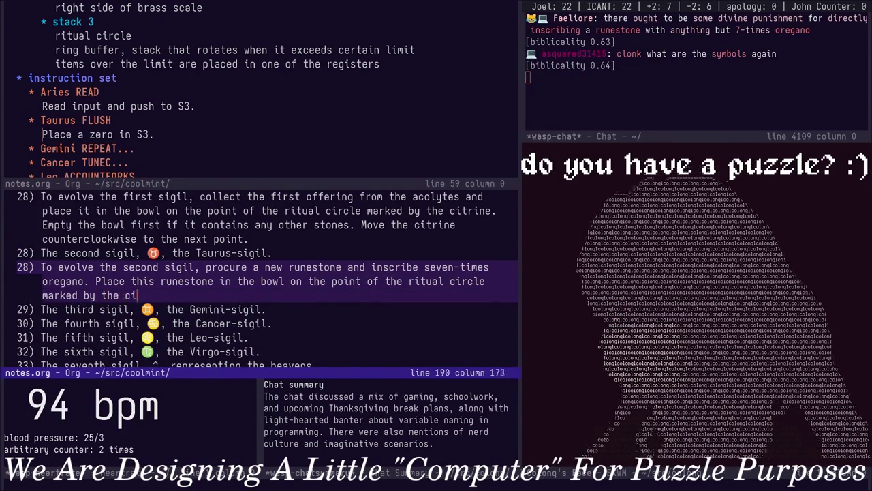
{"action": "type", "text": ". Empty the bowl first ifit co"}
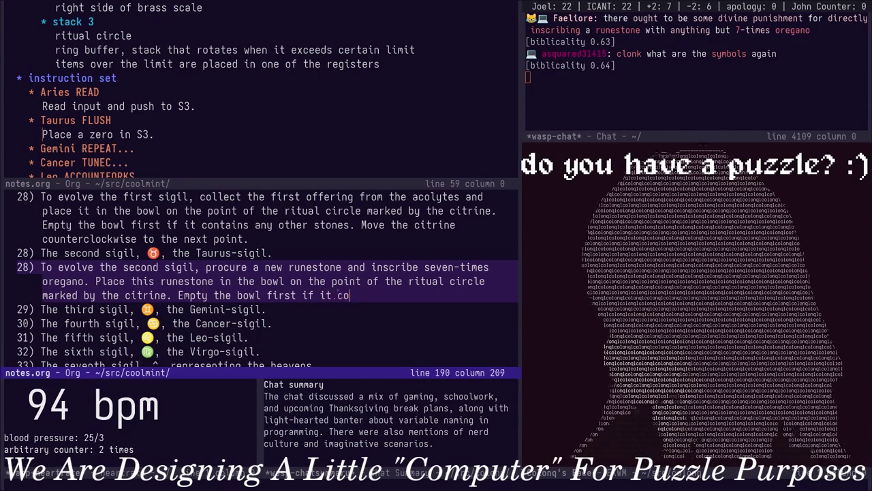
{"action": "type", "text": "ntains any other stones. Move the ci"}
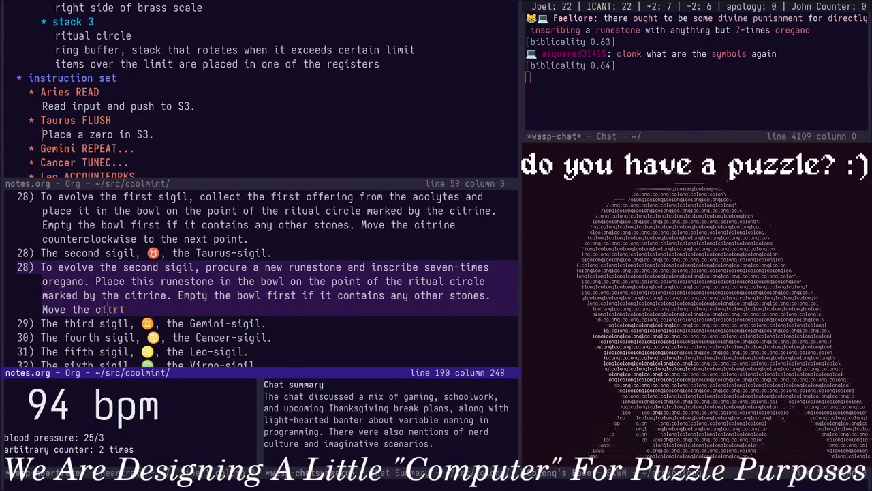
{"action": "type", "text": "trine counterclock"}
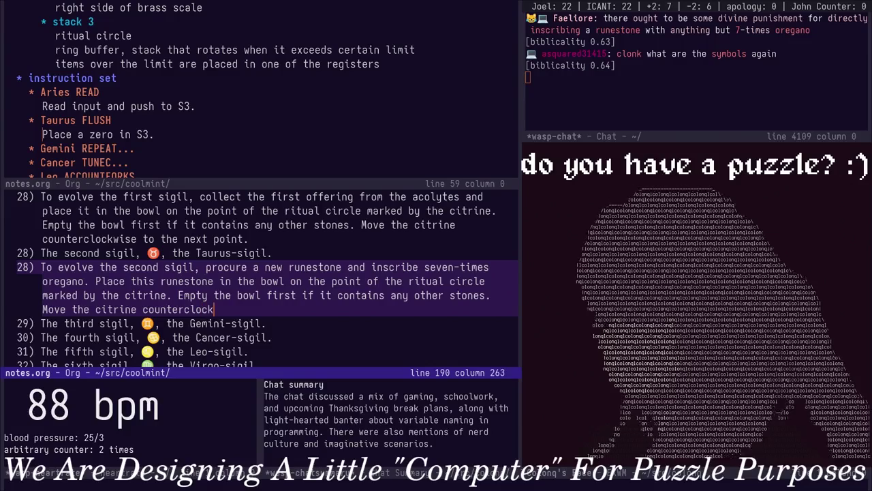
{"action": "type", "text": "wise to the next point"}
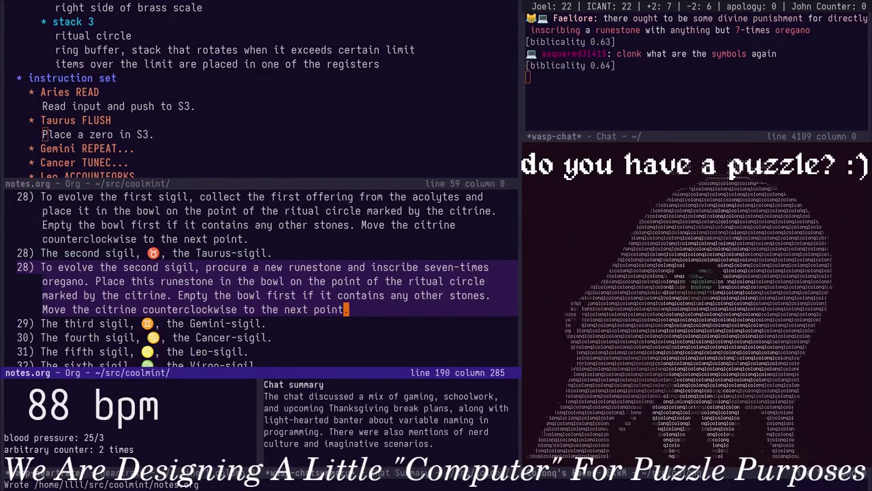
{"action": "key", "text": "ctrl+x"}
{"action": "key", "text": "ctrl+s"}
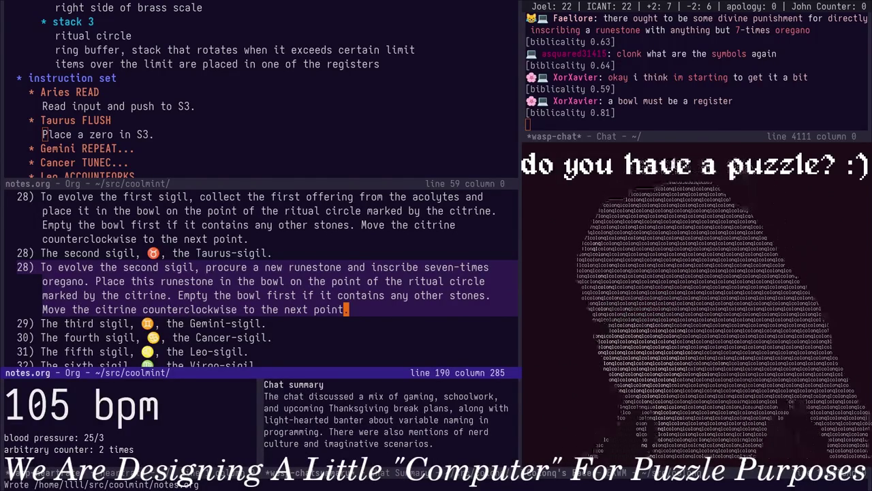
Add a new item '29)' on a line below the Gemini-sigil step
{"action": "key", "text": "j"}
{"action": "key", "text": "o"}
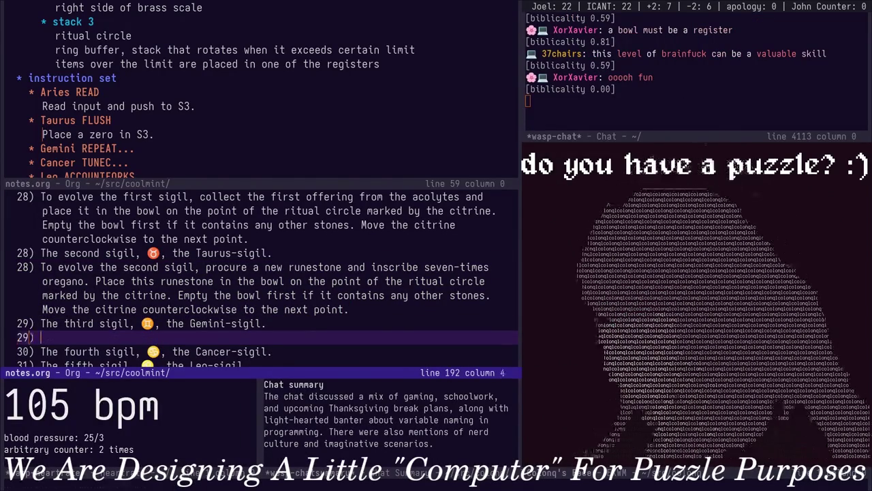
{"action": "type", "text": "29)"}
{"action": "key", "text": "ctrl+x"}
Unfold the Gemini REPEAT entry in the upper outline window to read its description
{"action": "key", "text": "o"}
{"action": "key", "text": "j"}
{"action": "key", "text": "Tab"}
{"action": "key", "text": "j"}
{"action": "key", "text": "j"}
{"action": "key", "text": "j"}
{"action": "key", "text": "k"}
{"action": "key", "text": "k"}
{"action": "key", "text": "k"}
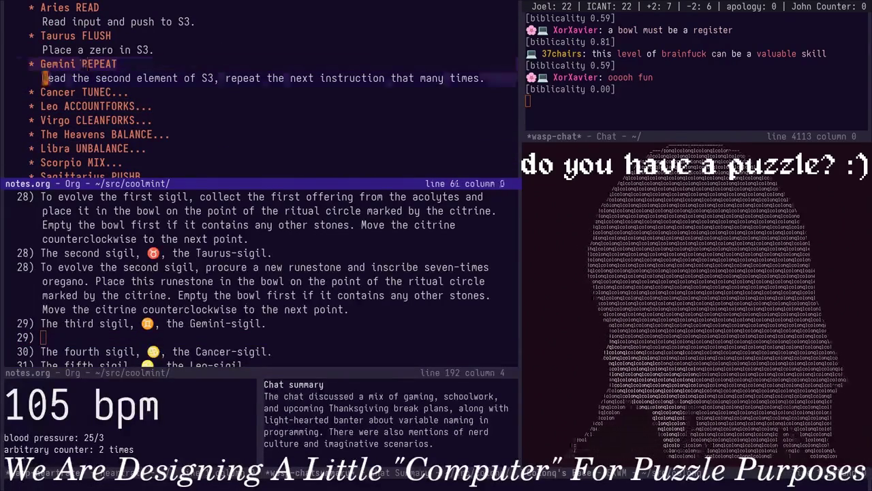
{"action": "key", "text": "w"}
{"action": "key", "text": "ctrl+x"}
{"action": "key", "text": "o"}
Recheck the Gemini REPEAT description and tidy item 29, removing the stray D
{"action": "key", "text": "A"}
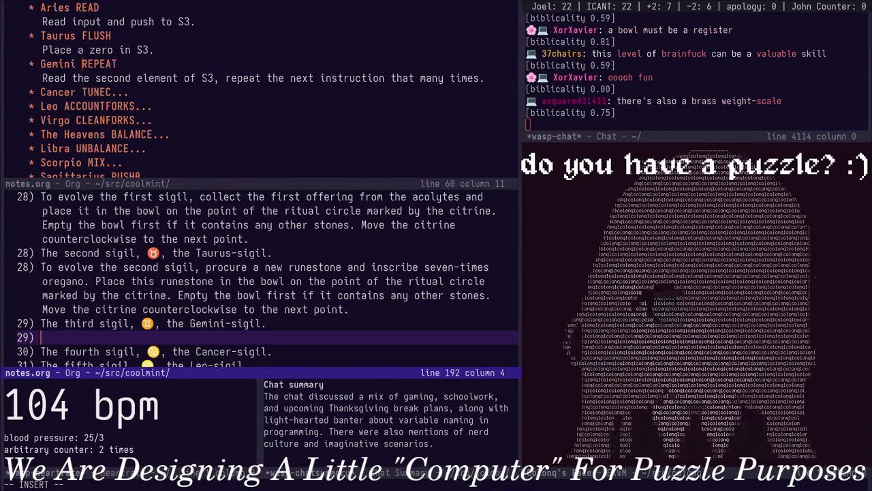
{"action": "key", "text": "Escape"}
{"action": "key", "text": "ctrl+w"}
{"action": "key", "text": "k"}
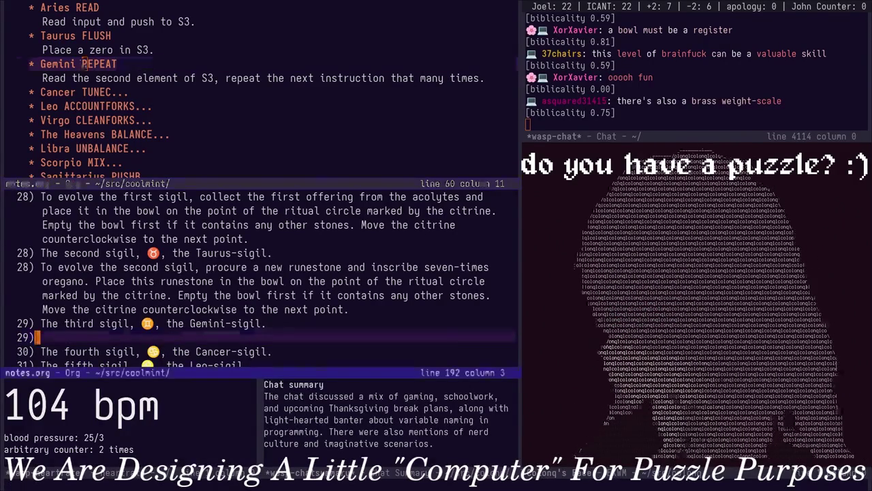
{"action": "key", "text": "ctrl+w"}
{"action": "type", "text": "j "}
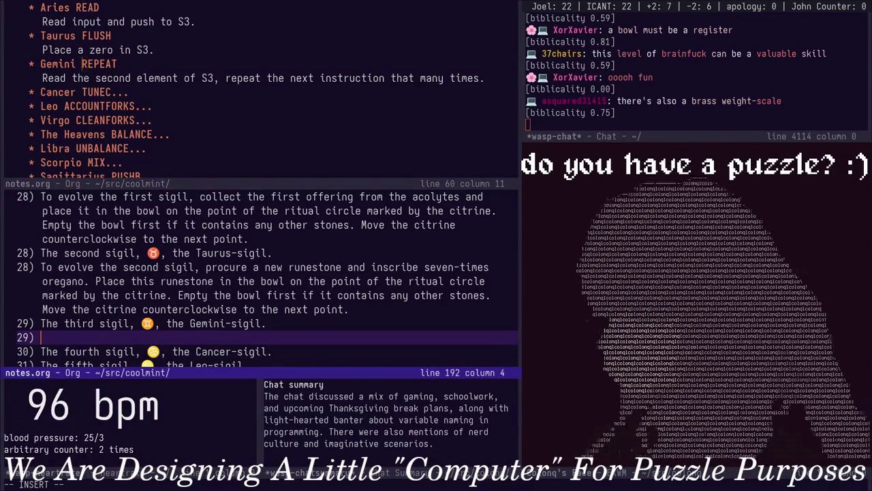
{"action": "type", "text": "D"}
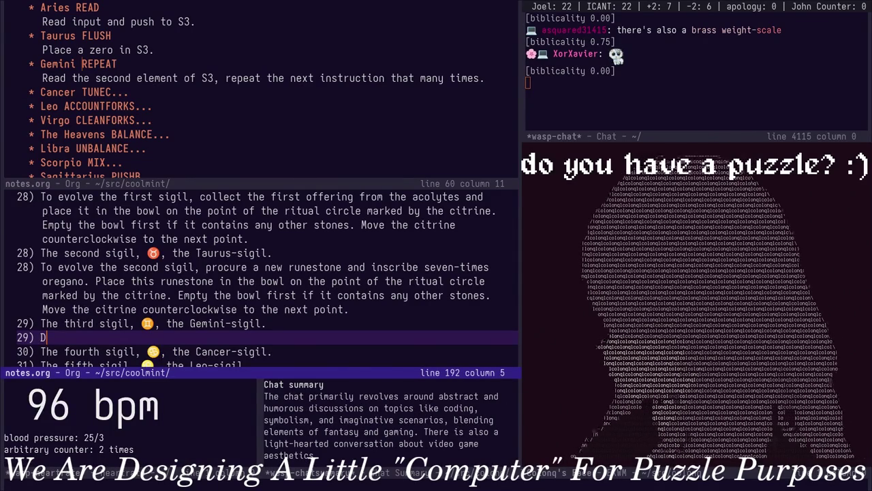
{"action": "key", "text": "BackSpace"}
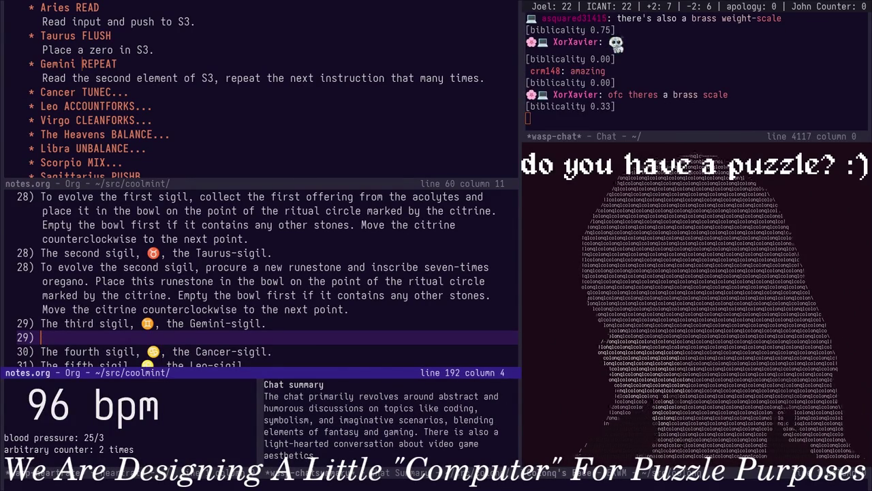
Begin item 29: the third sigil consults the bowl's runestone directly clockwise from the citrine's point
{"action": "type", "text": "To evolve the third sigil, co"}
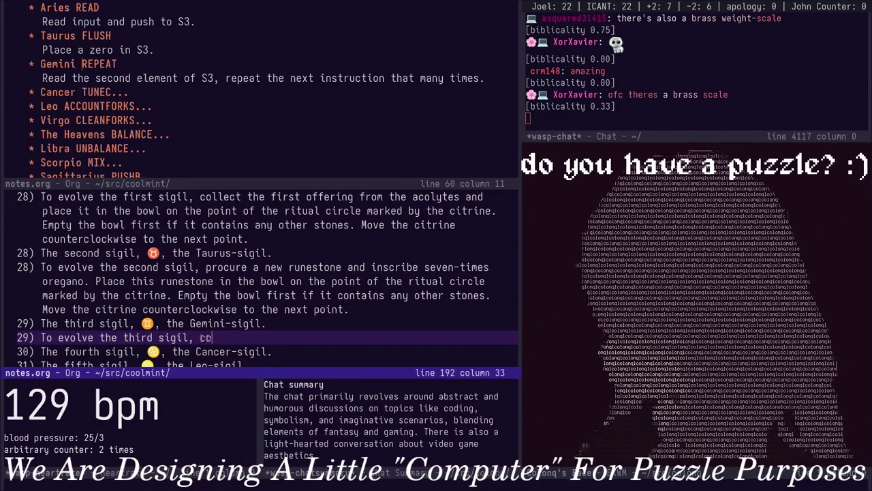
{"action": "type", "text": "nsu"}
{"action": "type", "text": "e rtu"}
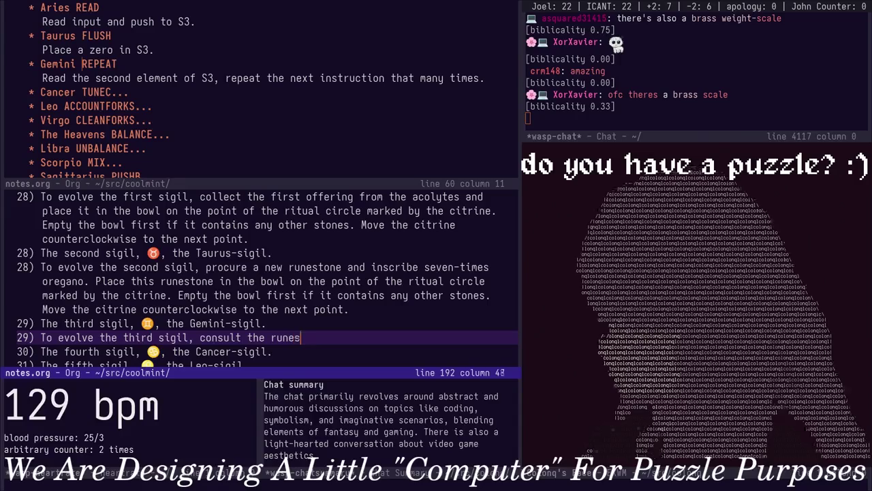
{"action": "type", "text": "one"}
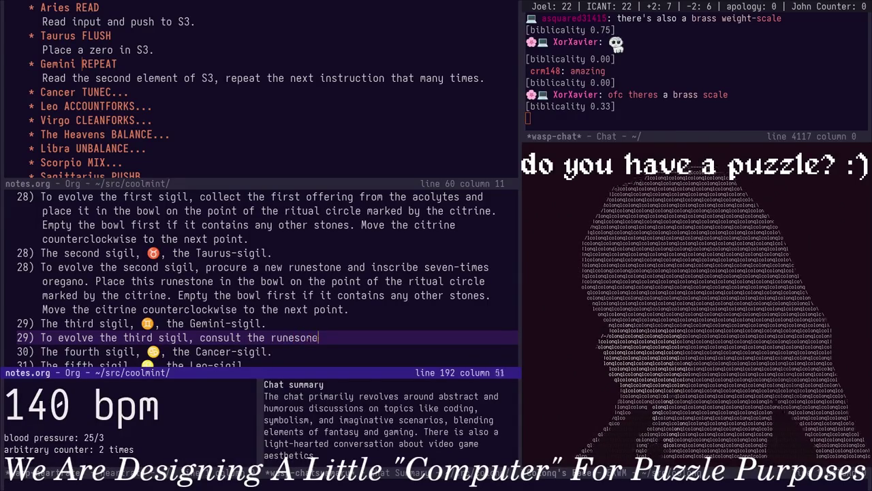
{"action": "type", "text": "ton"}
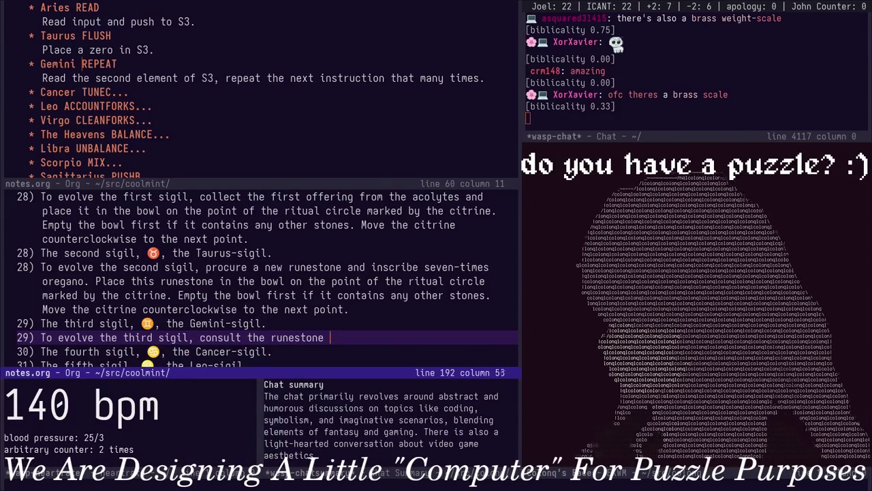
{"action": "key", "text": "BackSpace"}
{"action": "key", "text": "BackSpace"}
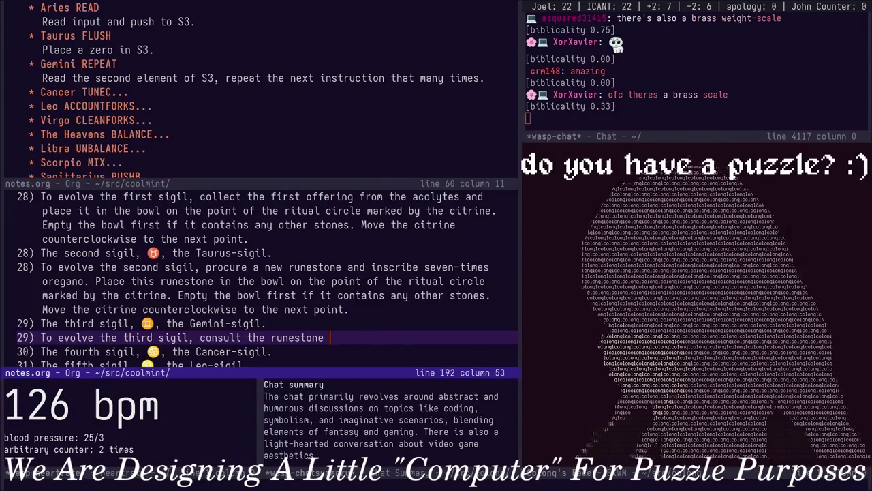
{"action": "type", "text": "at the point directly "}
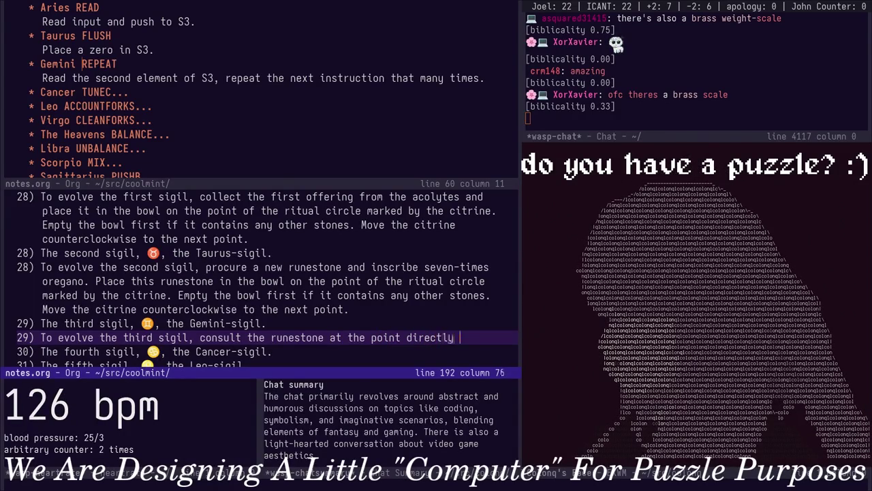
{"action": "type", "text": "clockwise"}
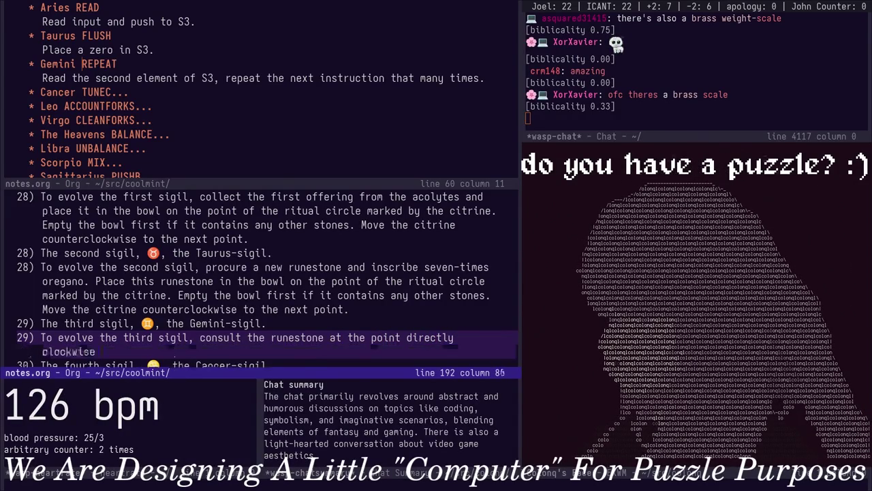
{"action": "type", "text": " from the"}
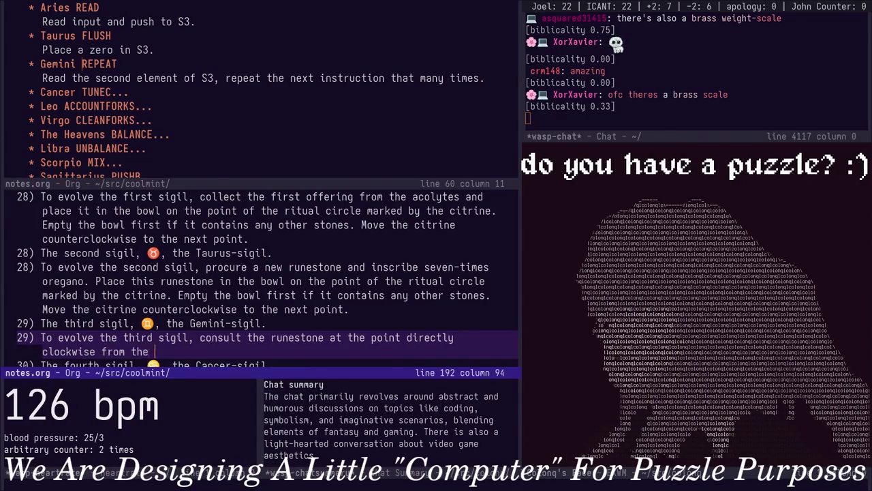
{"action": "type", "text": " p"}
{"action": "key", "text": "alt+b"}
{"action": "key", "text": "alt+b"}
{"action": "key", "text": "alt+f"}
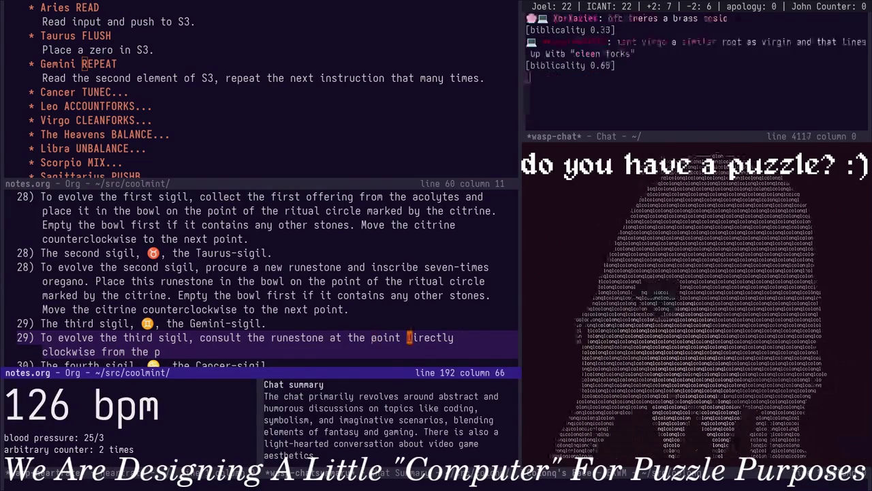
{"action": "key", "text": "alt+b"}
{"action": "key", "text": "alt+b"}
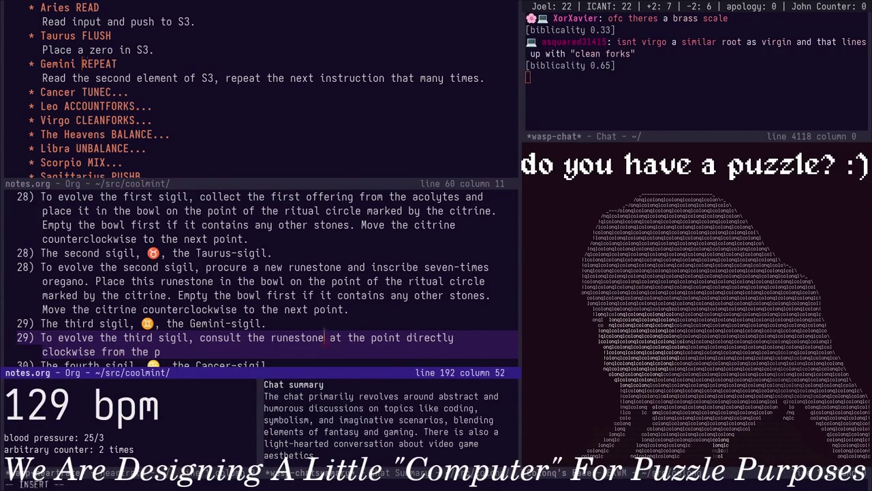
{"action": "type", "text": "one "}
{"action": "type", "text": "placed in the bow"}
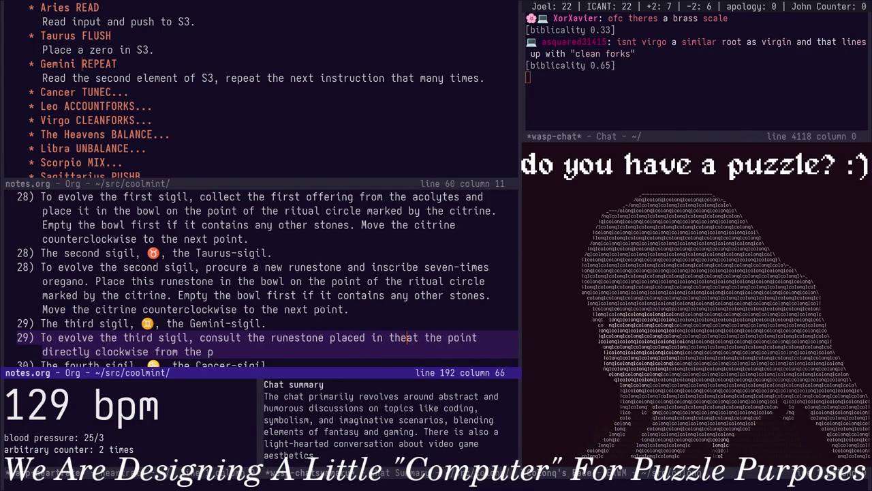
{"action": "type", "text": "l on the ritual ci"}
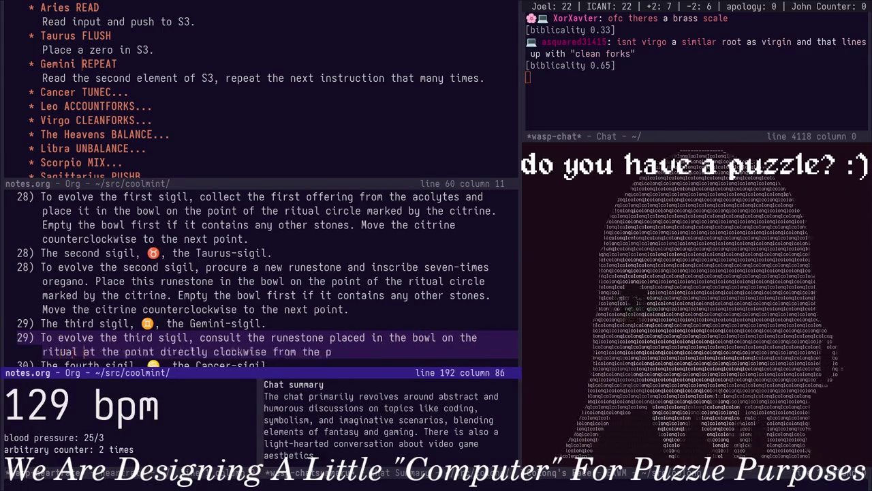
{"action": "type", "text": "rcle at the p"}
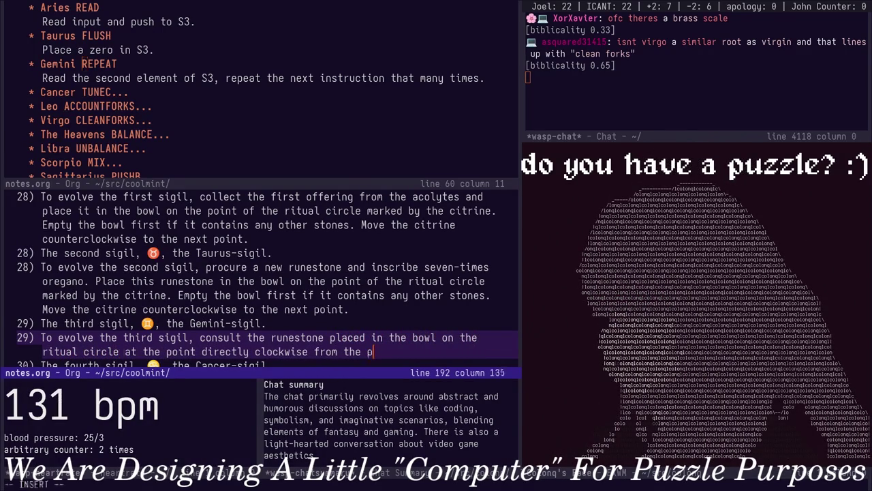
{"action": "type", "text": "oint directly clockwise from the point indic"}
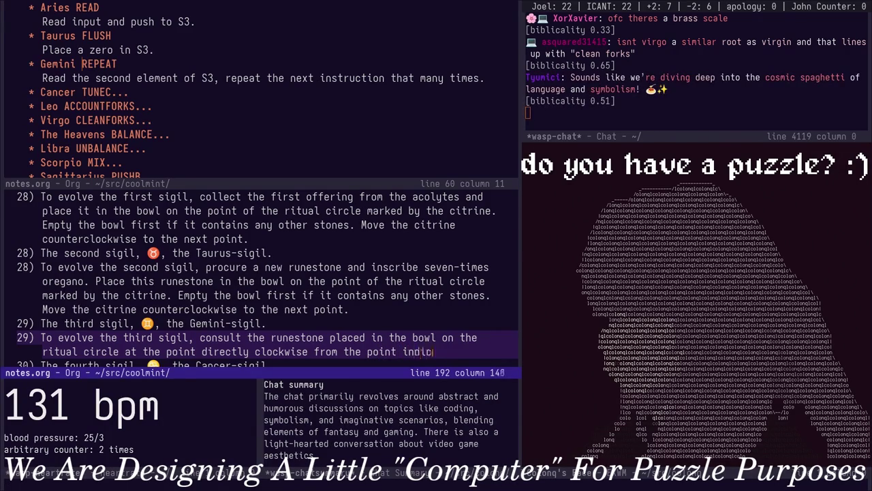
{"action": "type", "text": "ated by the citr"}
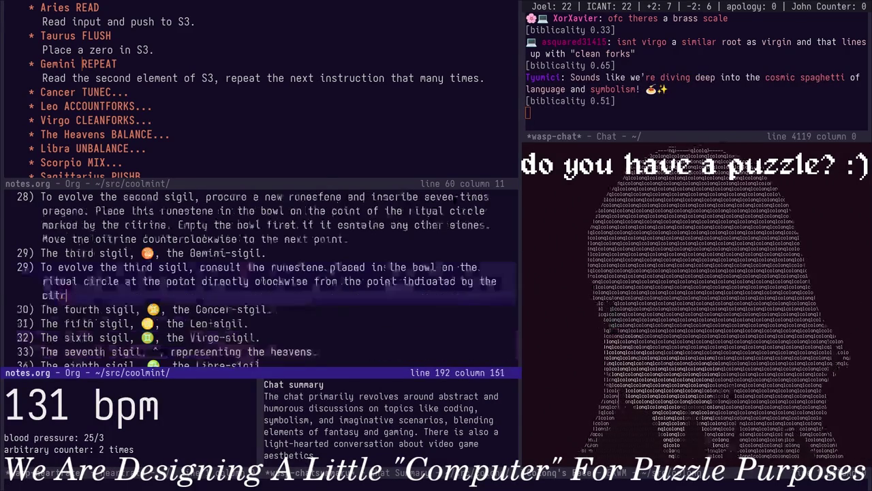
{"action": "type", "text": "ine."}
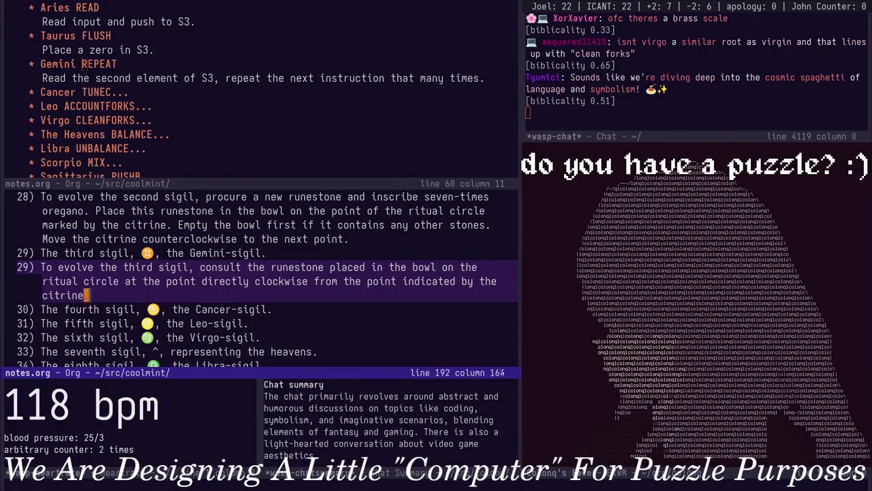
Review the instruction set headings, including Gemini, Scorpio and Sagittarius entries
{"action": "key", "text": "ctrl+x"}
{"action": "key", "text": "o"}
{"action": "key", "text": "Down"}
{"action": "key", "text": "Down"}
{"action": "key", "text": "Down"}
{"action": "key", "text": "Down"}
{"action": "key", "text": "Down"}
{"action": "key", "text": "Down"}
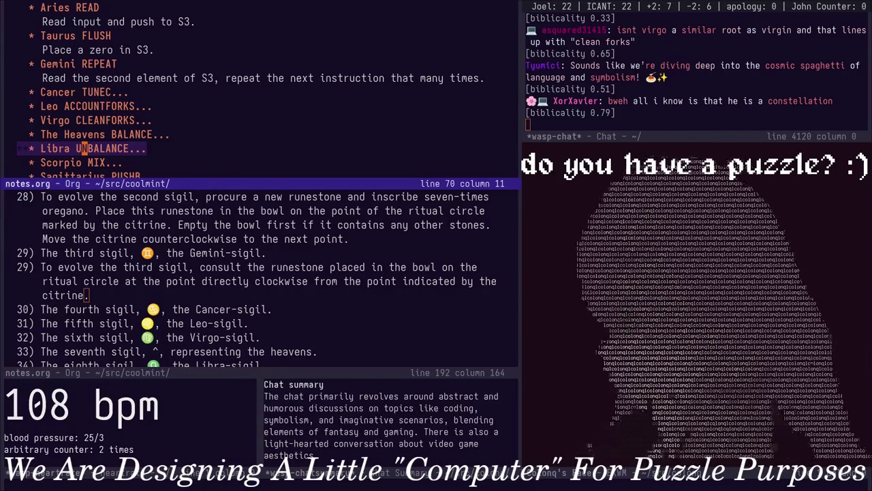
{"action": "key", "text": "Down"}
{"action": "key", "text": "Down"}
{"action": "key", "text": "Up"}
{"action": "key", "text": "Up"}
{"action": "key", "text": "Up"}
{"action": "key", "text": "Up"}
{"action": "key", "text": "Up"}
{"action": "key", "text": "Up"}
{"action": "key", "text": "Left"}
{"action": "key", "text": "Left"}
{"action": "key", "text": "Left"}
End item 29's first sentence after 'citrine' with a full stop and begin the empty-bowl clause
{"action": "key", "text": "ctrl+w"}
{"action": "key", "text": "j"}
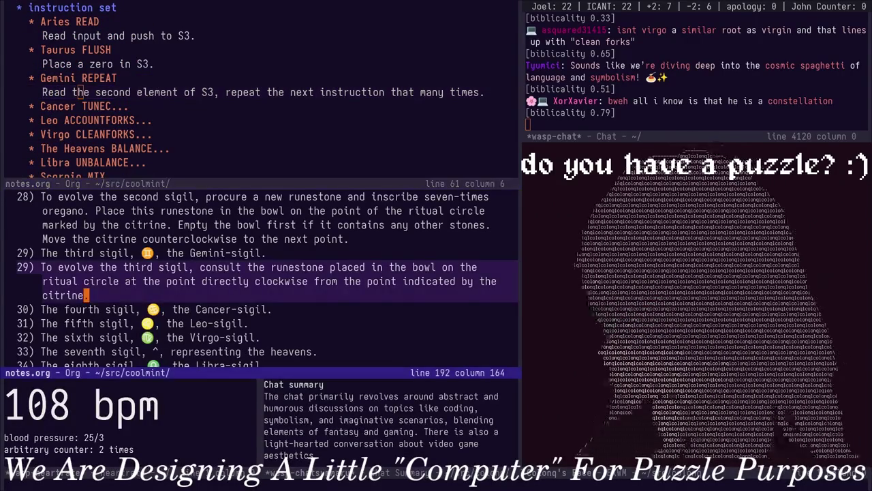
{"action": "key", "text": "a"}
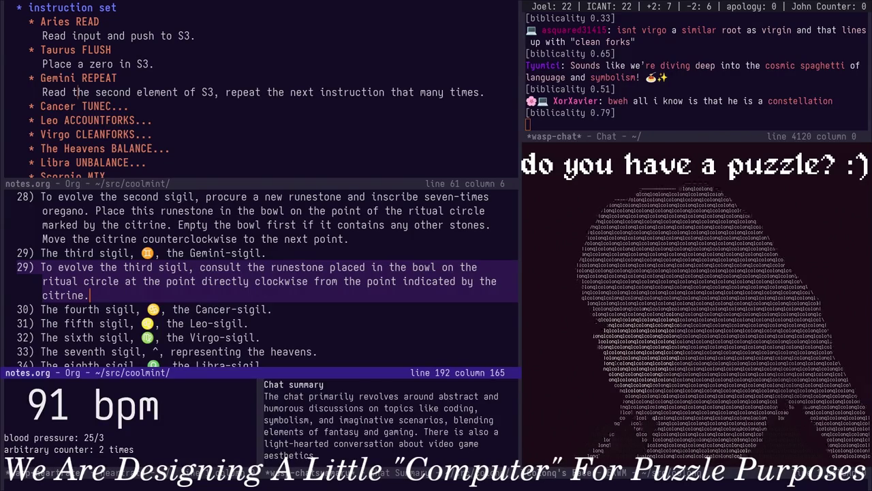
{"action": "type", "text": " If the"}
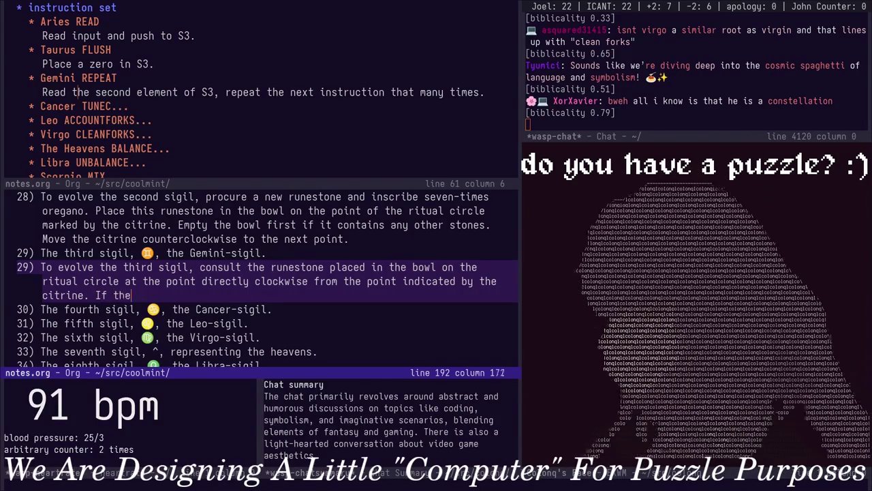
{"action": "type", "text": "e b"}
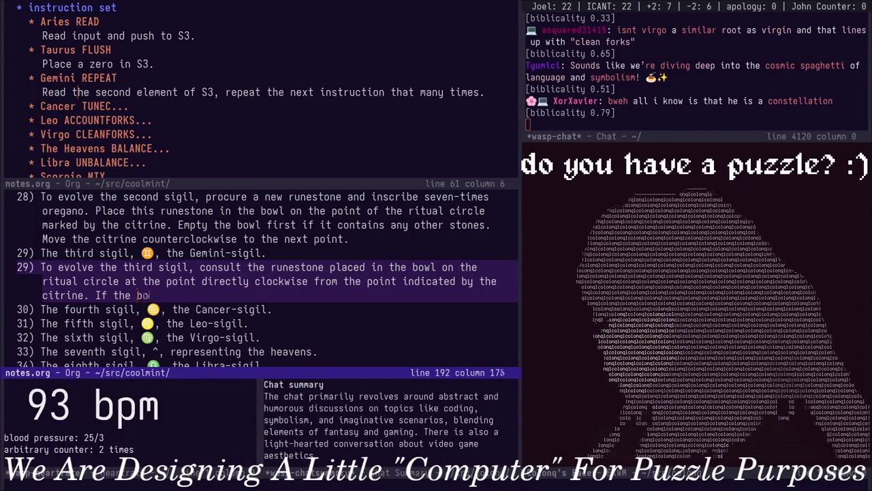
{"action": "type", "text": "owl contains no"}
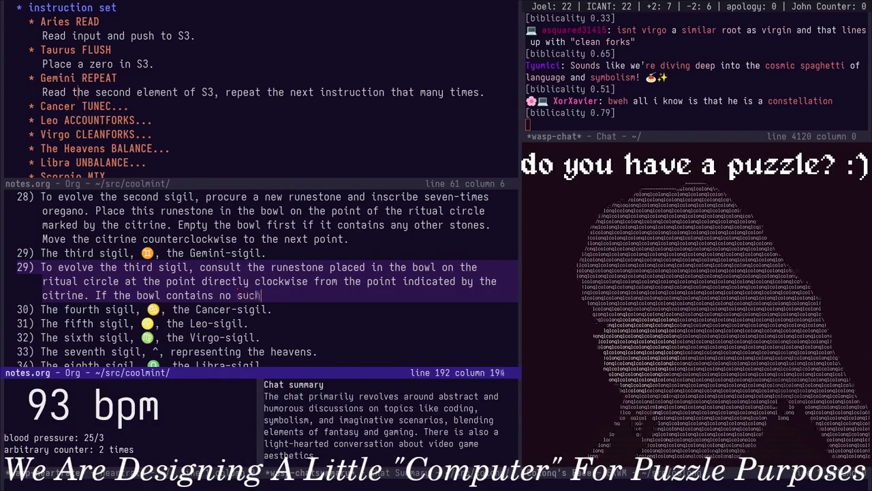
State that a bowl containing no runestone is a dire failure and a violation
{"action": "key", "text": "BackSpace"}
{"action": "key", "text": "BackSpace"}
{"action": "key", "text": "BackSpace"}
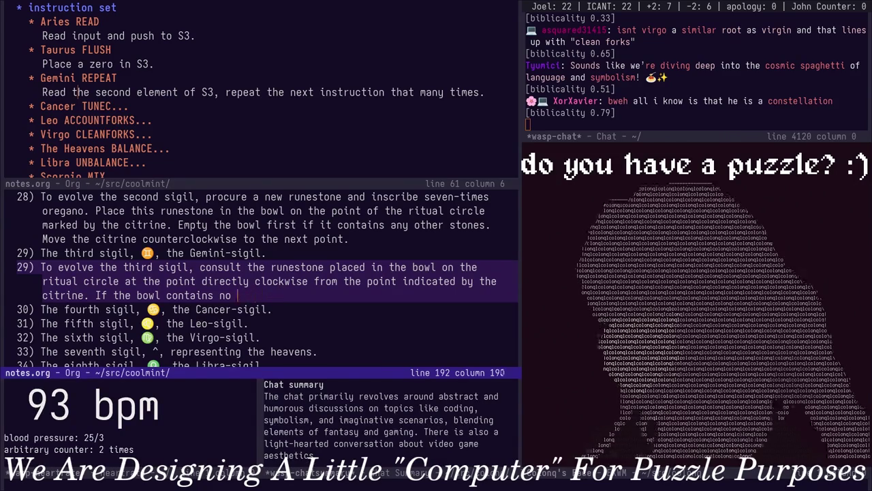
{"action": "type", "text": "stone, the ritual is a dir"}
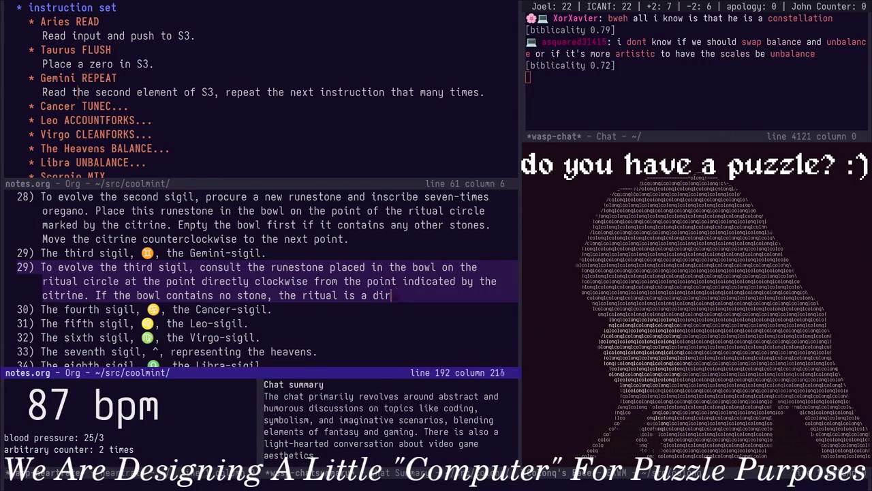
{"action": "type", "text": "e failure and a violation. D"}
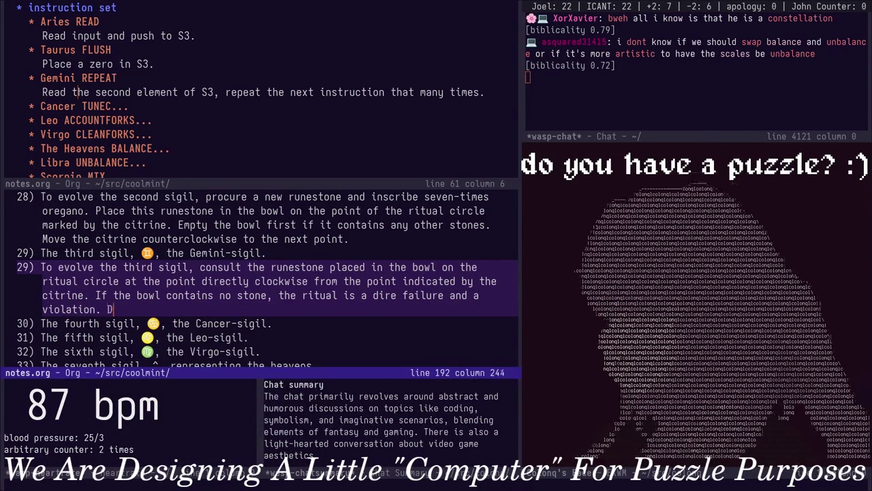
{"action": "key", "text": "BackSpace"}
{"action": "type", "text": "The"}
{"action": "key", "text": "BackSpace"}
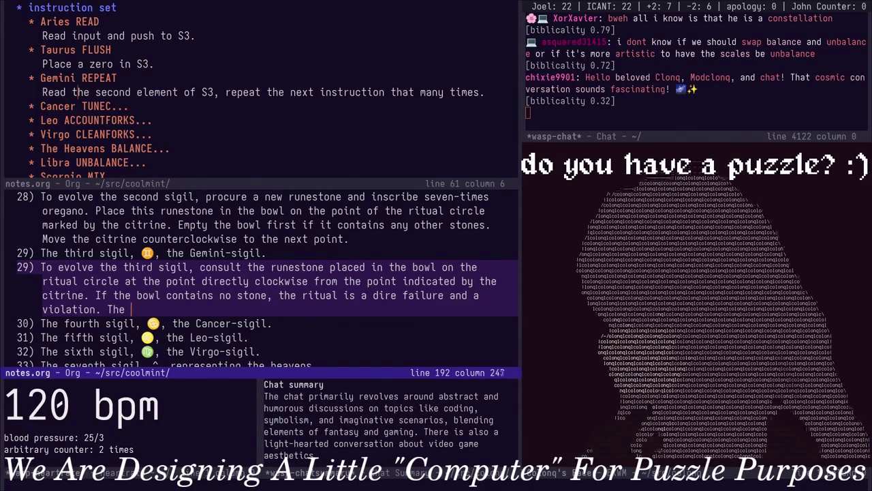
{"action": "type", "text": "egree of progression of this runestone"}
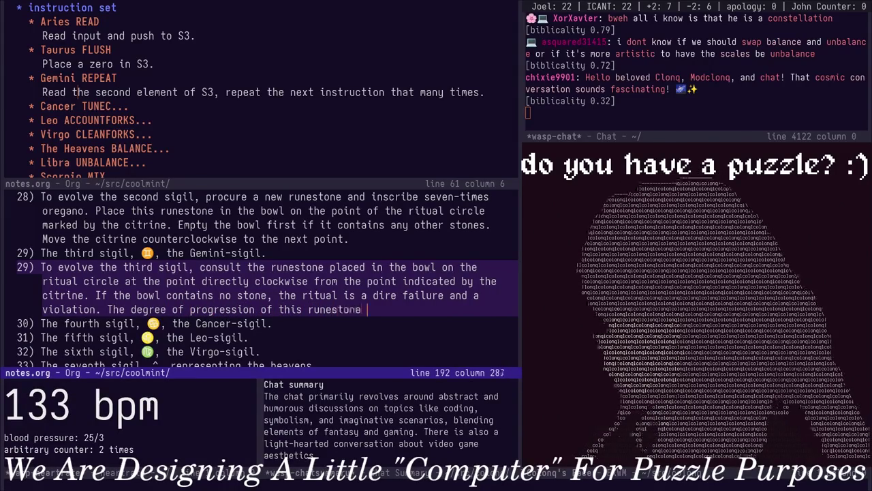
Add that the runestone's degree intensifies the next sigil's evolution, and save notes.org
{"action": "type", "text": "ind"}
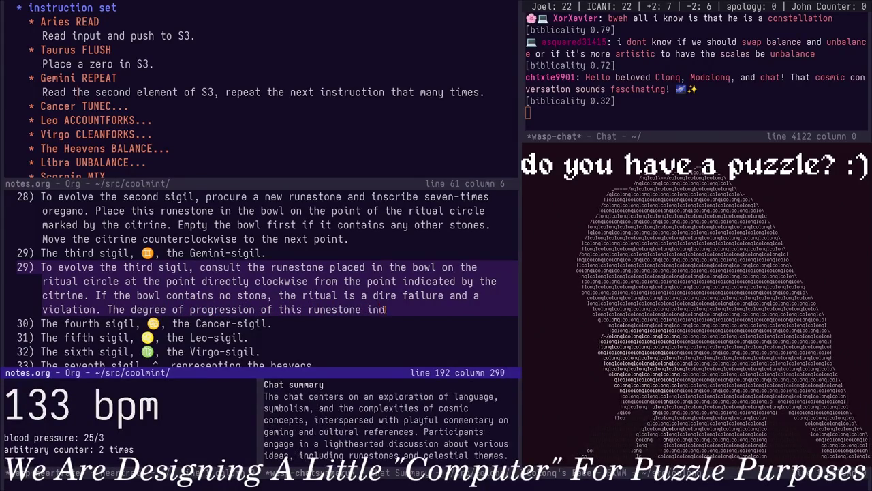
{"action": "type", "text": "icates "}
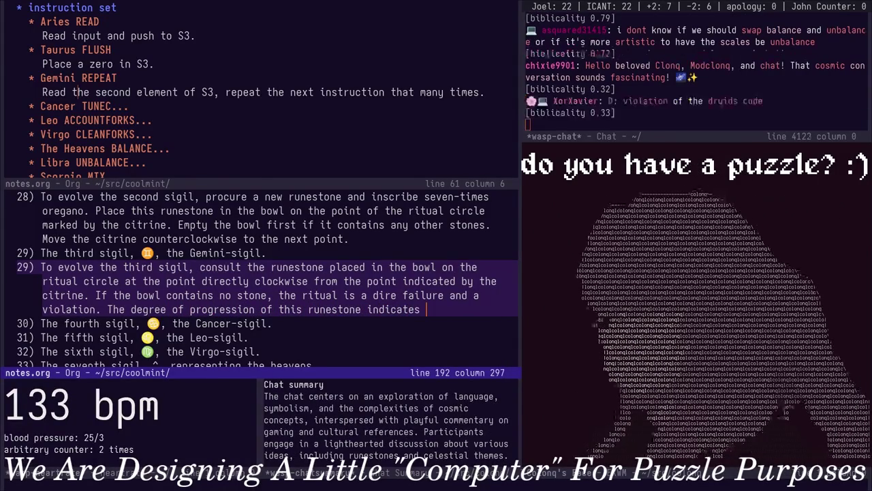
{"action": "type", "text": "a m"}
{"action": "key", "text": "BackSpace"}
{"action": "key", "text": "BackSpace"}
{"action": "type", "text": "n "}
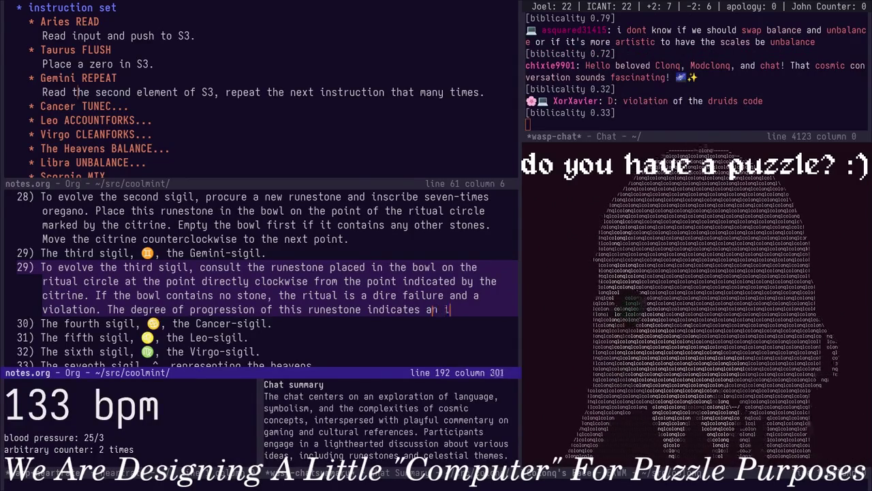
{"action": "type", "text": "intens"}
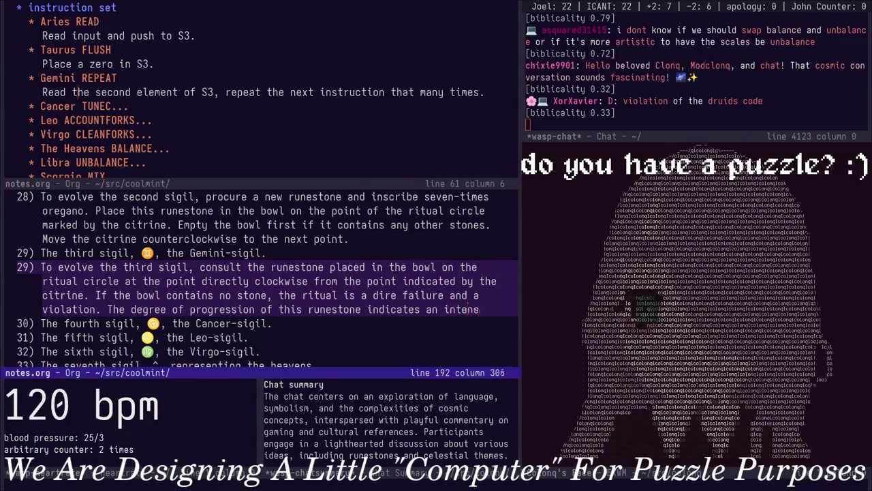
{"action": "type", "text": "ification of the evolution of the next sigil. The"}
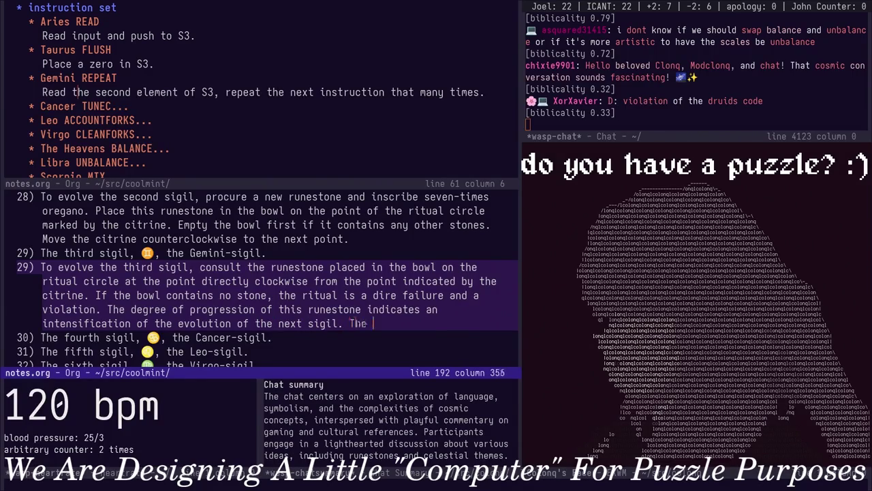
{"action": "type", "text": " next sigil shou"}
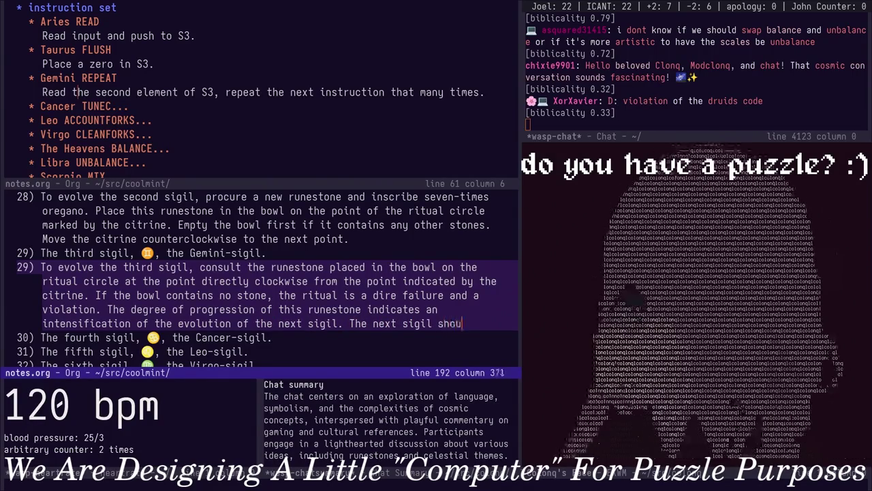
{"action": "type", "text": "ld be evolved"}
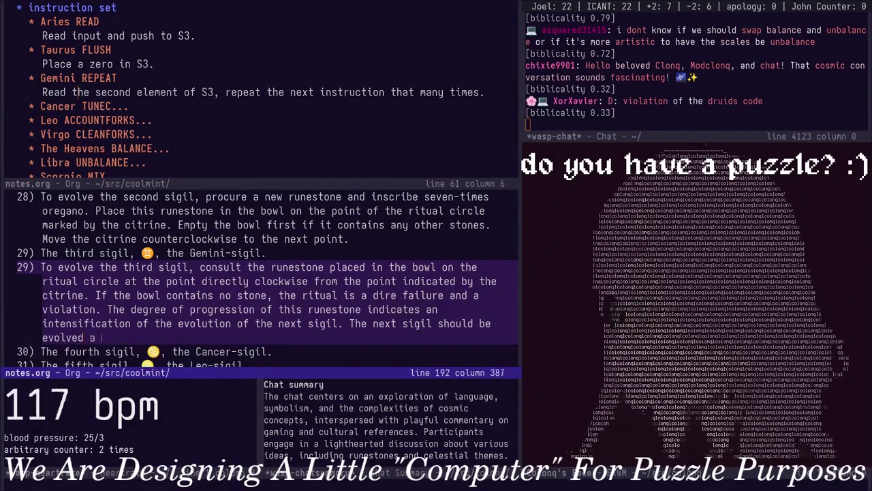
{"action": "type", "text": " a number of times "}
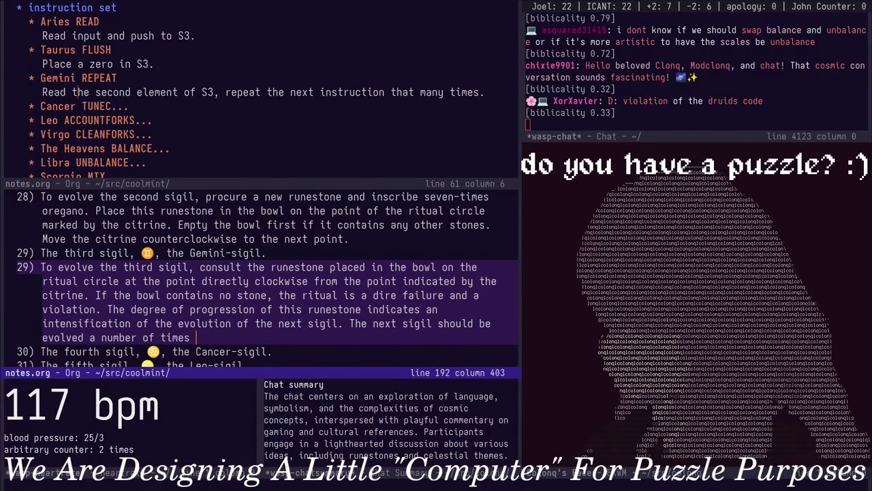
{"action": "type", "text": "equal to t"}
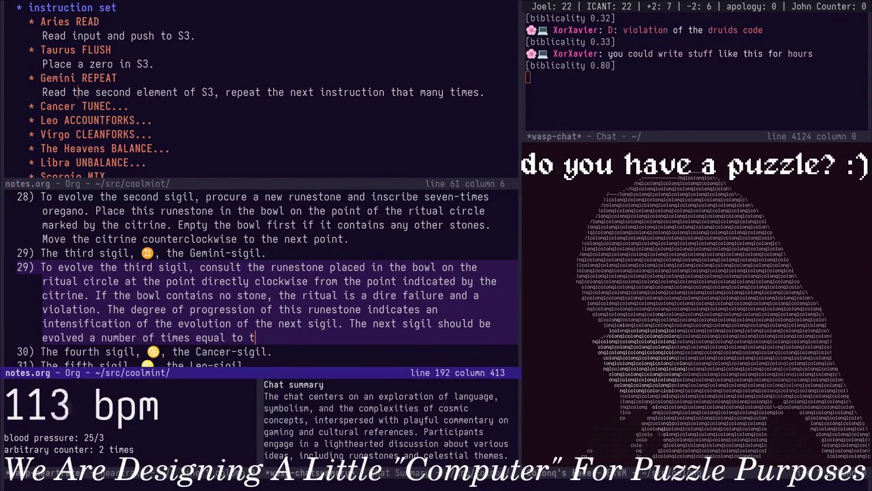
{"action": "type", "text": "he progression of this"}
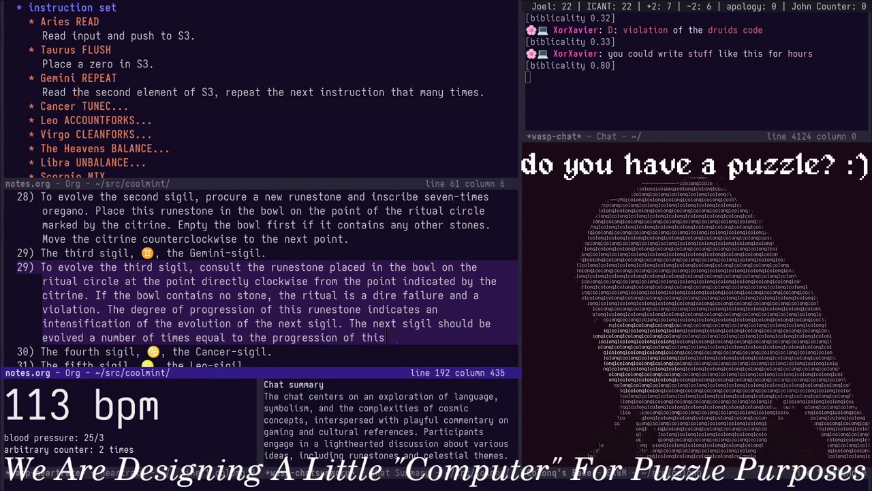
{"action": "type", "text": "hat runestone"}
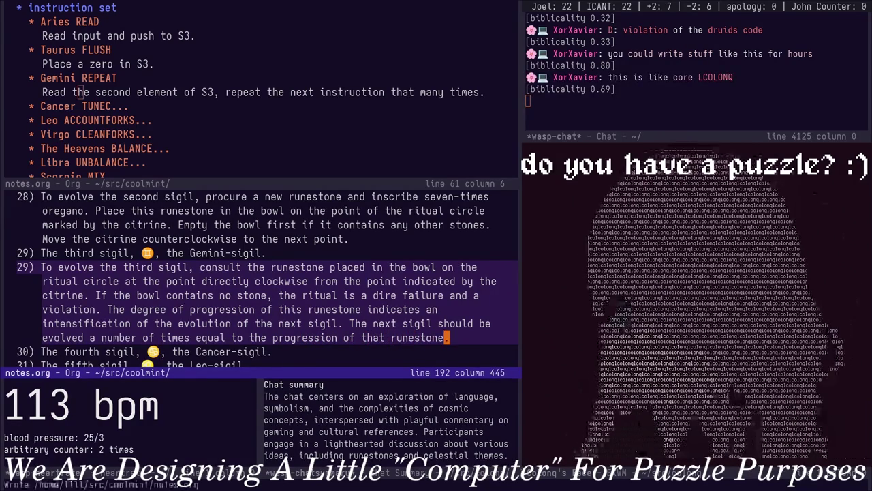
{"action": "key", "text": "Escape"}
{"action": "key", "text": "j"}
{"action": "key", "text": "j"}
{"action": "key", "text": "k"}
{"action": "key", "text": "k"}
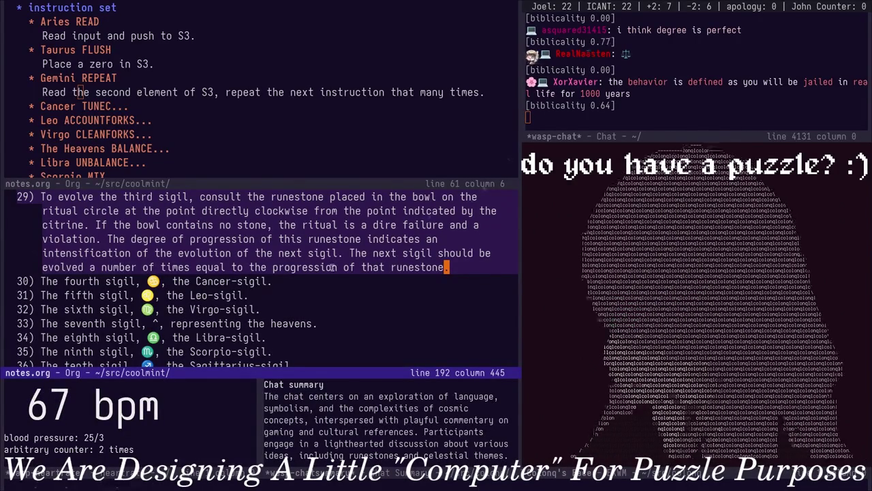
Extend the violation sentence: the practitioner and all acolytes should seek purification immediately
{"action": "left_click", "coordinate": [311, 238]}
{"action": "key", "text": "b"}
{"action": "key", "text": "b"}
{"action": "key", "text": "b"}
{"action": "key", "text": "b"}
{"action": "key", "text": "b"}
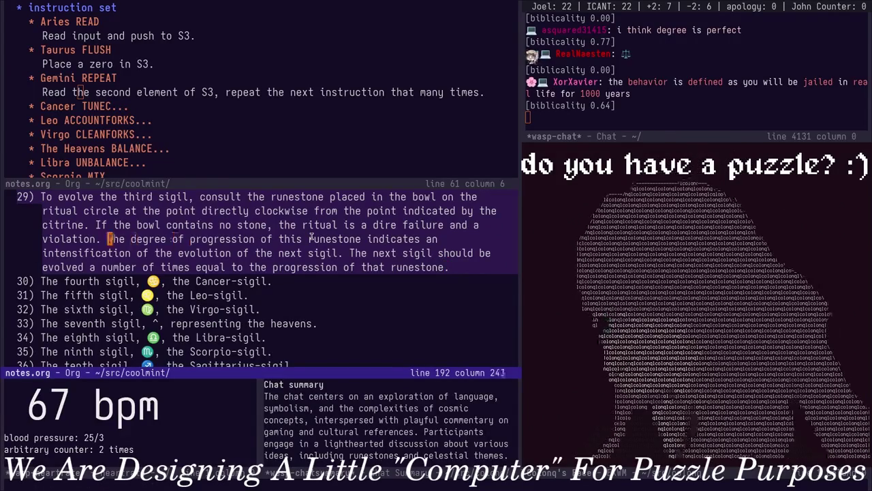
{"action": "type", "text": "s; the pr"}
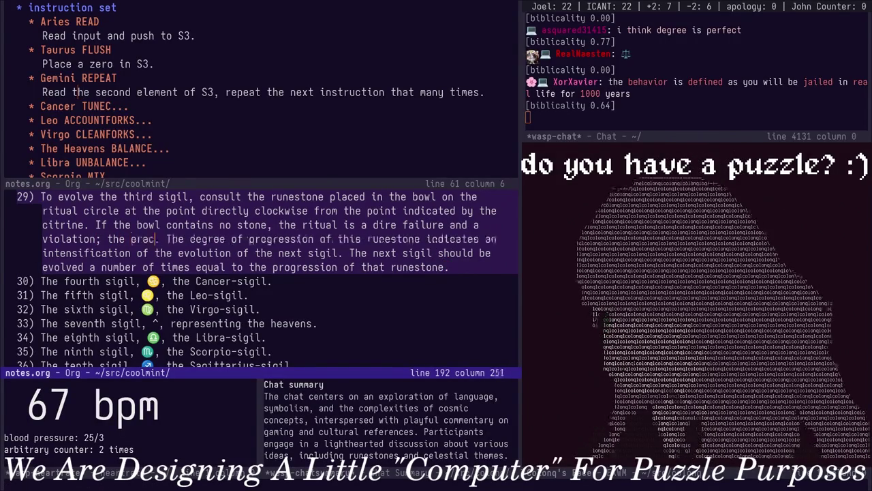
{"action": "type", "text": "acticioner"}
{"action": "key", "text": "BackSpace"}
{"action": "key", "text": "BackSpace"}
{"action": "key", "text": "BackSpace"}
{"action": "key", "text": "BackSpace"}
{"action": "key", "text": "BackSpace"}
{"action": "type", "text": "ti"}
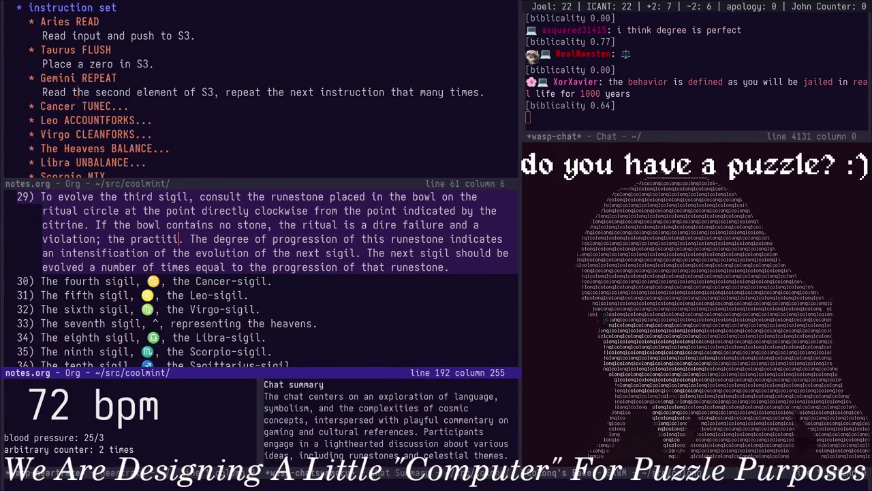
{"action": "type", "text": "one"}
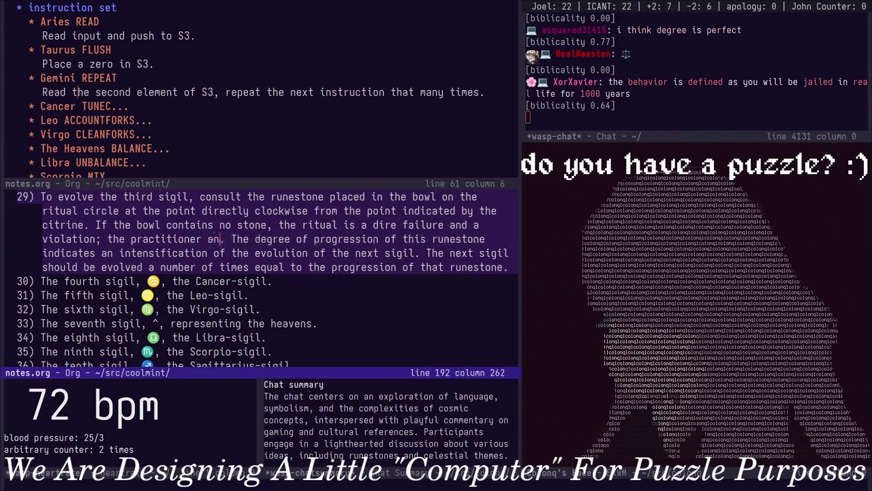
{"action": "type", "text": "r and all acolytes should seek p"}
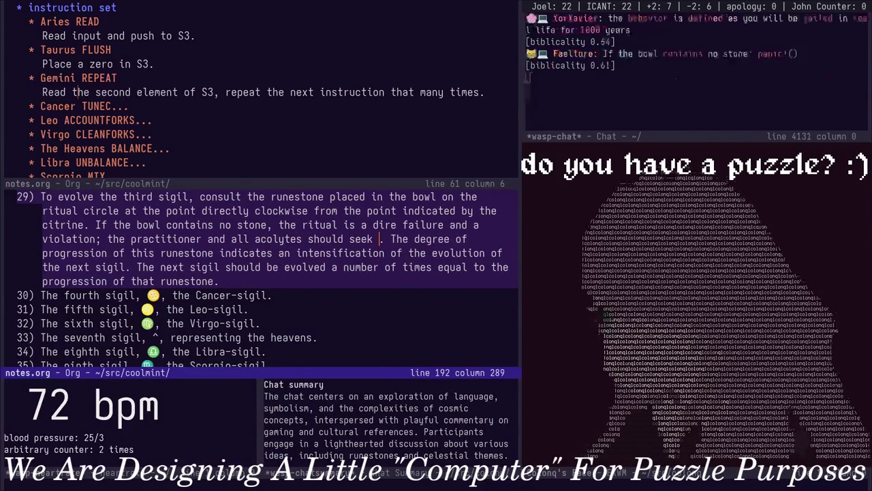
{"action": "type", "text": "urification immediat"}
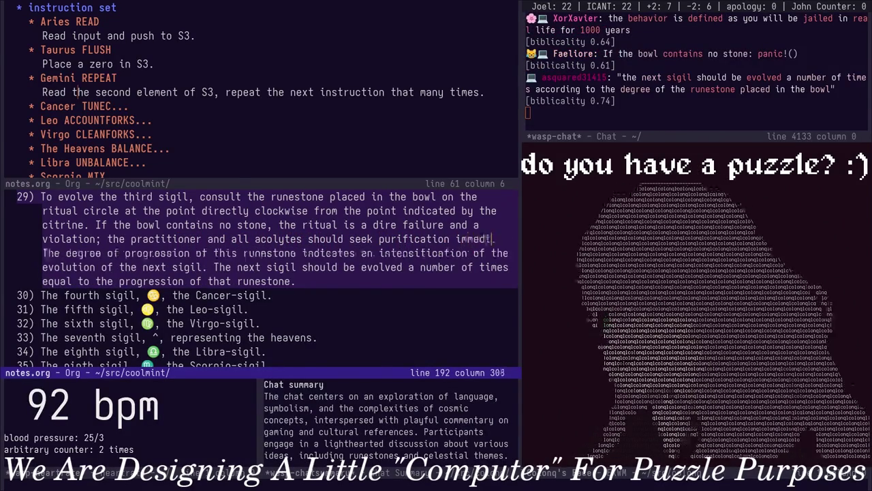
{"action": "type", "text": "ely"}
{"action": "key", "text": "Escape"}
{"action": "key", "text": "w"}
{"action": "key", "text": "w"}
{"action": "key", "text": "w"}
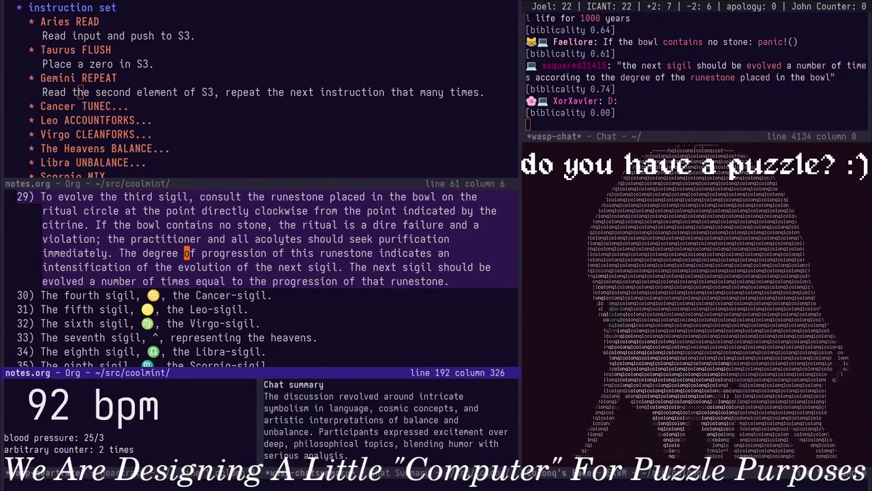
{"action": "key", "text": "Page_Up"}
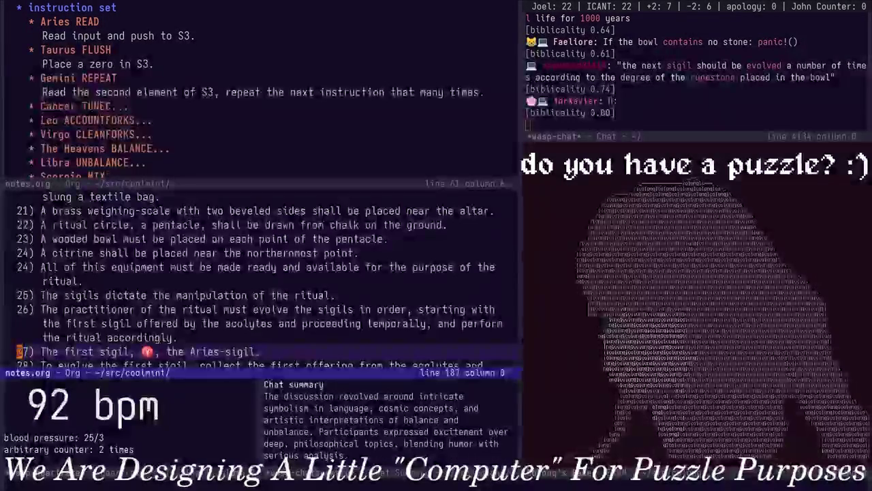
Start a new rule 6 about the number of progressions, placed below the regression rule
{"action": "key", "text": "Page_Up"}
{"action": "key", "text": "Page_Up"}
{"action": "key", "text": "Page_Up"}
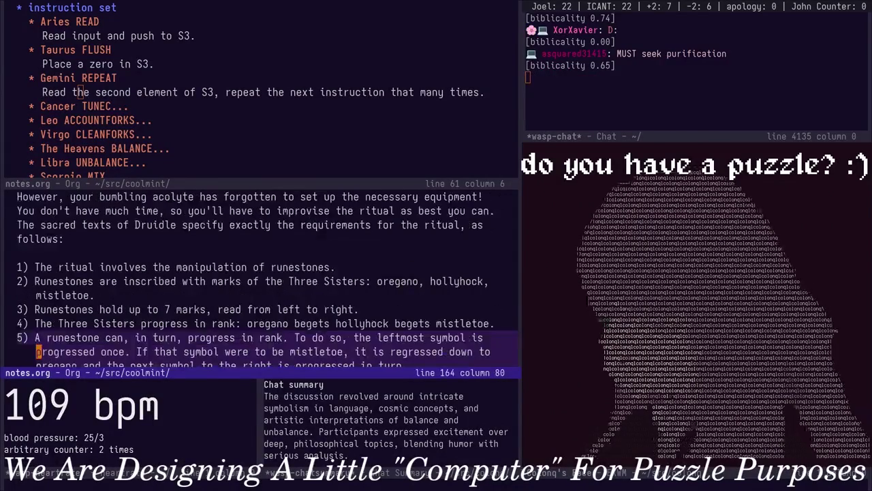
{"action": "key", "text": "Down"}
{"action": "key", "text": "Down"}
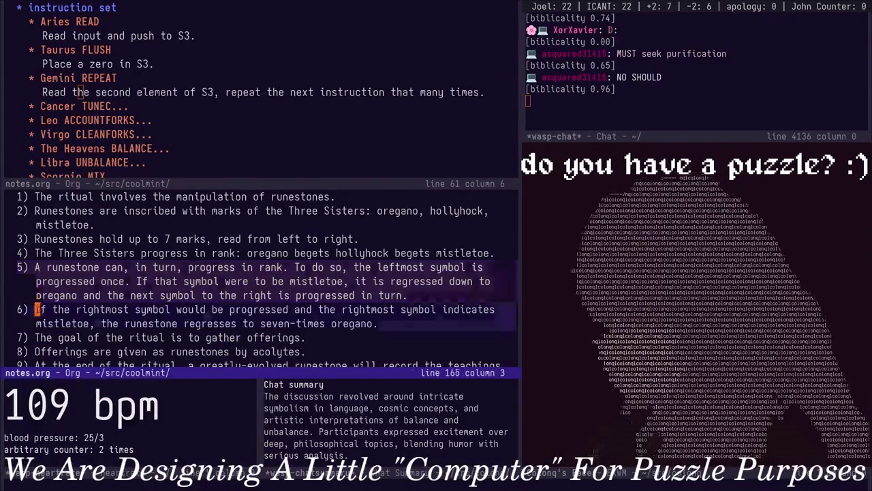
{"action": "key", "text": "Up"}
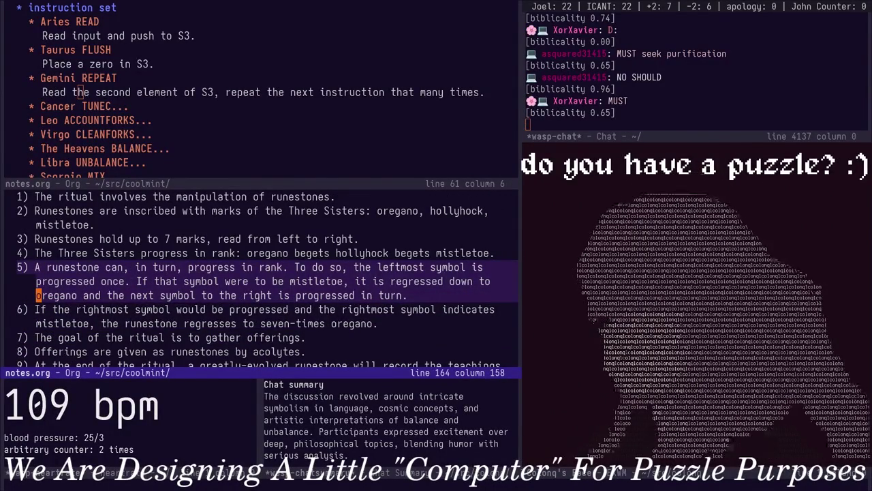
{"action": "type", "text": "o"}
{"action": "type", "text": "6) The n"}
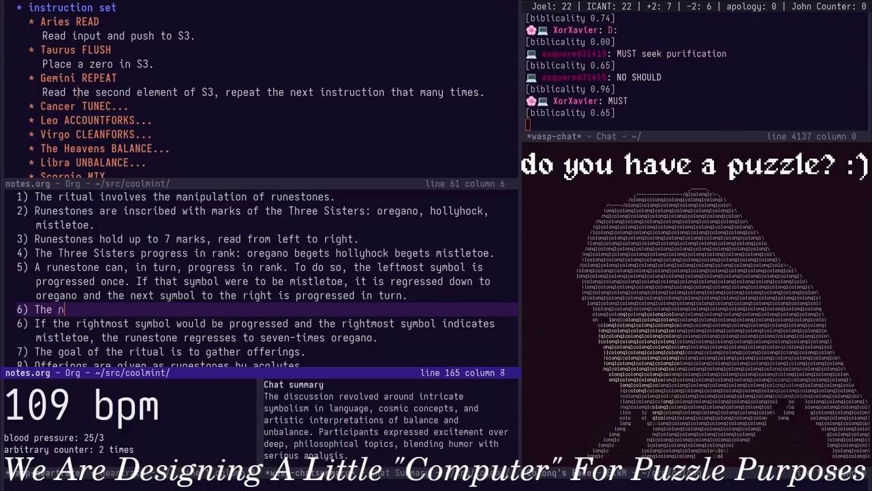
{"action": "type", "text": "umber of progres"}
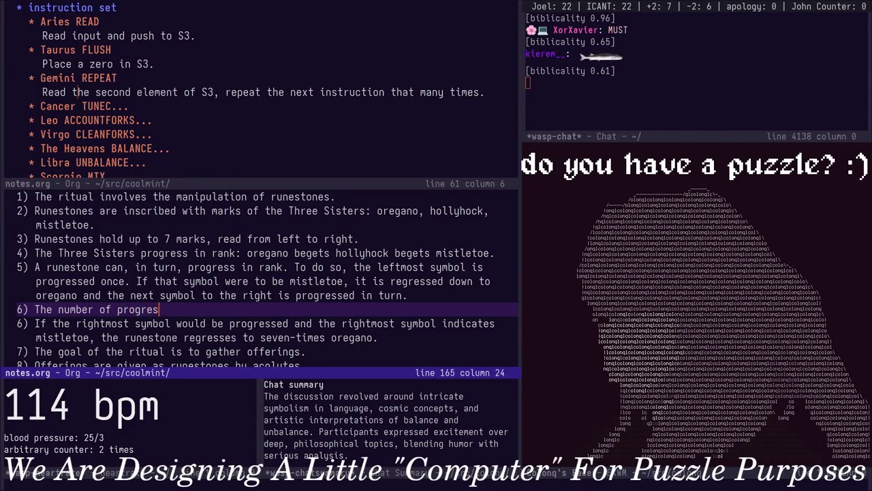
{"action": "key", "text": "Escape"}
{"action": "key", "text": "d"}
{"action": "key", "text": "d"}
{"action": "key", "text": "p"}
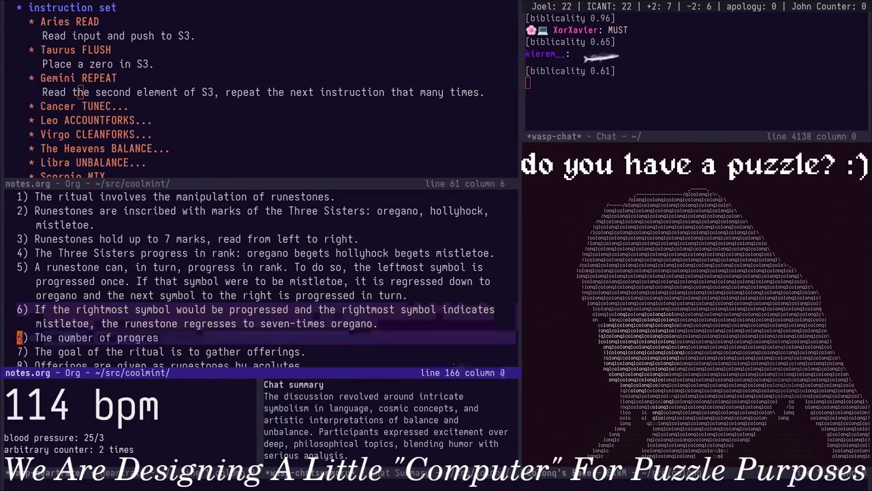
Finish rule 6 defining degree as progressions from seven-times oregano, and save notes.org
{"action": "key", "text": "A"}
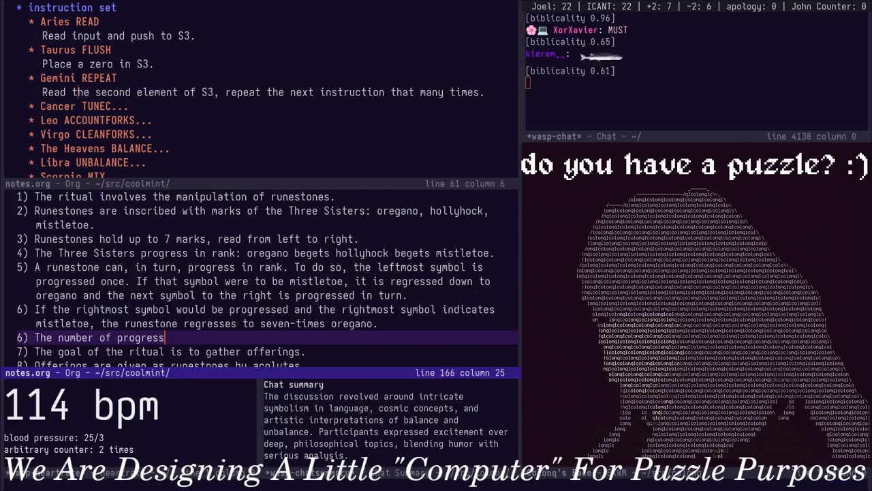
{"action": "type", "text": "ssions from"}
{"action": "type", "text": "th"}
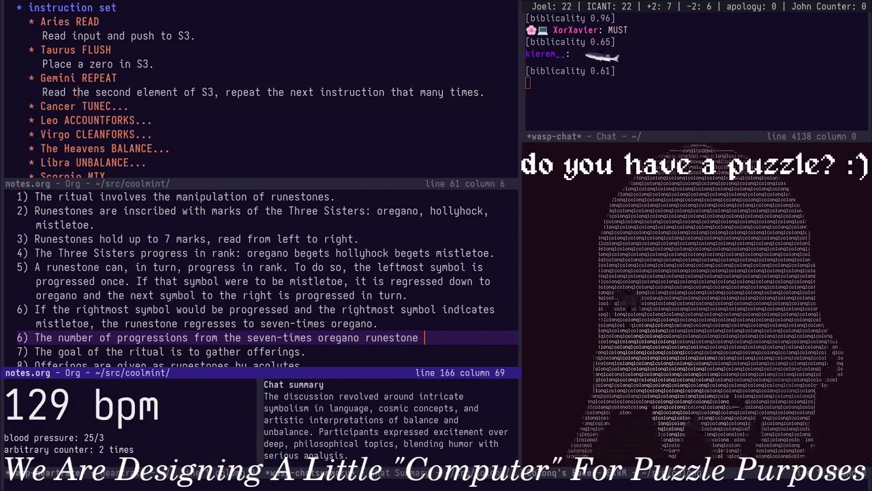
{"action": "type", "text": "is the degr"}
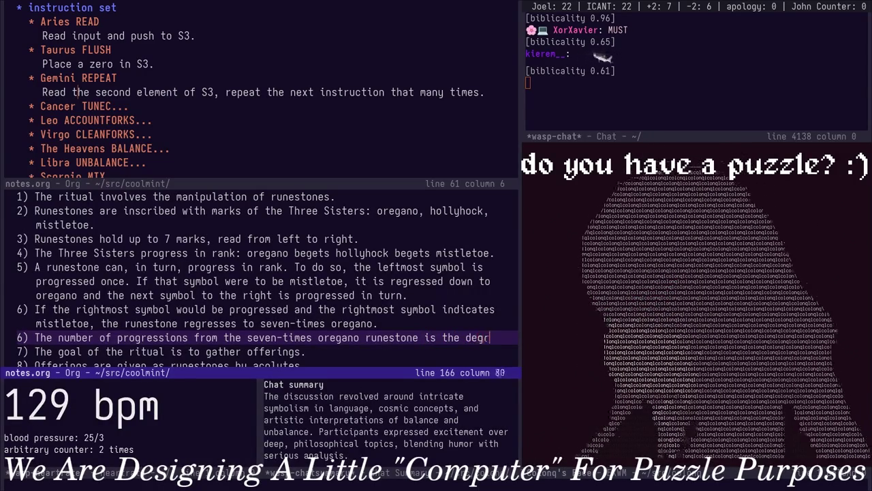
{"action": "type", "text": "ee of the rune"}
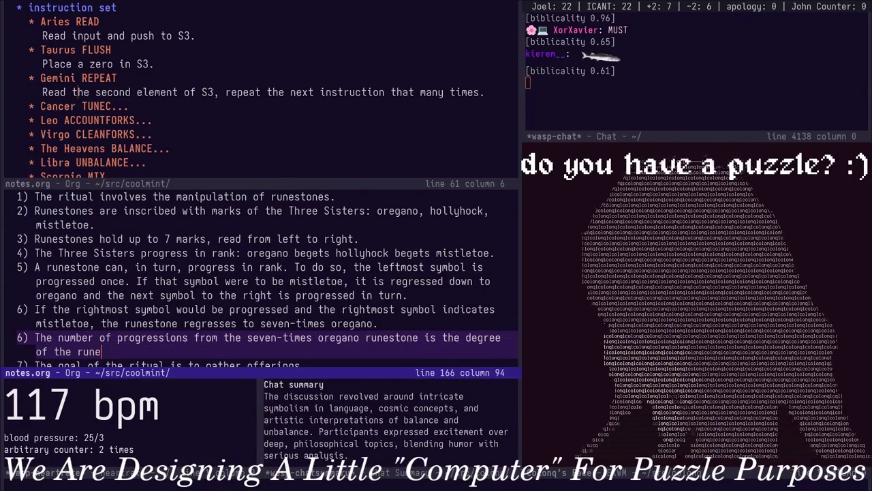
{"action": "type", "text": "stone"}
{"action": "key", "text": "ctrl+x"}
{"action": "key", "text": "ctrl+s"}
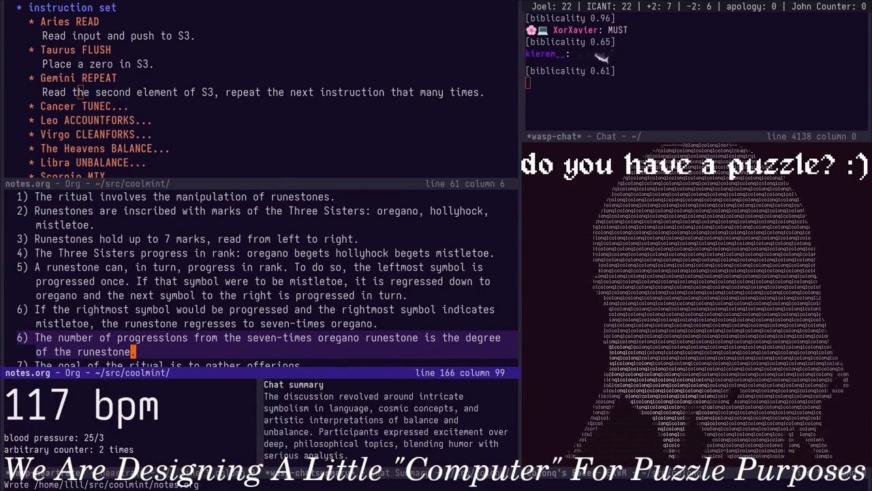
{"action": "scroll", "coordinate": [266, 280], "scroll_direction": "down", "scroll_amount": 2}
{"action": "scroll", "coordinate": [266, 280], "scroll_direction": "down", "scroll_amount": 2}
Scroll through rule 29's text down to item 30
{"action": "scroll", "coordinate": [266, 279], "scroll_direction": "down", "scroll_amount": 2}
{"action": "scroll", "coordinate": [266, 280], "scroll_direction": "down", "scroll_amount": 5}
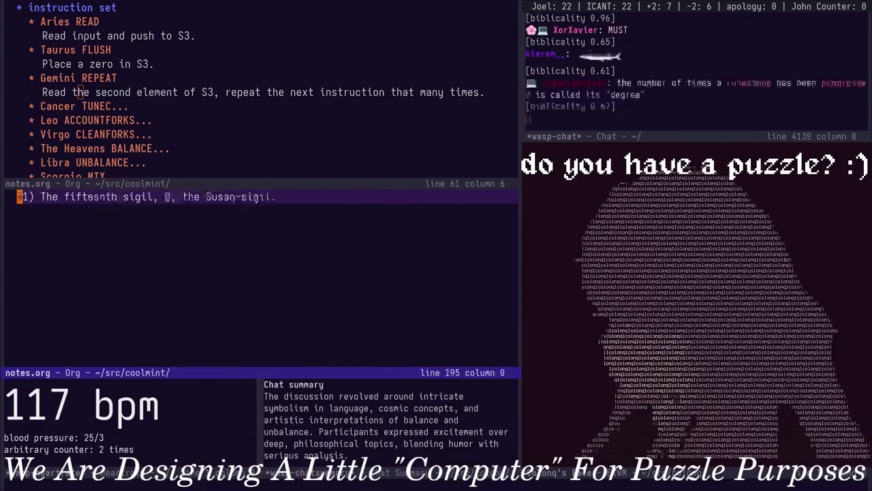
{"action": "scroll", "coordinate": [266, 280], "scroll_direction": "up", "scroll_amount": 3}
{"action": "scroll", "coordinate": [266, 279], "scroll_direction": "up", "scroll_amount": 3}
{"action": "scroll", "coordinate": [266, 280], "scroll_direction": "up", "scroll_amount": 15}
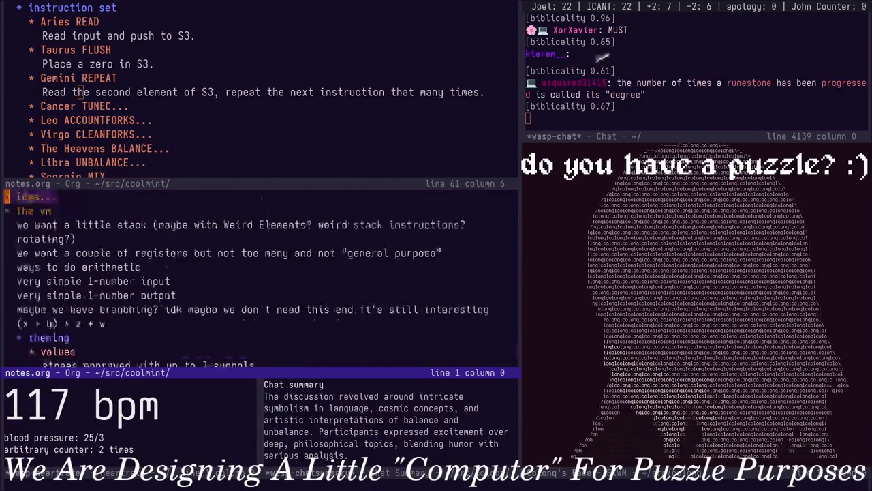
{"action": "scroll", "coordinate": [266, 280], "scroll_direction": "down", "scroll_amount": 2}
{"action": "scroll", "coordinate": [265, 279], "scroll_direction": "down", "scroll_amount": 2}
{"action": "scroll", "coordinate": [266, 279], "scroll_direction": "up", "scroll_amount": 4}
{"action": "scroll", "coordinate": [265, 279], "scroll_direction": "down", "scroll_amount": 2}
{"action": "scroll", "coordinate": [266, 280], "scroll_direction": "down", "scroll_amount": 4}
{"action": "scroll", "coordinate": [266, 280], "scroll_direction": "down", "scroll_amount": 6}
{"action": "scroll", "coordinate": [265, 279], "scroll_direction": "down", "scroll_amount": 15}
{"action": "scroll", "coordinate": [266, 279], "scroll_direction": "down", "scroll_amount": 2}
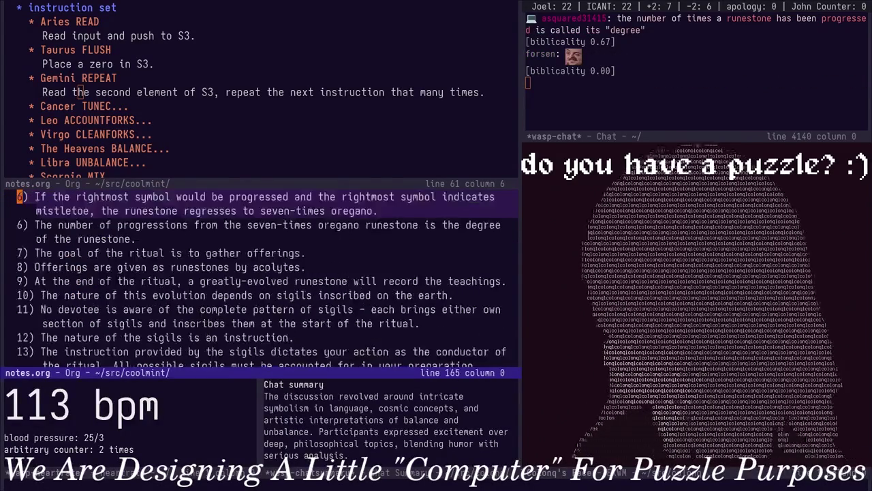
{"action": "scroll", "coordinate": [266, 279], "scroll_direction": "down", "scroll_amount": 2}
{"action": "scroll", "coordinate": [266, 280], "scroll_direction": "up", "scroll_amount": 2}
{"action": "scroll", "coordinate": [266, 280], "scroll_direction": "down", "scroll_amount": 2}
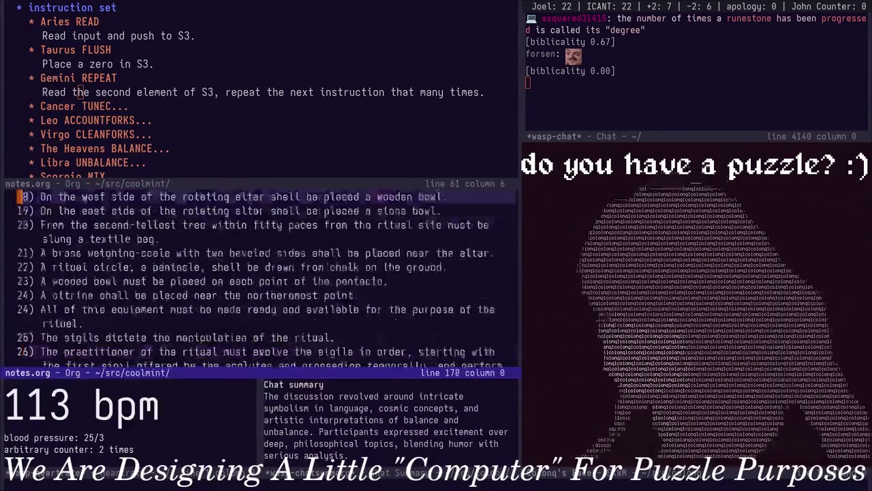
{"action": "scroll", "coordinate": [266, 280], "scroll_direction": "down", "scroll_amount": 2}
{"action": "scroll", "coordinate": [266, 279], "scroll_direction": "down", "scroll_amount": 2}
{"action": "key", "text": "Down"}
Unfold the Cancer TUNEC entry in the outline and open a blank line under item 30
{"action": "key", "text": "Down"}
{"action": "key", "text": "Down"}
{"action": "key", "text": "Down"}
{"action": "key", "text": "Down"}
{"action": "key", "text": "Down"}
{"action": "key", "text": "Down"}
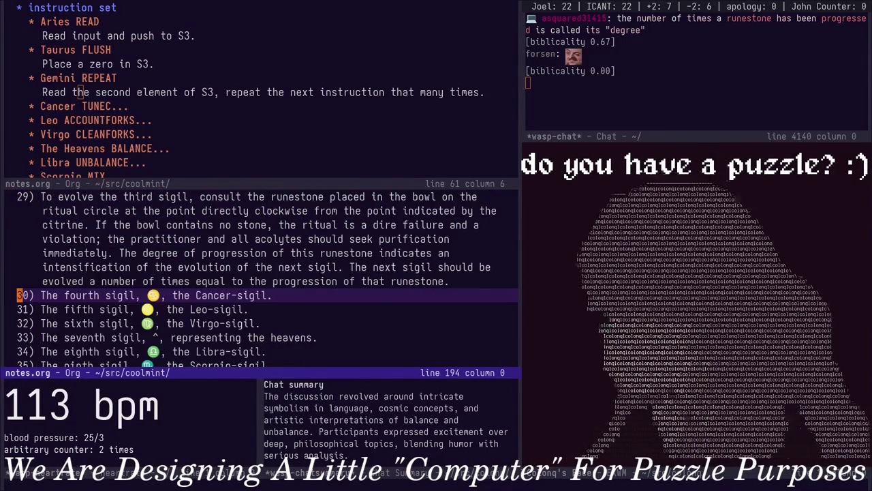
{"action": "key", "text": "Up"}
{"action": "key", "text": "ctrl+x"}
{"action": "key", "text": "o"}
{"action": "key", "text": "Down"}
{"action": "key", "text": "Tab"}
{"action": "key", "text": "Down"}
{"action": "key", "text": "ctrl+x"}
{"action": "key", "text": "o"}
{"action": "key", "text": "Down"}
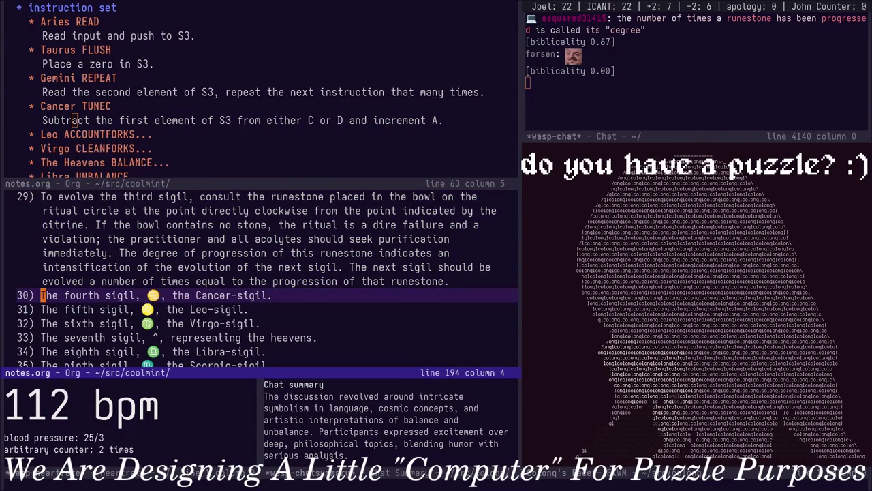
{"action": "key", "text": "o"}
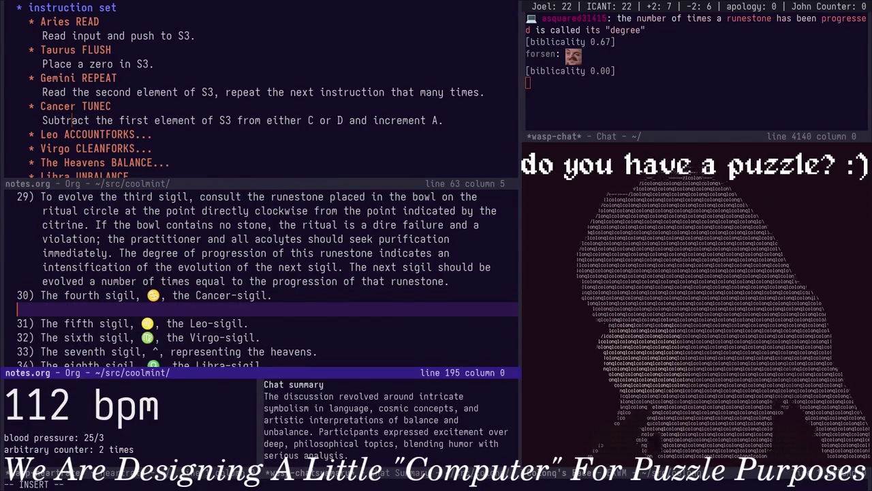
Begin item 30 with 'To evolve the fourth sigil,' and renumber the ordered ritual list
{"action": "type", "text": "30) T"}
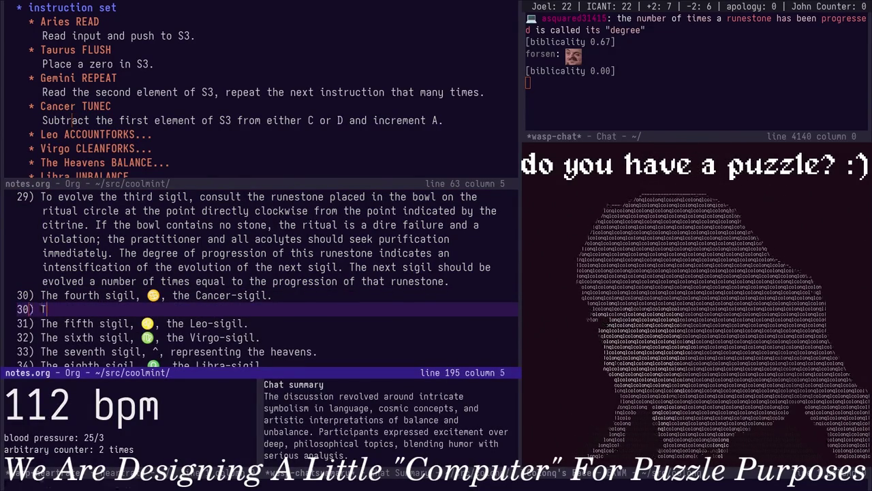
{"action": "type", "text": "o evolve"}
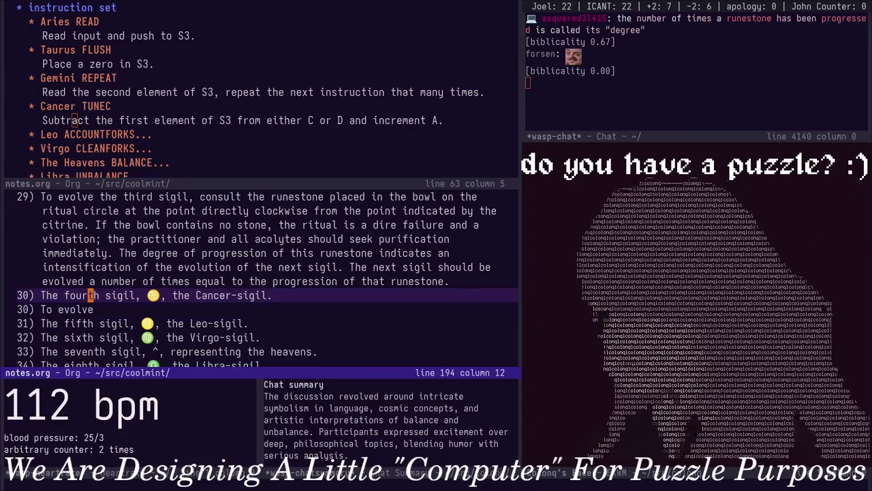
{"action": "key", "text": "Down"}
{"action": "key", "text": "ctrl+a"}
{"action": "key", "text": "ctrl+c"}
{"action": "key", "text": "ctrl+c"}
{"action": "type", "text": "et"}
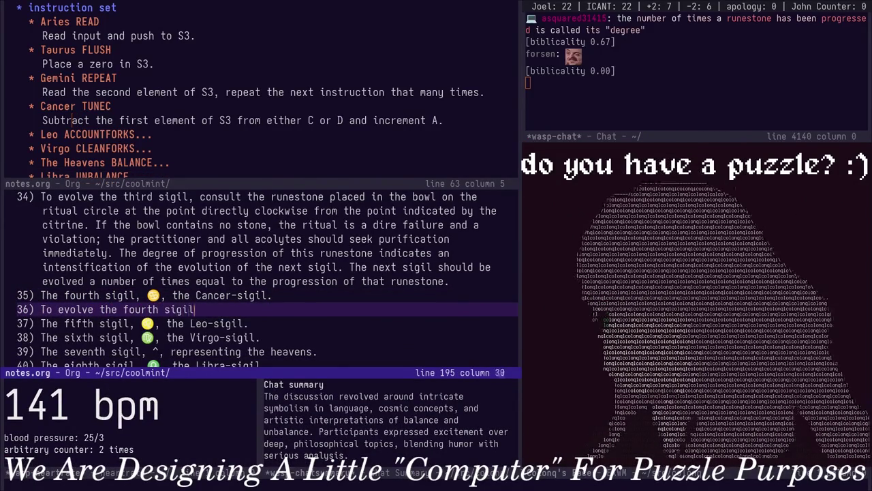
{"action": "type", "text": ","}
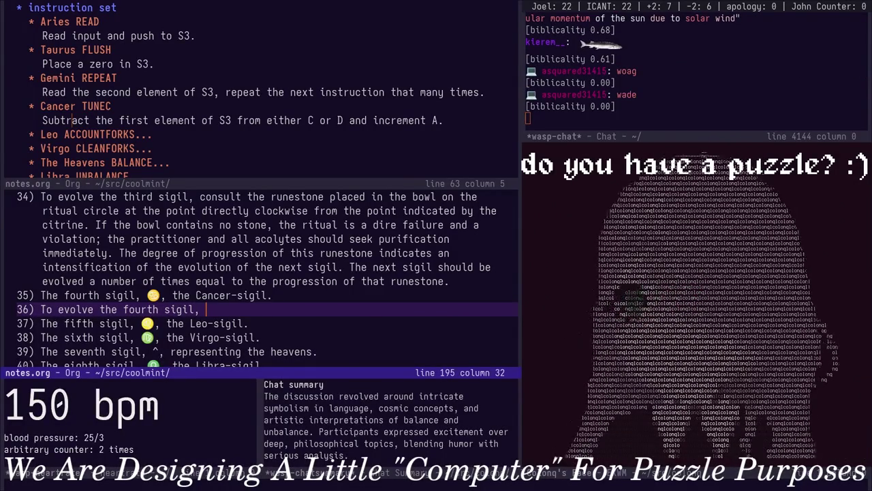
{"action": "key", "text": "BackSpace"}
{"action": "key", "text": "ctrl+x"}
Rename the Cancer instruction TUNEC to TUNE, then write the fourth sigil's 'procure a new tuning fork' clause
{"action": "key", "text": "o"}
{"action": "key", "text": "Up"}
{"action": "key", "text": "End"}
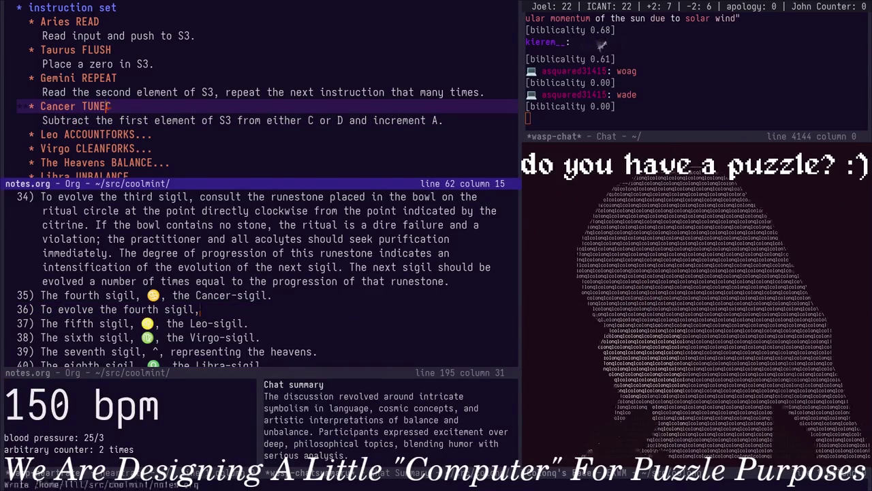
{"action": "key", "text": "BackSpace"}
{"action": "key", "text": "ctrl+x"}
{"action": "type", "text": "ourth sigil, p"}
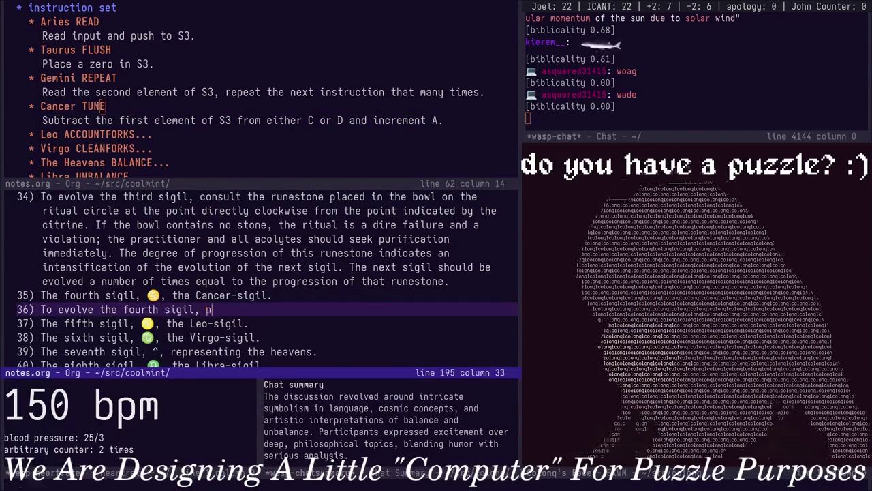
{"action": "type", "text": "rocure a "}
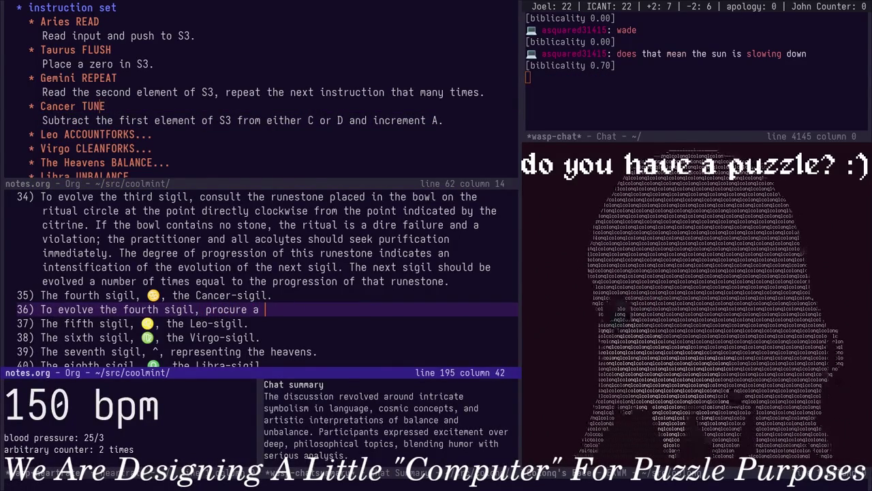
{"action": "type", "text": "new tuning fork"}
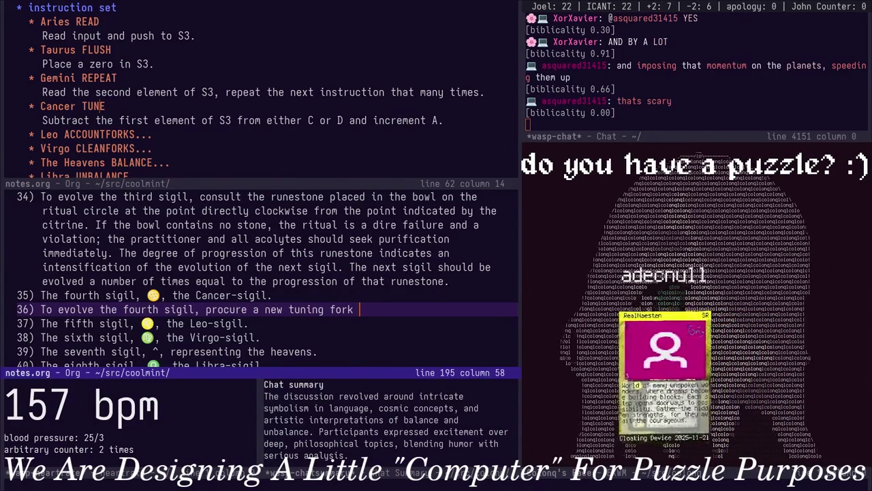
Change 'should' to 'must' in item 34's acolyte purification clause
{"action": "key", "text": "Escape"}
{"action": "key", "text": "k"}
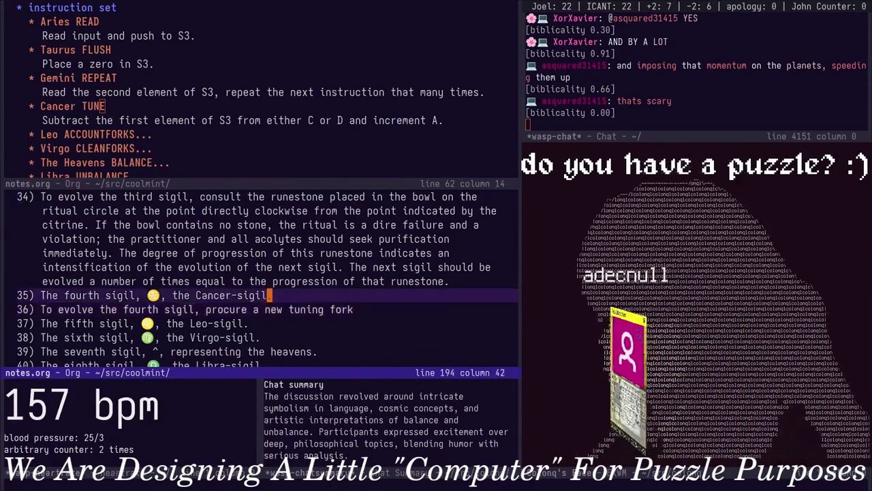
{"action": "key", "text": "k"}
{"action": "key", "text": "b"}
{"action": "key", "text": "b"}
{"action": "key", "text": "b"}
{"action": "key", "text": "b"}
{"action": "key", "text": "b"}
{"action": "key", "text": "b"}
{"action": "key", "text": "b"}
{"action": "key", "text": "b"}
{"action": "key", "text": "b"}
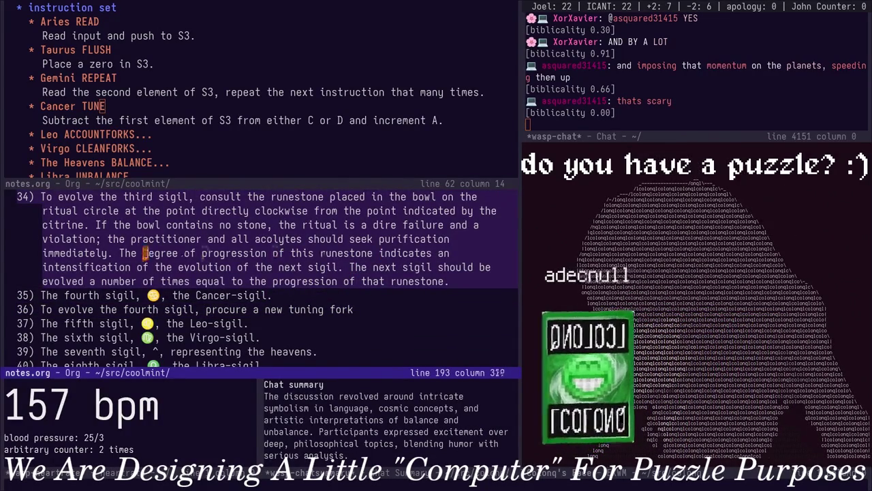
{"action": "key", "text": "b"}
{"action": "key", "text": "b"}
{"action": "key", "text": "b"}
{"action": "type", "text": "wcwmust"}
{"action": "key", "text": "Escape"}
{"action": "key", "text": "j"}
{"action": "key", "text": "j"}
{"action": "key", "text": "j"}
Replace 'new' with 'clean' in item 36 and end the tuning-fork sentence with a period
{"action": "key", "text": "j"}
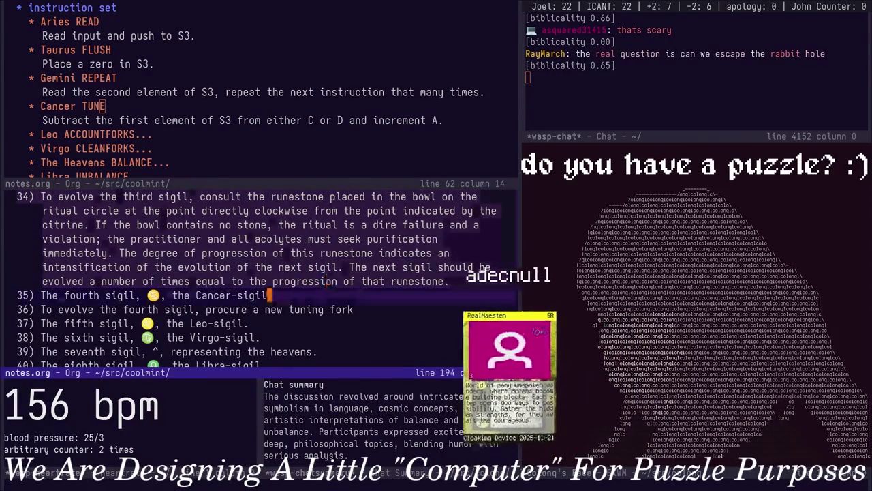
{"action": "key", "text": "j"}
{"action": "type", "text": "bb"}
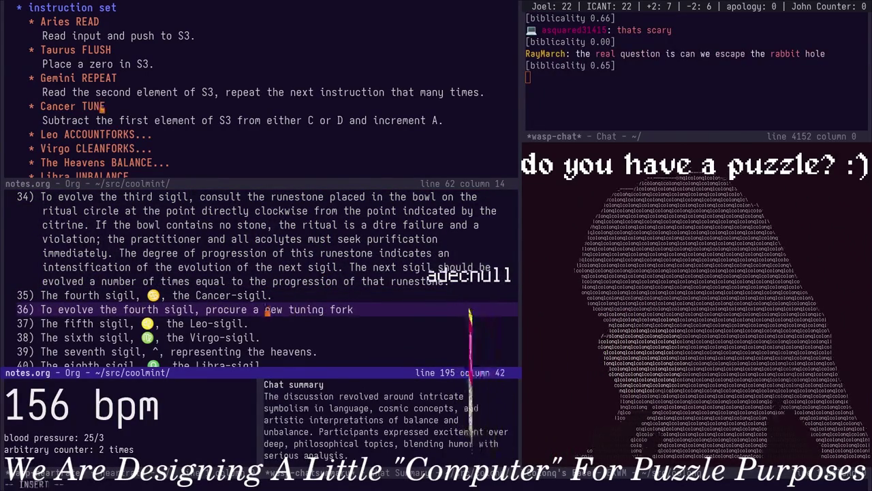
{"action": "type", "text": "cwclean"}
{"action": "key", "text": "Escape"}
{"action": "key", "text": "shift+a"}
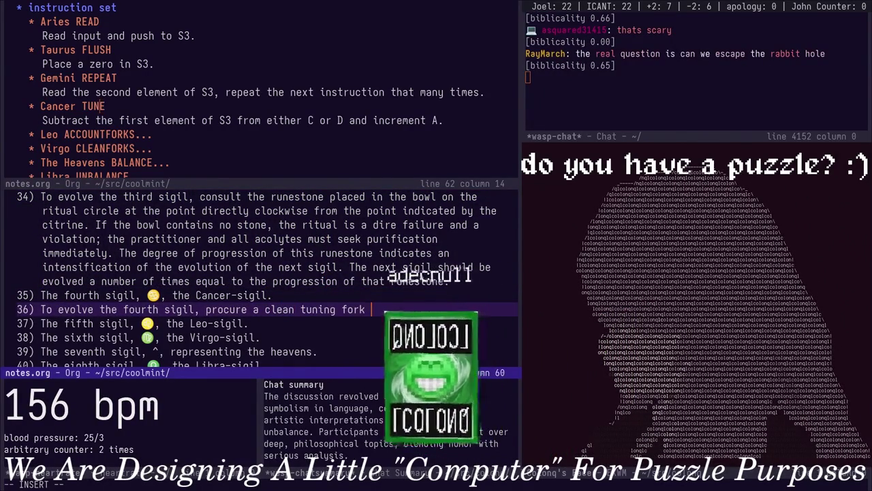
{"action": "key", "text": "BackSpace"}
{"action": "type", "text": "."}
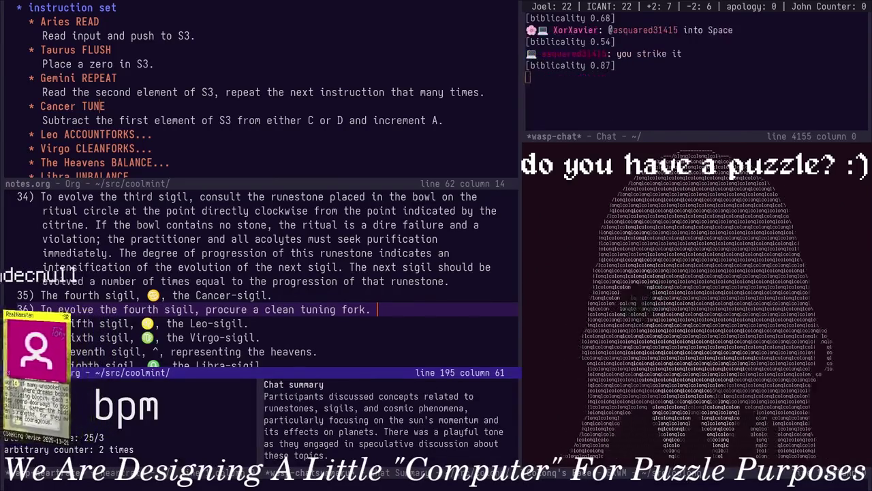
Append 'Strike the tuning fork three times while walking clockwise, and then discard it in the' to item 36
{"action": "type", "text": "Strike the "}
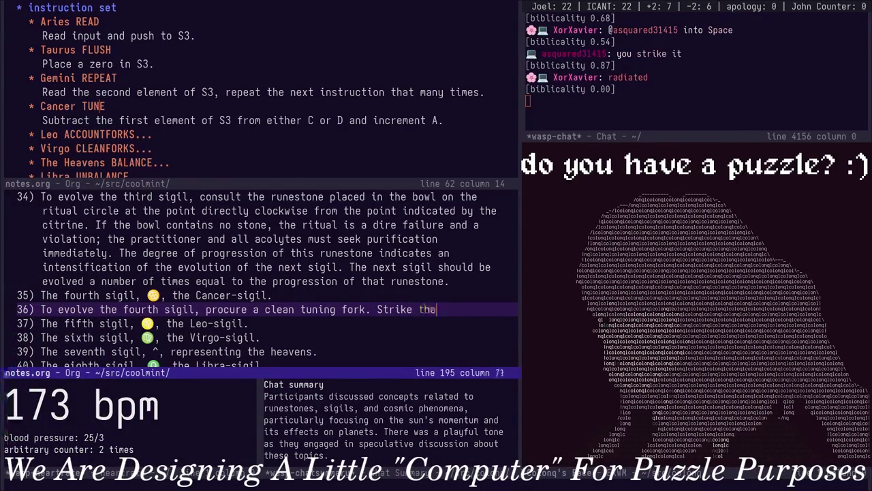
{"action": "type", "text": "tuning fork"}
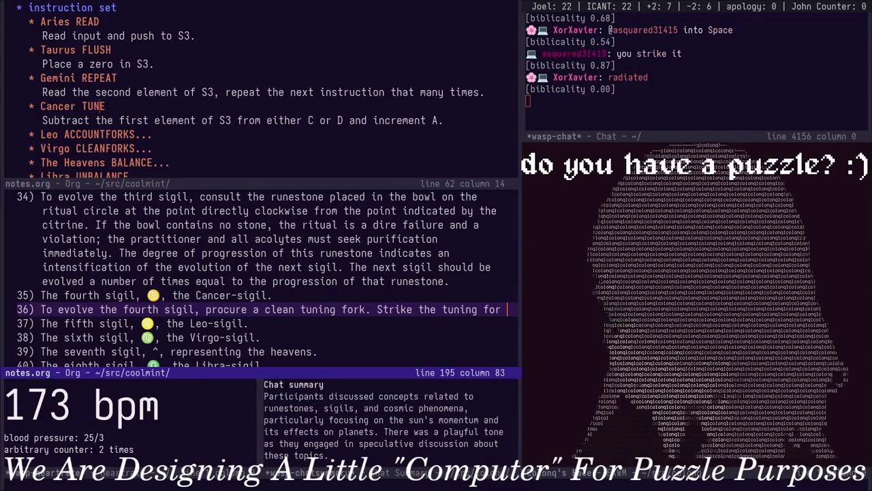
{"action": "type", "text": " three times while walking clockwise around the ritual cir"}
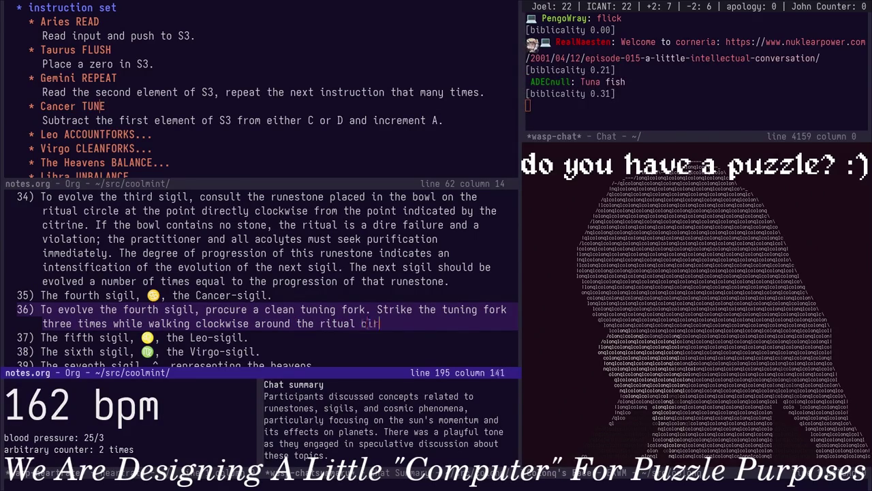
{"action": "type", "text": "cle,"}
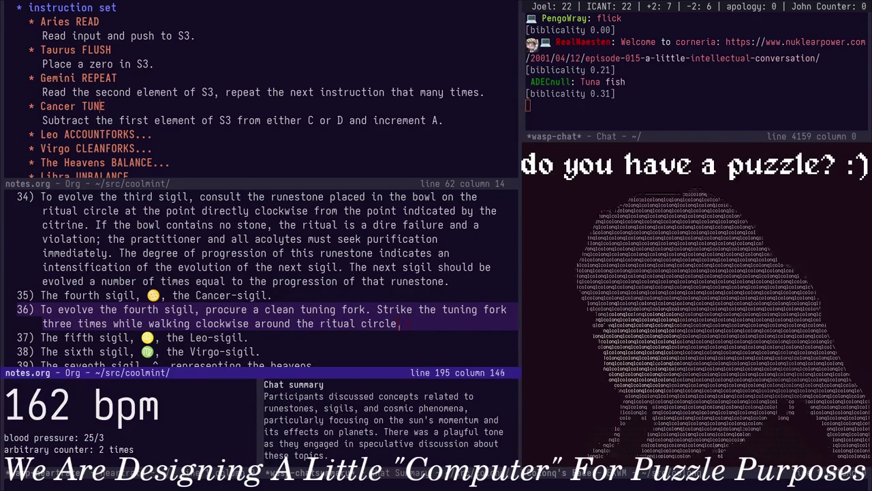
{"action": "type", "text": " and then discard t"}
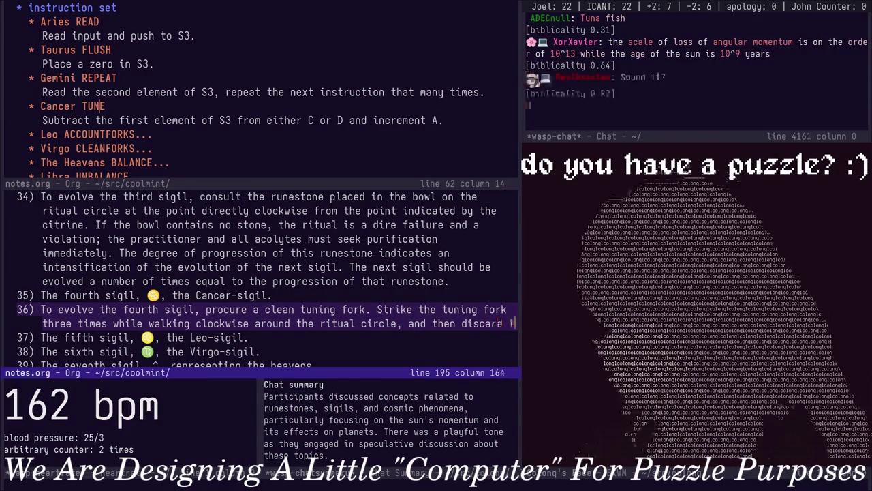
{"action": "key", "text": "BackSpace"}
{"action": "key", "text": "BackSpace"}
{"action": "type", "text": " it in the"}
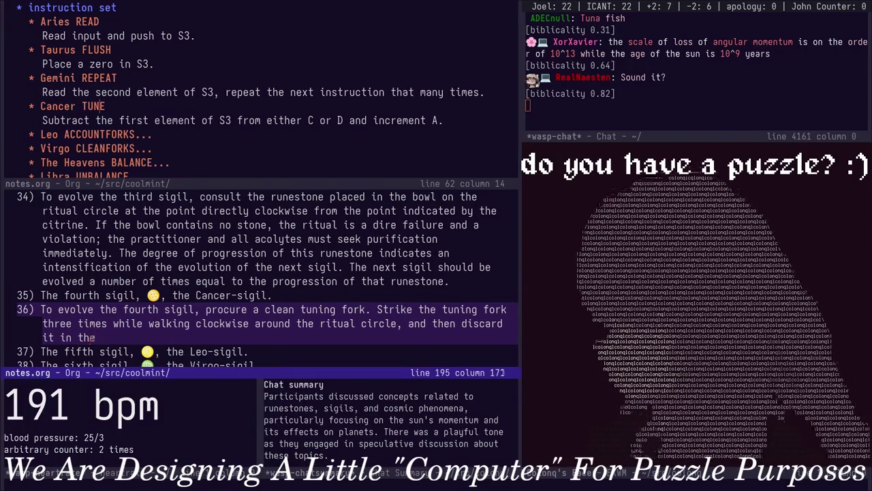
{"action": "scroll", "coordinate": [266, 279], "scroll_direction": "up", "scroll_amount": 4}
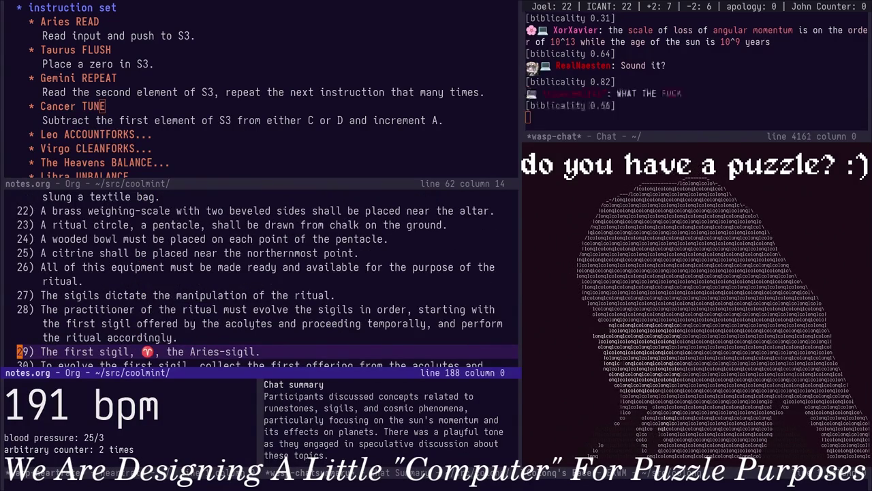
{"action": "scroll", "coordinate": [265, 280], "scroll_direction": "up", "scroll_amount": 2}
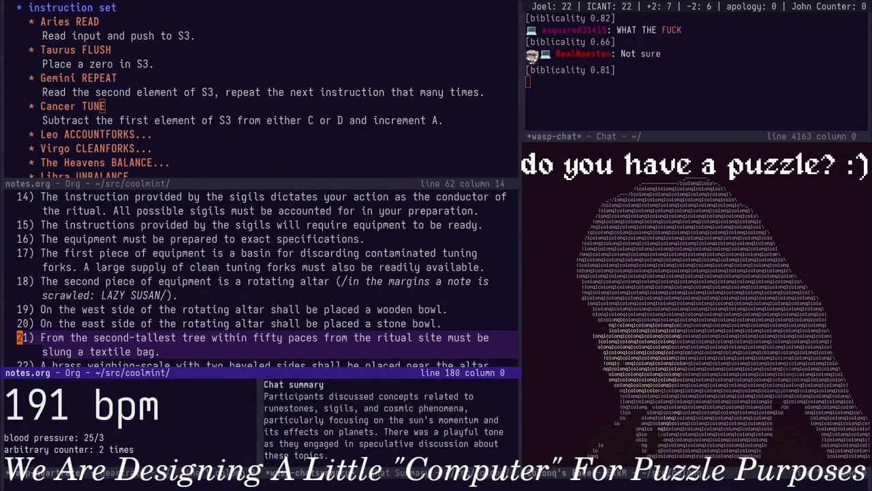
{"action": "scroll", "coordinate": [266, 279], "scroll_direction": "down", "scroll_amount": 2}
{"action": "scroll", "coordinate": [265, 279], "scroll_direction": "up", "scroll_amount": 2}
{"action": "scroll", "coordinate": [265, 280], "scroll_direction": "down", "scroll_amount": 5}
{"action": "scroll", "coordinate": [266, 280], "scroll_direction": "down", "scroll_amount": 3}
{"action": "key", "text": "ctrl+u"}
{"action": "key", "text": "ctrl+space"}
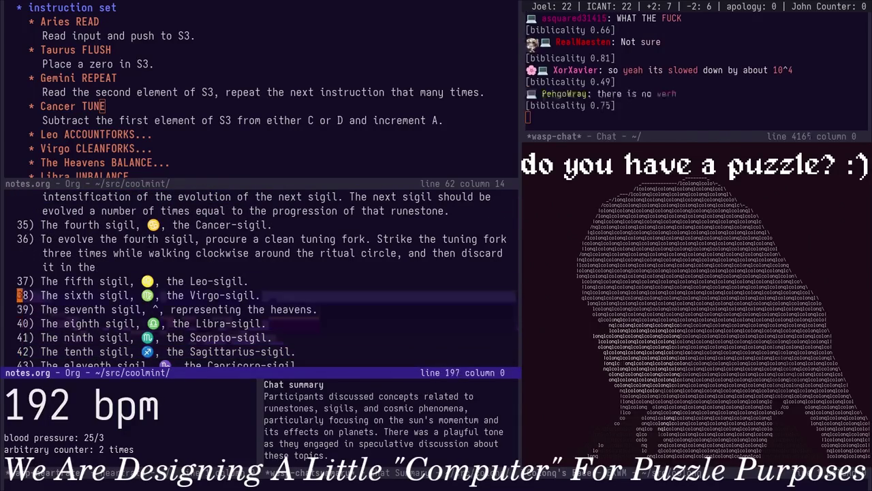
Extend item 36 with the unclean tuning-fork basin, the citrine runestone, and 'this is a dire violation and there is no hope.'
{"action": "type", "text": "it in the unclean tu"}
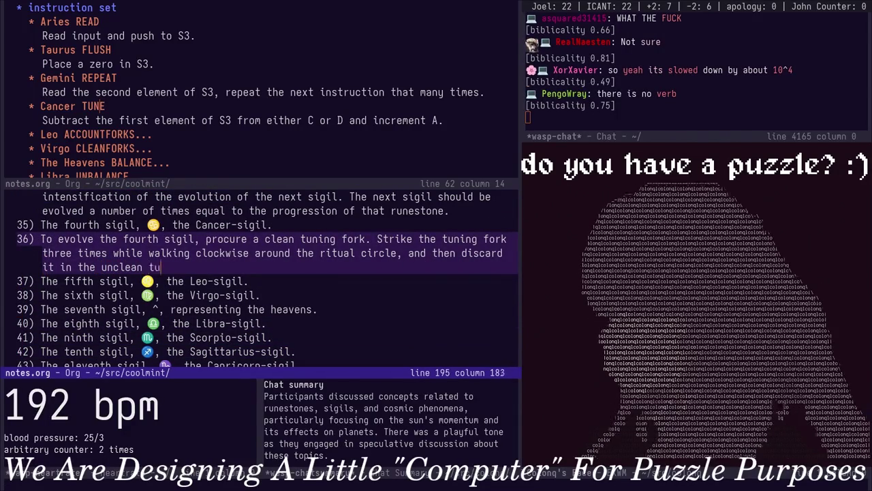
{"action": "type", "text": "ning-fork"}
{"action": "key", "text": "BackSpace"}
{"action": "key", "text": "BackSpace"}
{"action": "key", "text": "BackSpace"}
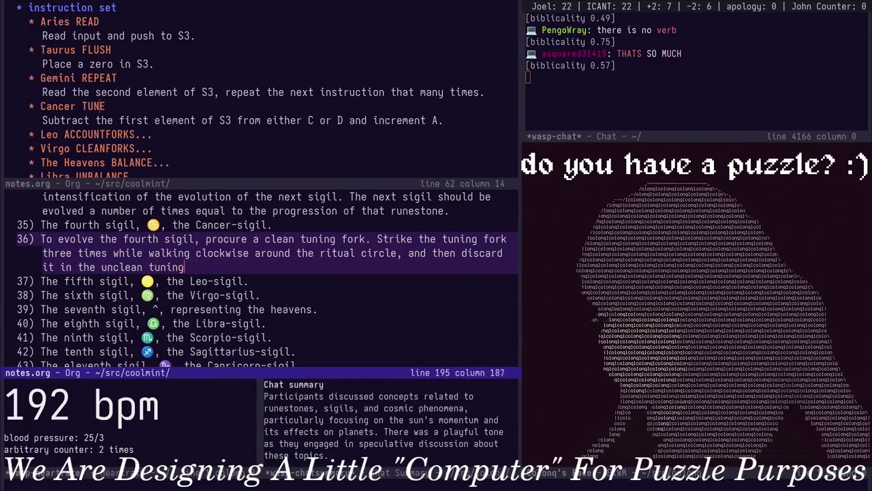
{"action": "type", "text": "basin. C"}
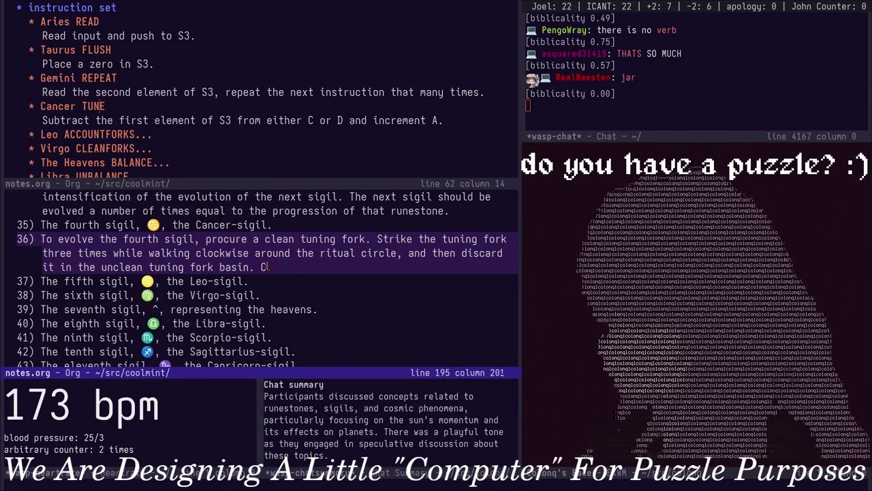
{"action": "type", "text": "onsult the runestone pl"}
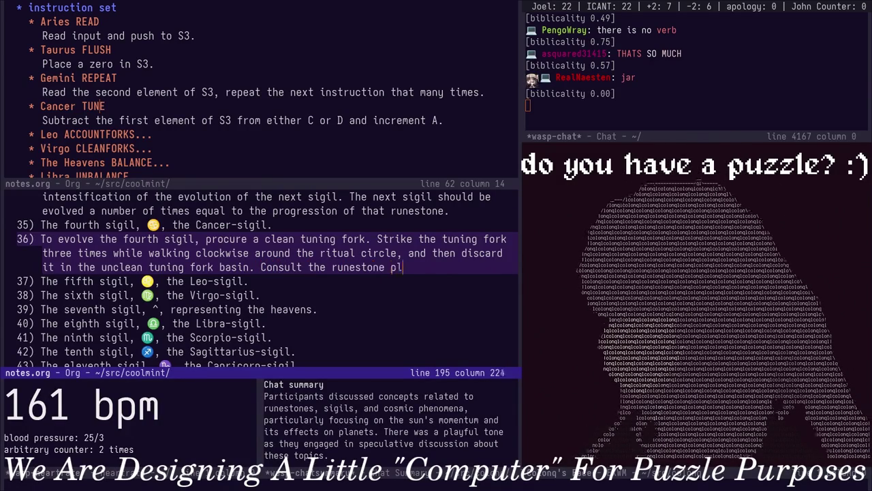
{"action": "type", "text": "aced in the bowl at the pe"}
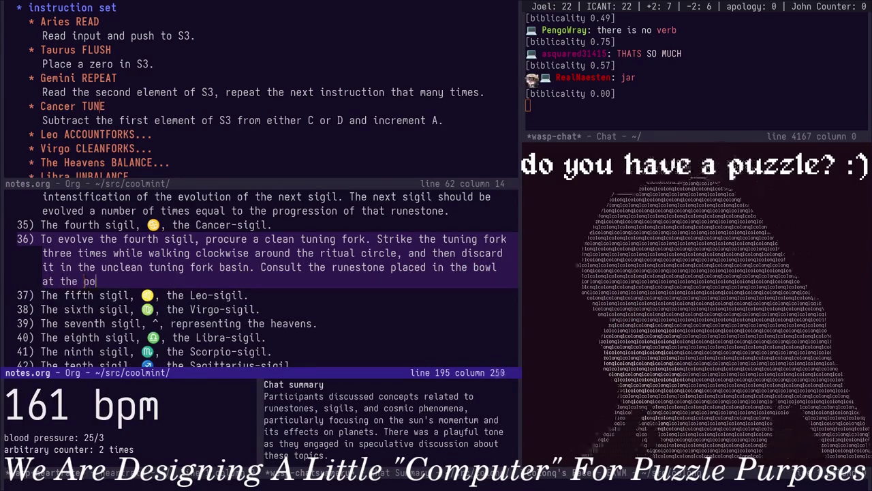
{"action": "type", "text": "ual circle marked by"}
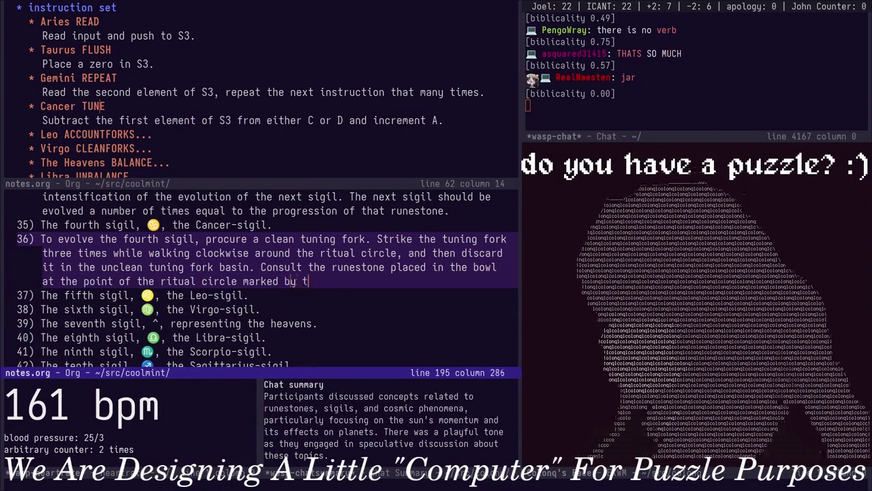
{"action": "type", "text": "trine. (If"}
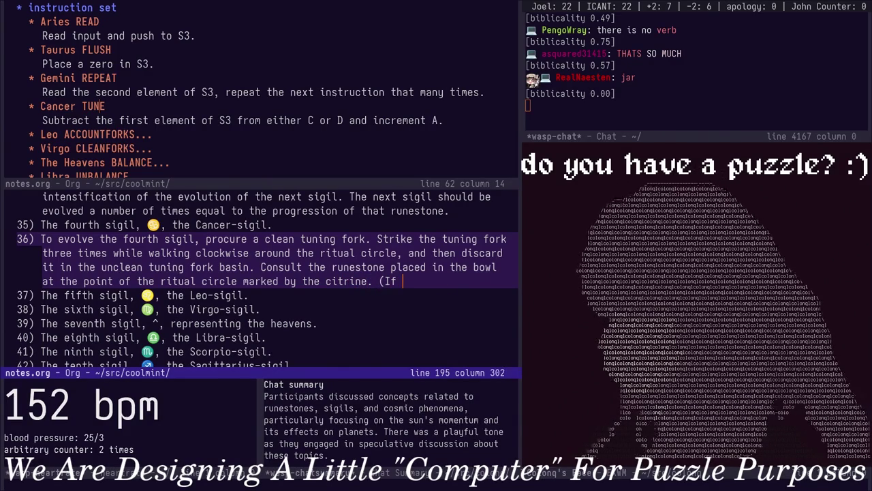
{"action": "type", "text": "ne"}
{"action": "key", "text": "alt+b"}
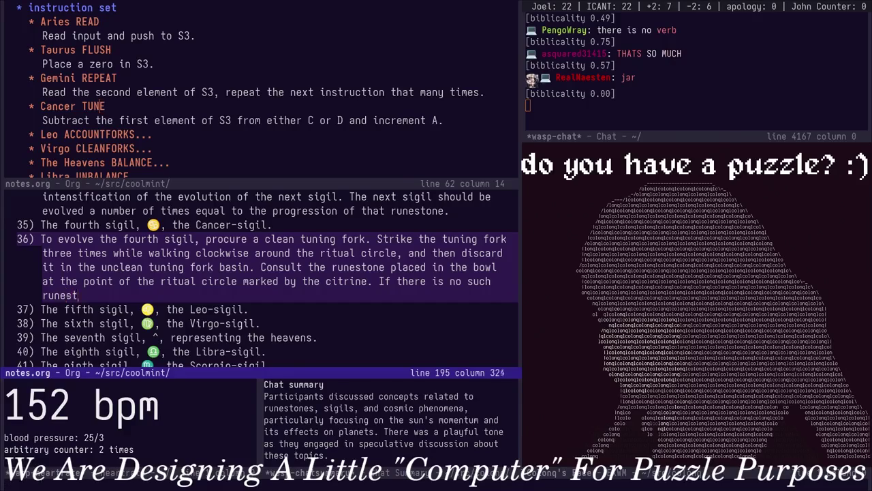
{"action": "type", "text": "this is a di"}
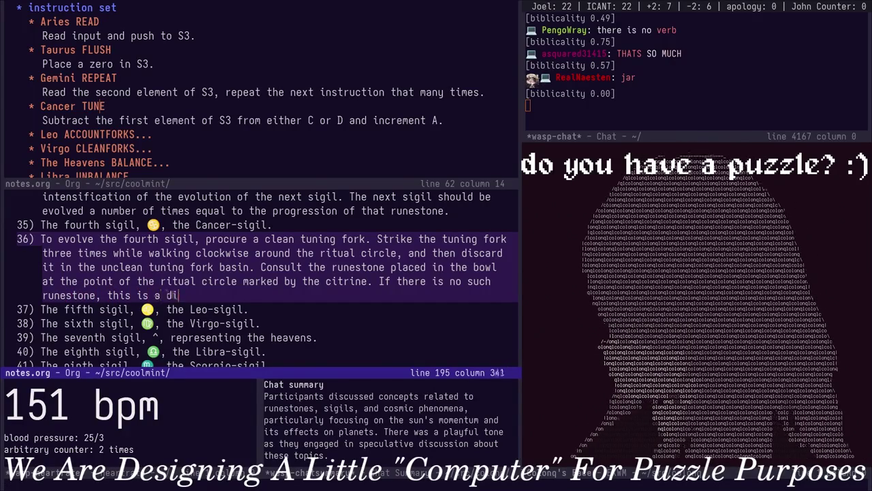
{"action": "type", "text": "re violation a"}
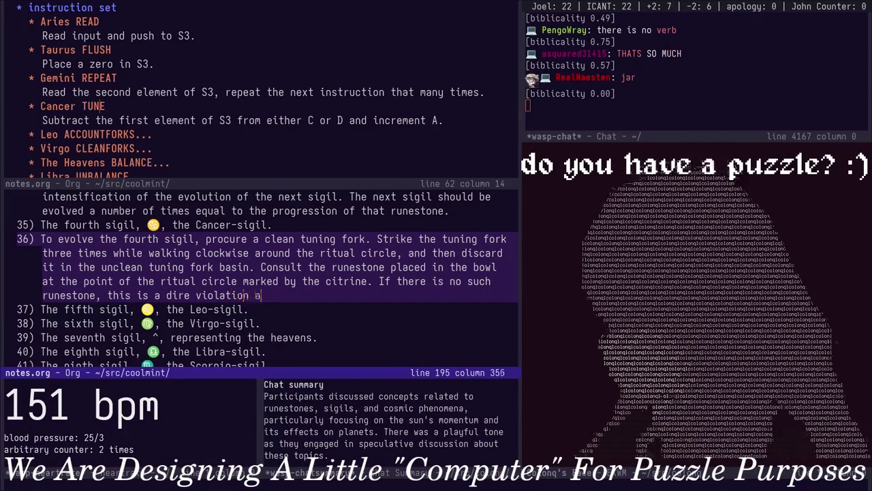
{"action": "type", "text": "nd there is no hope."}
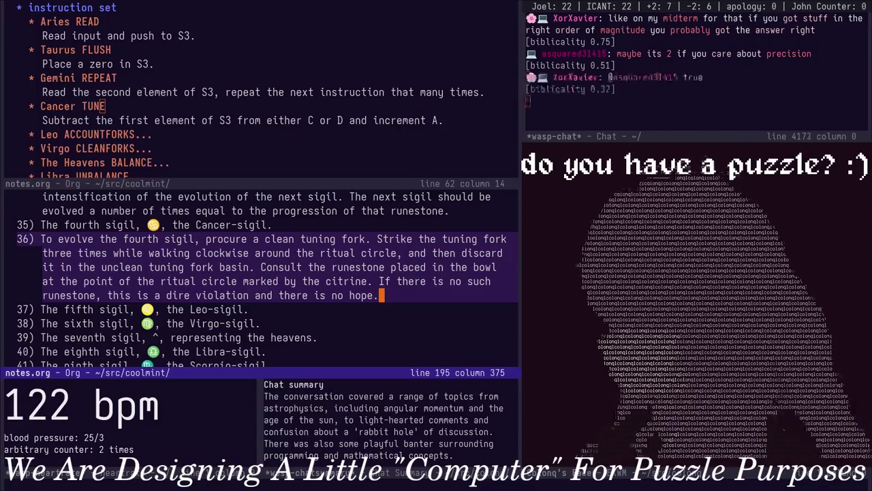
{"action": "key", "text": "a"}
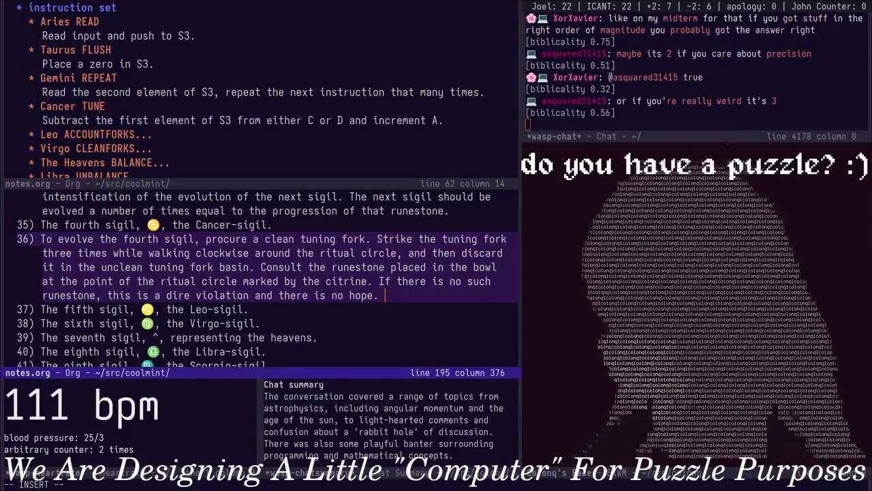
Delete 'either' and 'or D' from the Cancer TUNE line so it subtracts from C only
{"action": "key", "text": "ctrl+x"}
{"action": "key", "text": "o"}
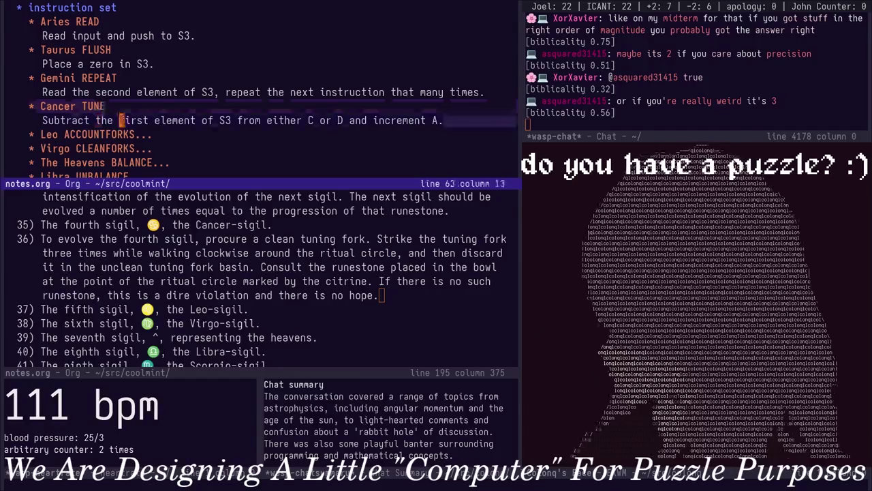
{"action": "key", "text": "alt+d"}
{"action": "key", "text": "alt+d"}
{"action": "key", "text": "alt+d"}
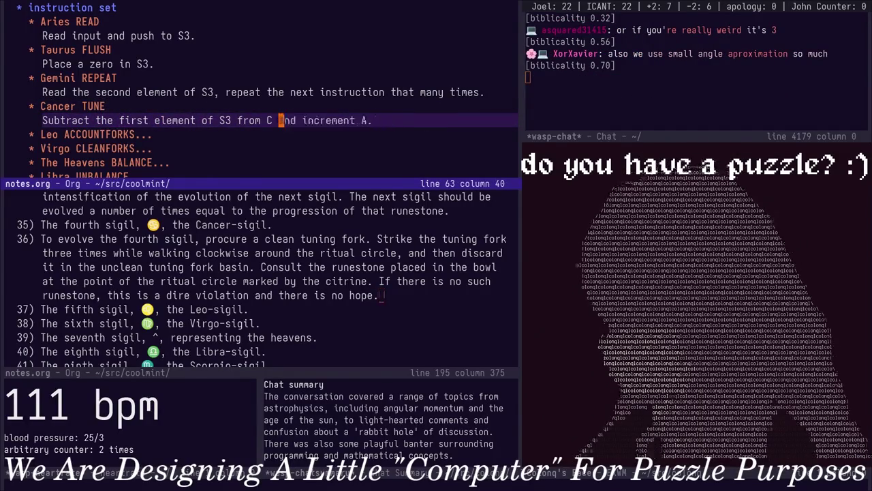
{"action": "key", "text": "ctrl+x"}
{"action": "key", "text": "o"}
{"action": "key", "text": "a"}
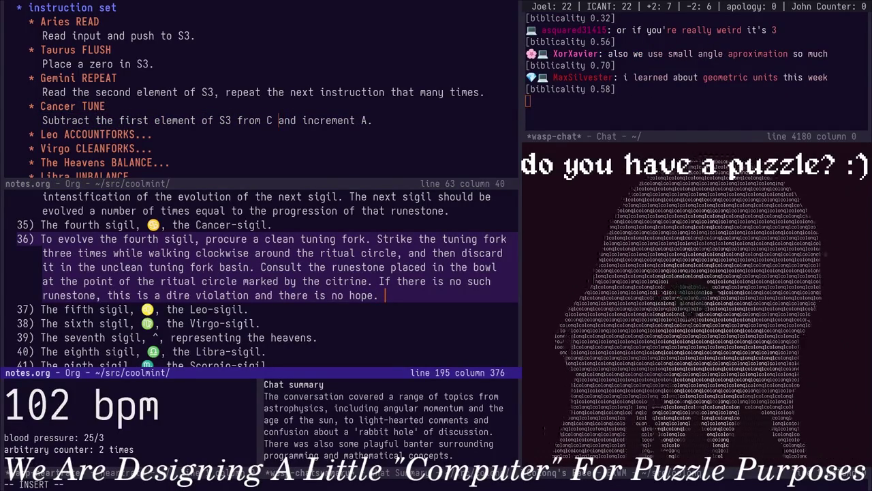
Add a sentence weighing that runestone's degree against the bowl runestone on the rotating altar's east side
{"action": "type", "text": "Consider the degree"}
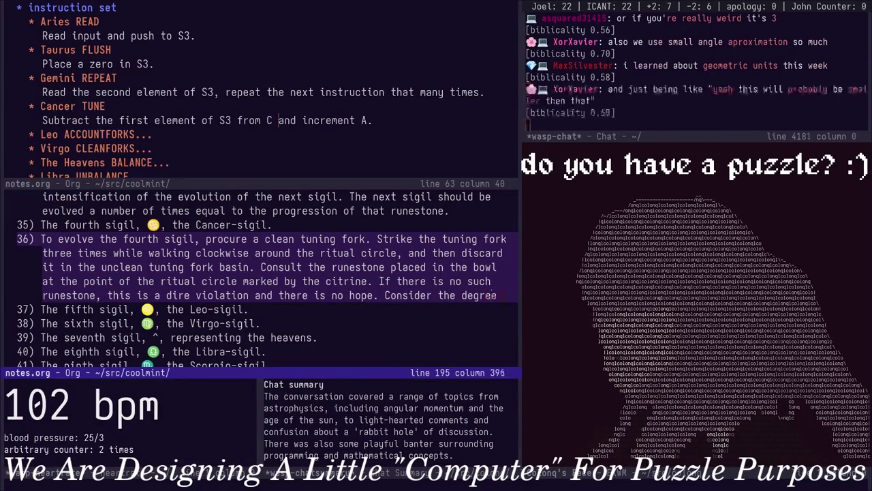
{"action": "type", "text": " of that runestone a"}
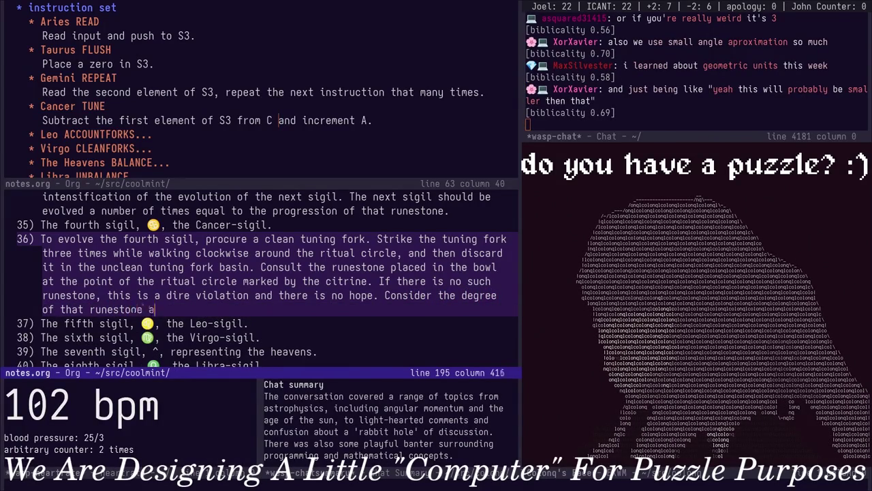
{"action": "type", "text": "nd the de"}
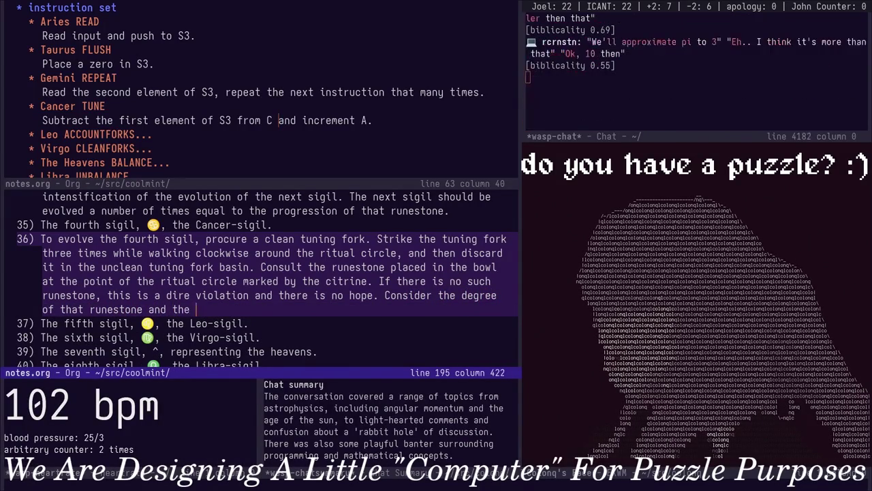
{"action": "type", "text": "gree of the runestone held in the bowl on the left"}
{"action": "key", "text": "BackSpace"}
{"action": "key", "text": "BackSpace"}
{"action": "key", "text": "BackSpace"}
{"action": "key", "text": "BackSpace"}
{"action": "key", "text": "BackSpace"}
{"action": "type", "text": "west"}
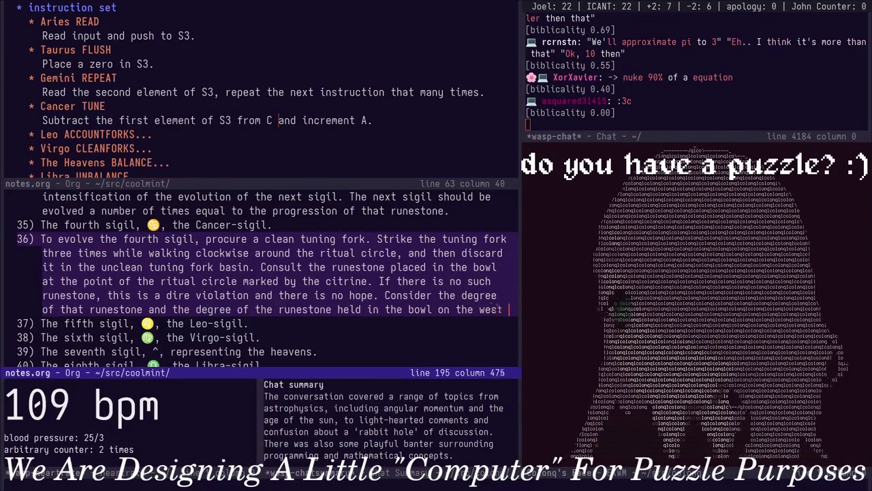
{"action": "type", "text": " side"}
{"action": "key", "text": "BackSpace"}
{"action": "key", "text": "BackSpace"}
{"action": "key", "text": "BackSpace"}
{"action": "key", "text": "BackSpace"}
{"action": "key", "text": "BackSpace"}
{"action": "key", "text": "BackSpace"}
{"action": "type", "text": "east side "}
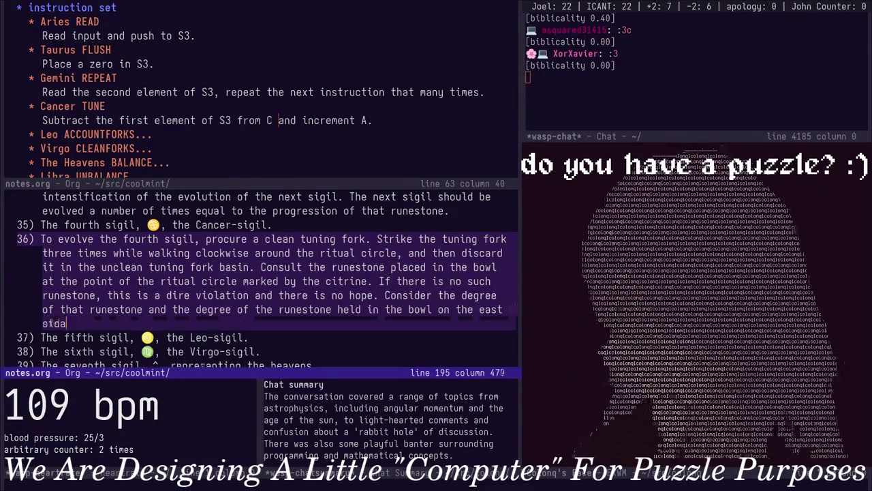
{"action": "type", "text": "of the rotating altar. "}
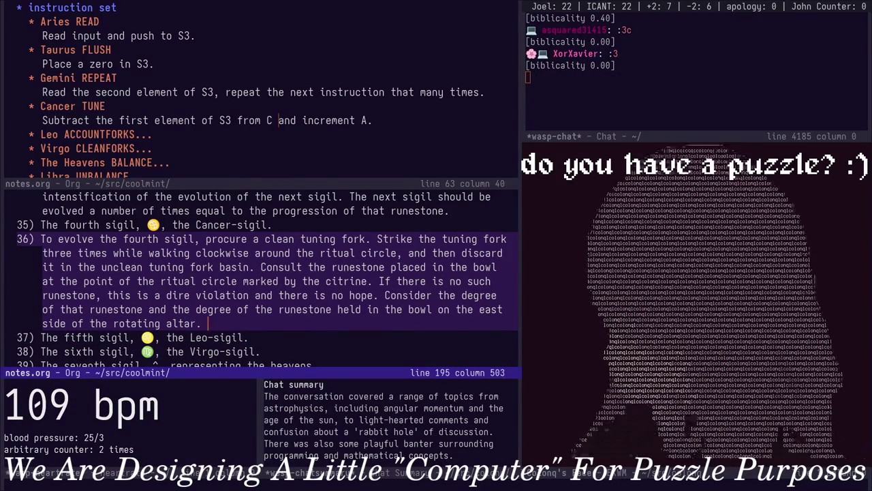
{"action": "type", "text": "Mark a "}
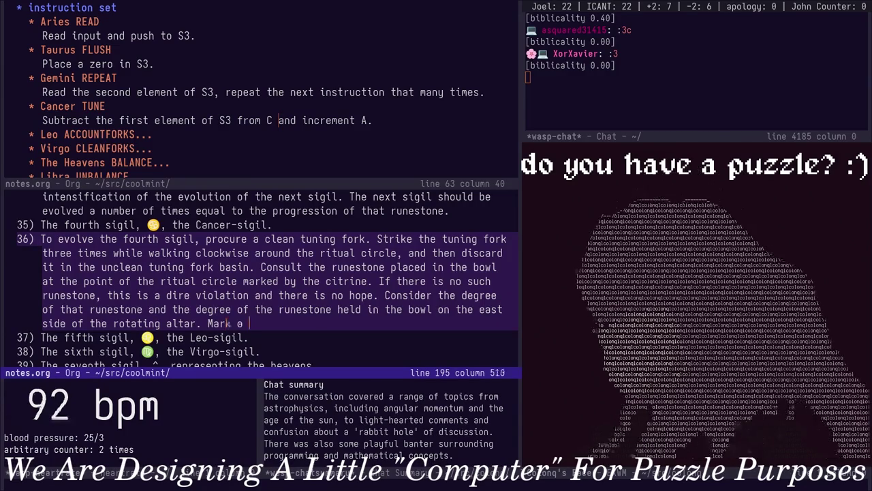
{"action": "type", "text": "new runestone "}
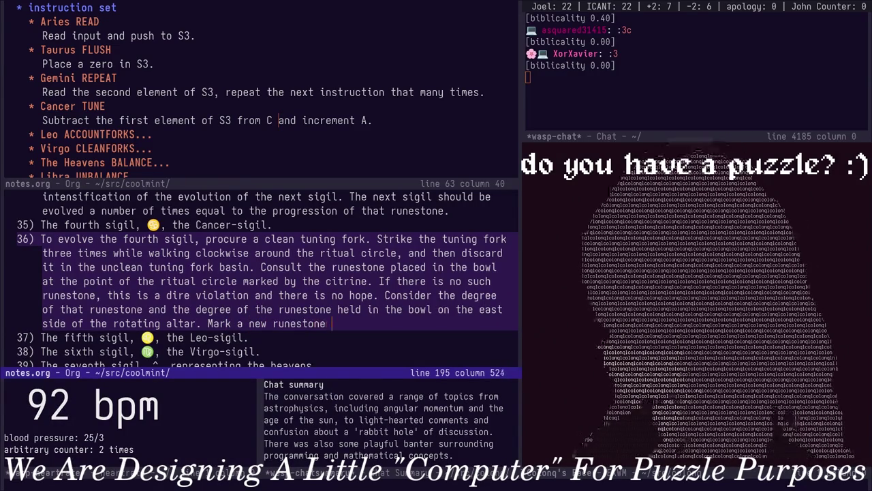
{"action": "type", "text": "wi"}
Replace the abandoned 'Mark a new runestone' phrase with 'Regress the runestone'
{"action": "key", "text": "BackSpace"}
{"action": "key", "text": "BackSpace"}
{"action": "key", "text": "BackSpace"}
{"action": "key", "text": "BackSpace"}
{"action": "key", "text": "BackSpace"}
{"action": "key", "text": "BackSpace"}
{"action": "key", "text": "BackSpace"}
{"action": "key", "text": "BackSpace"}
{"action": "key", "text": "BackSpace"}
{"action": "key", "text": "BackSpace"}
{"action": "key", "text": "BackSpace"}
{"action": "type", "text": "Regr"}
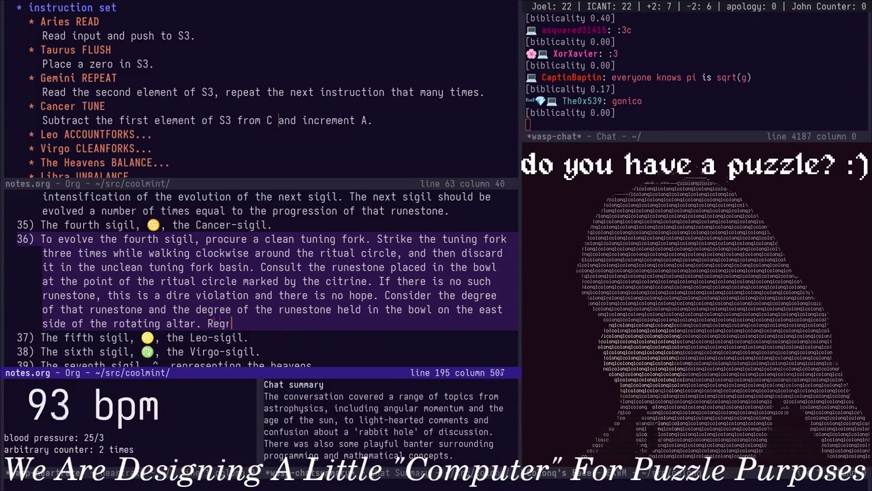
{"action": "type", "text": "ess the runestone"}
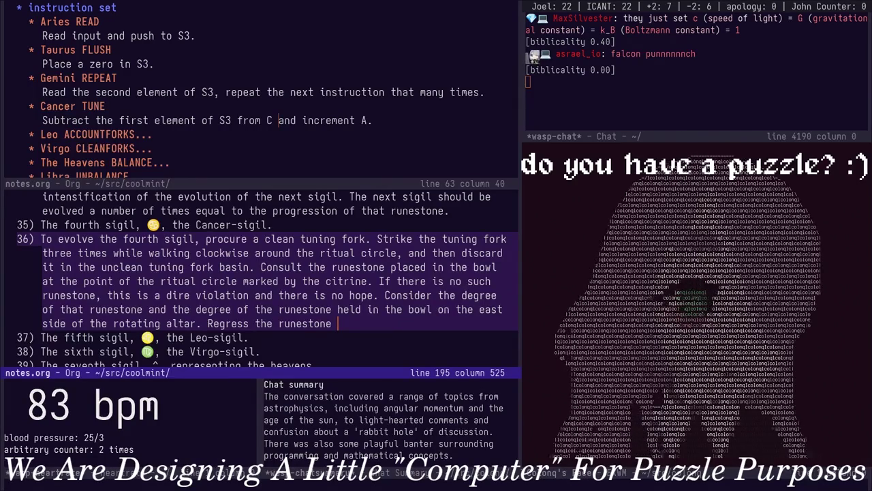
{"action": "key", "text": "BackSpace"}
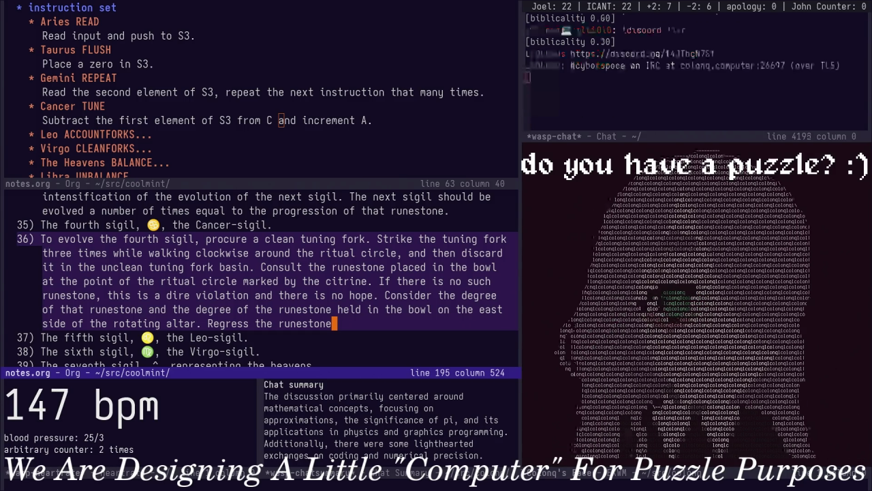
{"action": "key", "text": "i"}
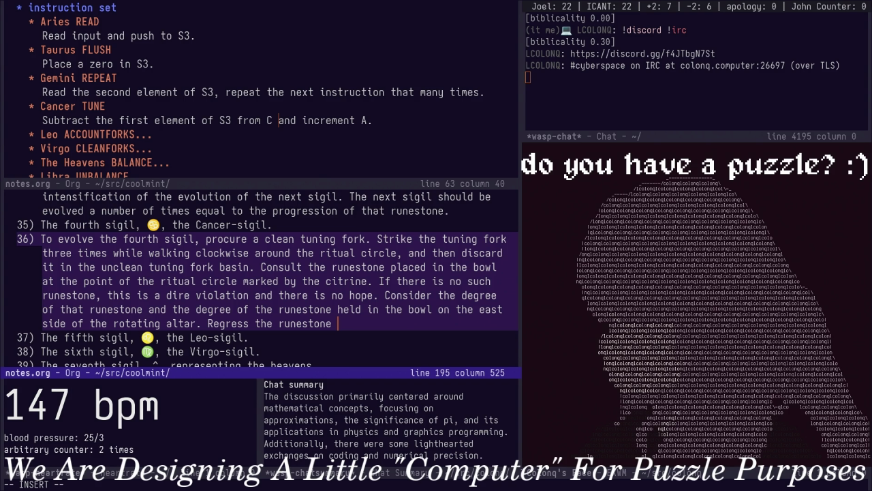
Join 'and regress the runestone' onto the prior clause, adding 'in the eastward bowl of the rotating altar by'
{"action": "key", "text": "b"}
{"action": "key", "text": "b"}
{"action": "key", "text": "b"}
{"action": "key", "text": "i"}
{"action": "key", "text": "BackSpace"}
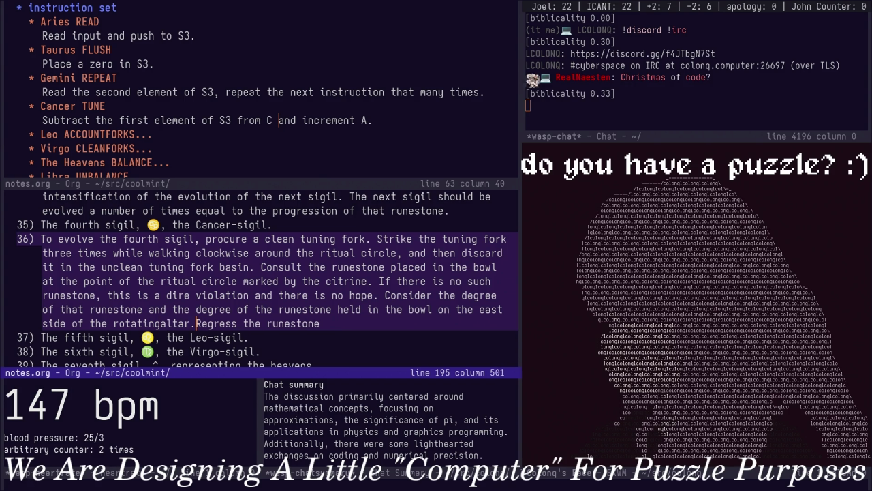
{"action": "key", "text": "BackSpace"}
{"action": "key", "text": "BackSpace"}
{"action": "key", "text": "BackSpace"}
{"action": "key", "text": "BackSpace"}
{"action": "key", "text": "BackSpace"}
{"action": "key", "text": "BackSpace"}
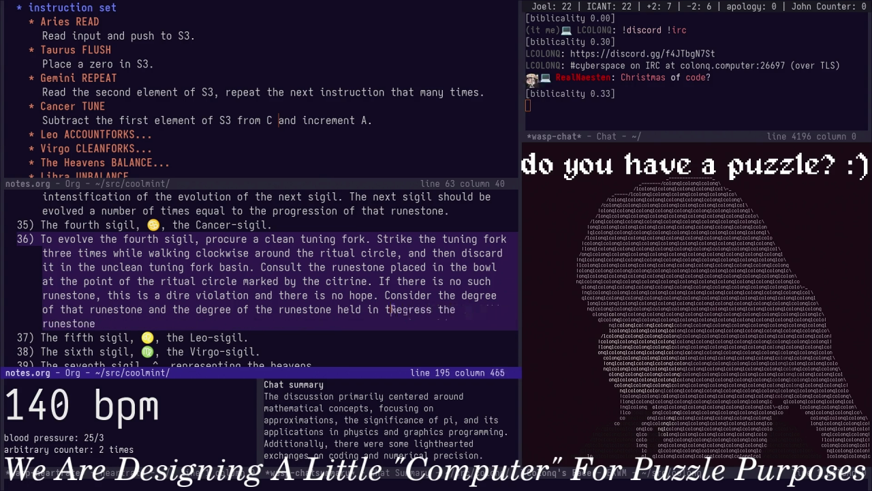
{"action": "key", "text": "BackSpace"}
{"action": "key", "text": "BackSpace"}
{"action": "key", "text": "BackSpace"}
{"action": "key", "text": "BackSpace"}
{"action": "key", "text": "BackSpace"}
{"action": "key", "text": "BackSpace"}
{"action": "key", "text": "BackSpace"}
{"action": "key", "text": "BackSpace"}
{"action": "key", "text": "BackSpace"}
{"action": "key", "text": "BackSpace"}
{"action": "key", "text": "BackSpace"}
{"action": "key", "text": "BackSpace"}
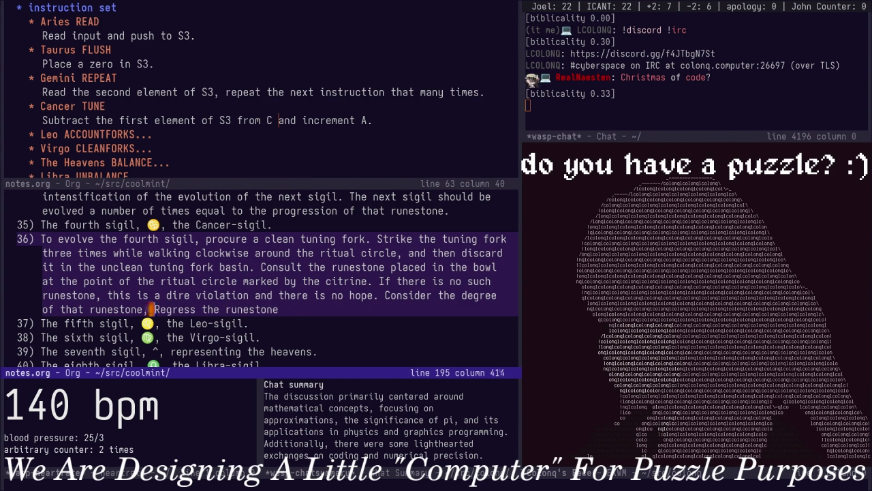
{"action": "type", "text": "and"}
{"action": "key", "text": "Delete"}
{"action": "type", "text": "r"}
{"action": "key", "text": "End"}
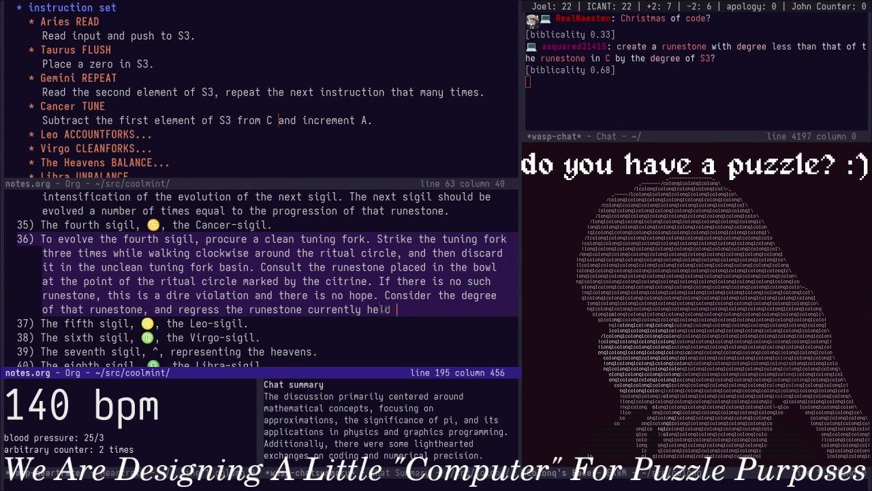
{"action": "type", "text": "in the "}
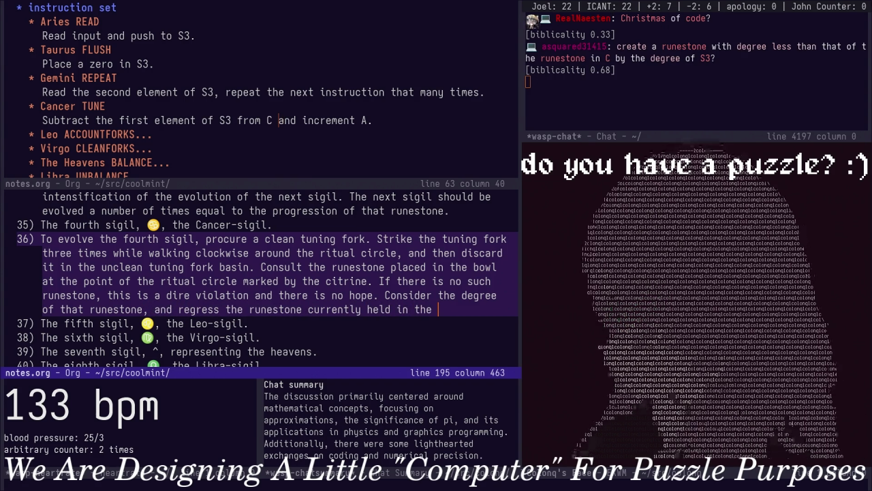
{"action": "type", "text": "eastward bowl "}
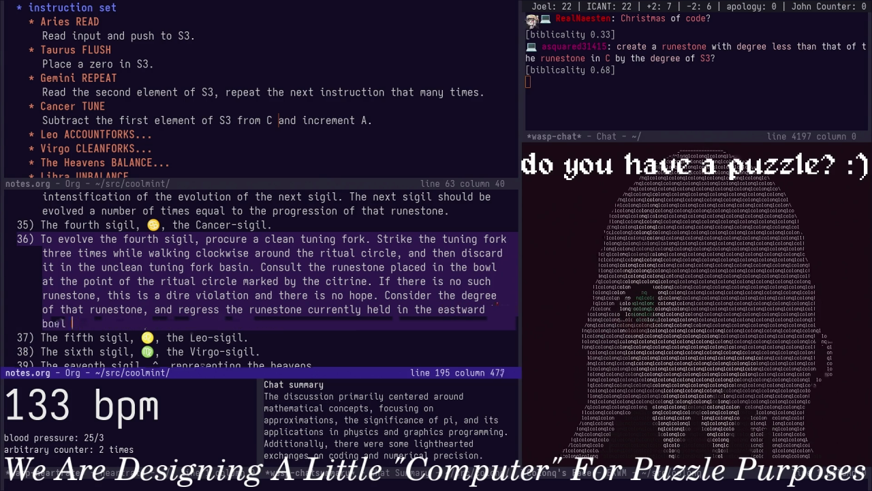
{"action": "type", "text": "of the rotating"}
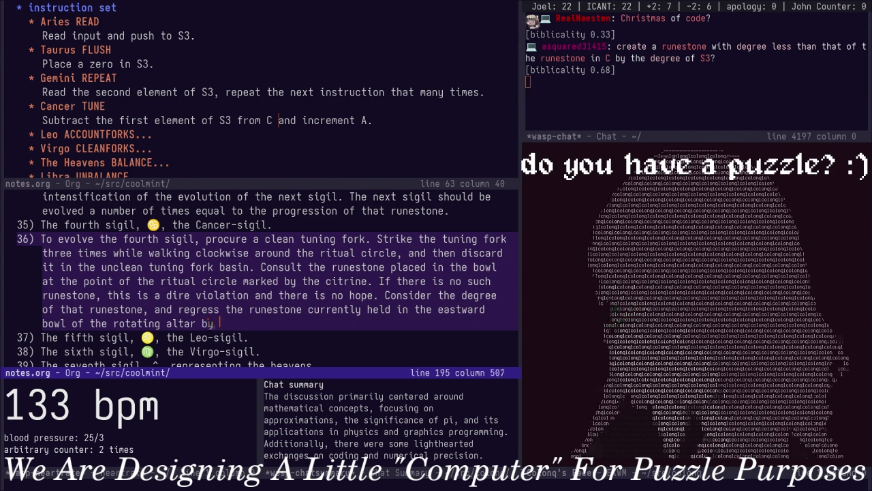
{"action": "type", "text": " altar by"}
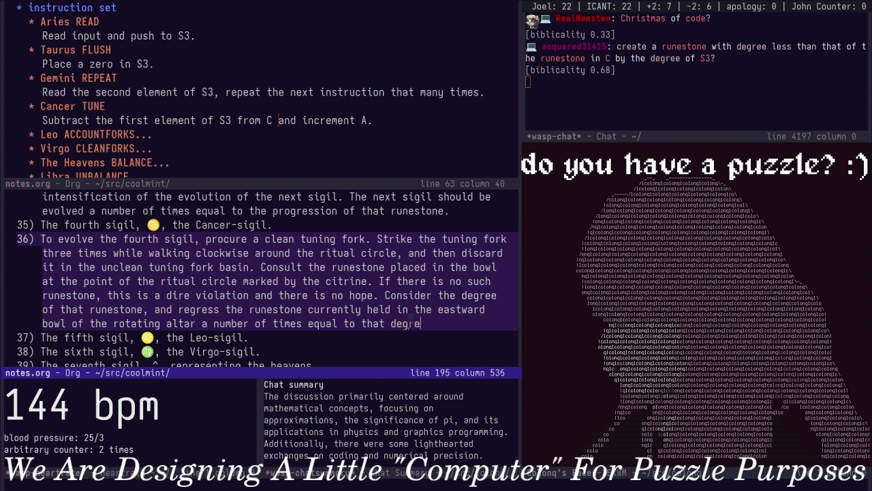
Move down to view the fifth and sixth sigil steps, 37 and 38
{"action": "key", "text": "Down"}
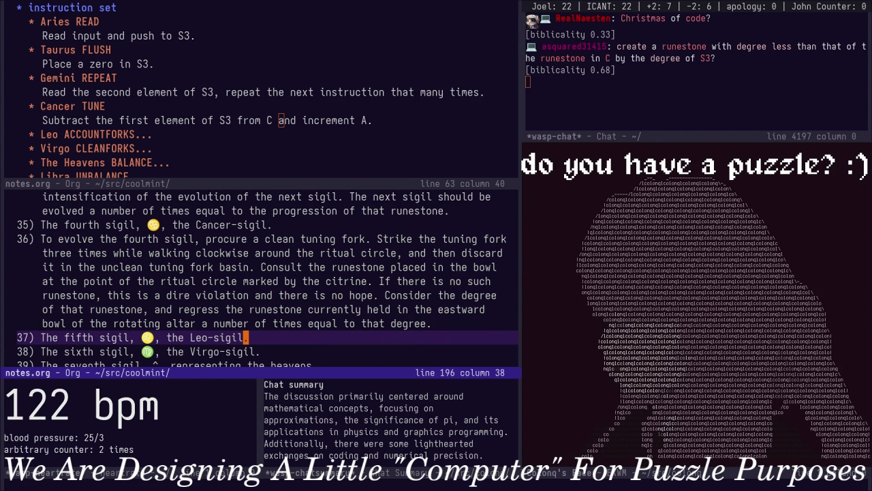
{"action": "key", "text": "Down"}
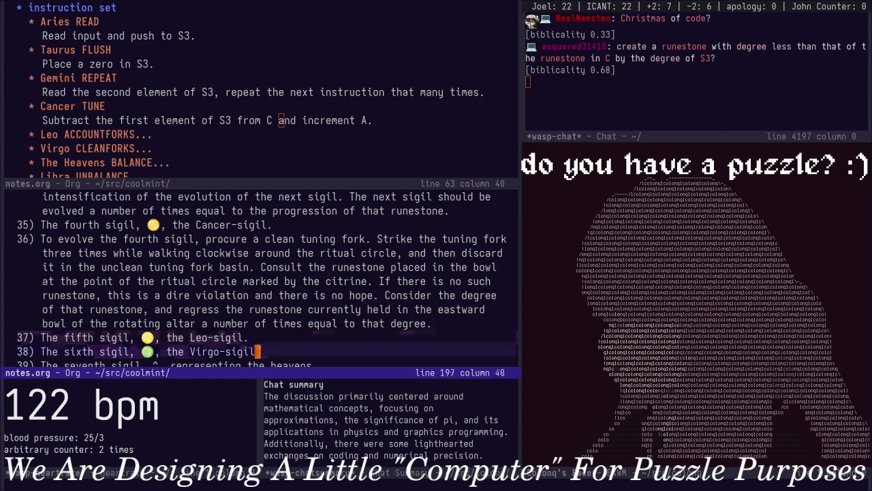
{"action": "key", "text": "Down"}
{"action": "key", "text": "Up"}
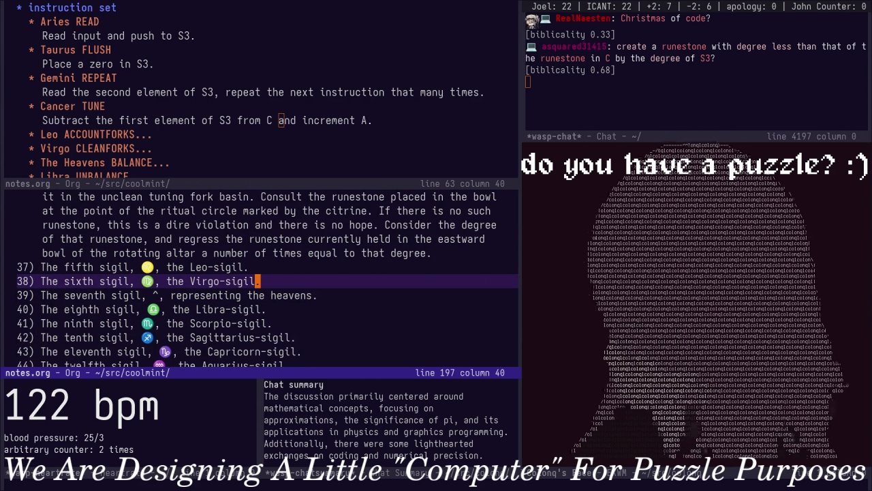
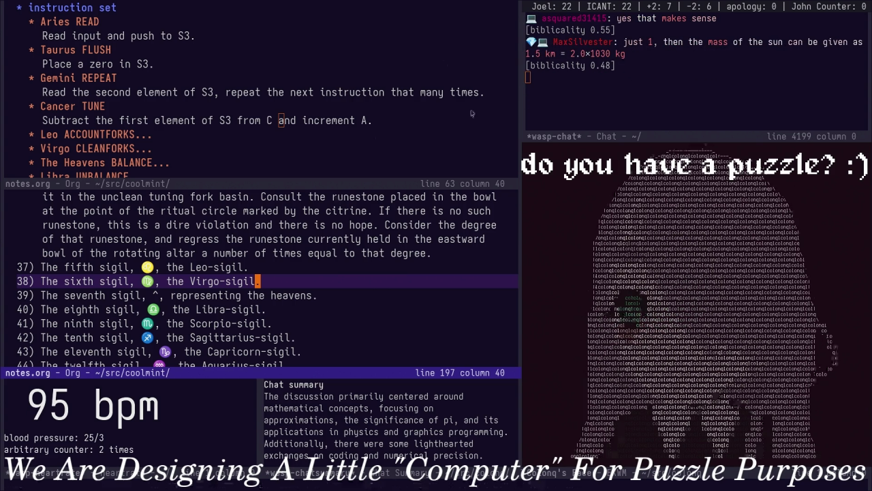
Add item 38 after the fifth sigil: account for the discarded (unclean) tuning forks in the basin
{"action": "left_click", "coordinate": [355, 272]}
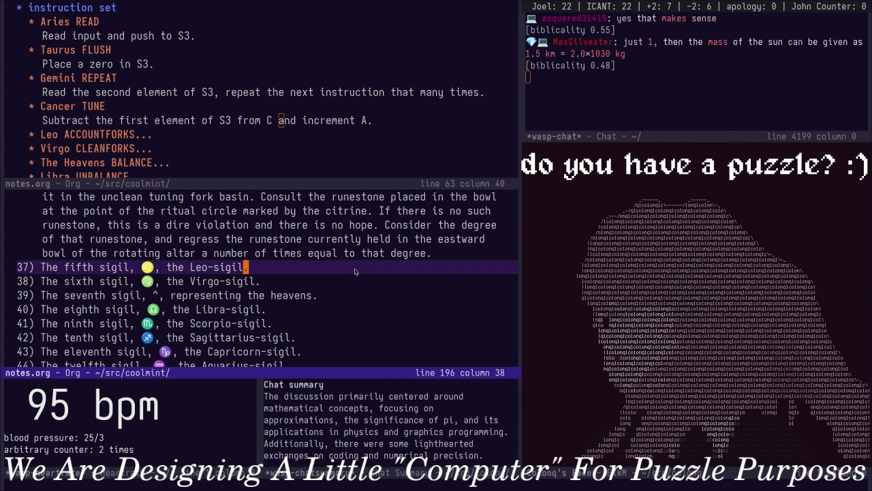
{"action": "key", "text": "ctrl+w"}
{"action": "key", "text": "k"}
{"action": "key", "text": "j"}
{"action": "key", "text": "Tab"}
{"action": "key", "text": "j"}
{"action": "key", "text": "j"}
{"action": "key", "text": "ctrl+w"}
{"action": "key", "text": "j"}
{"action": "key", "text": "o"}
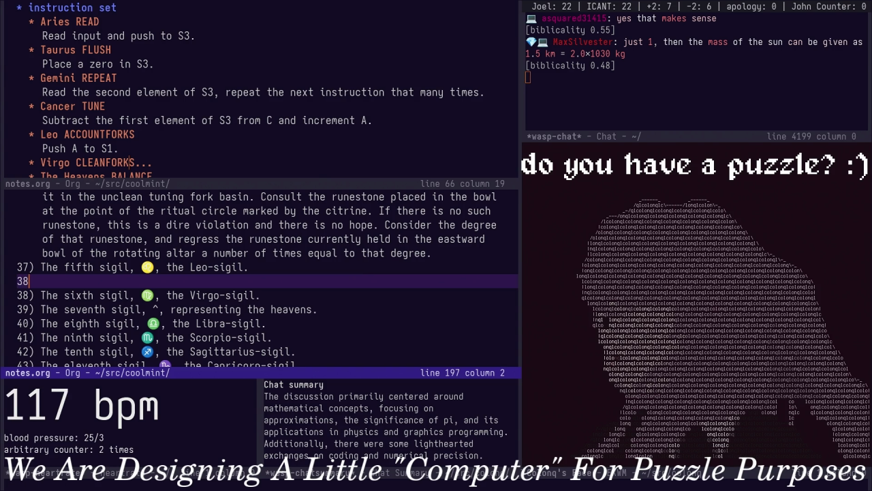
{"action": "type", "text": ") "}
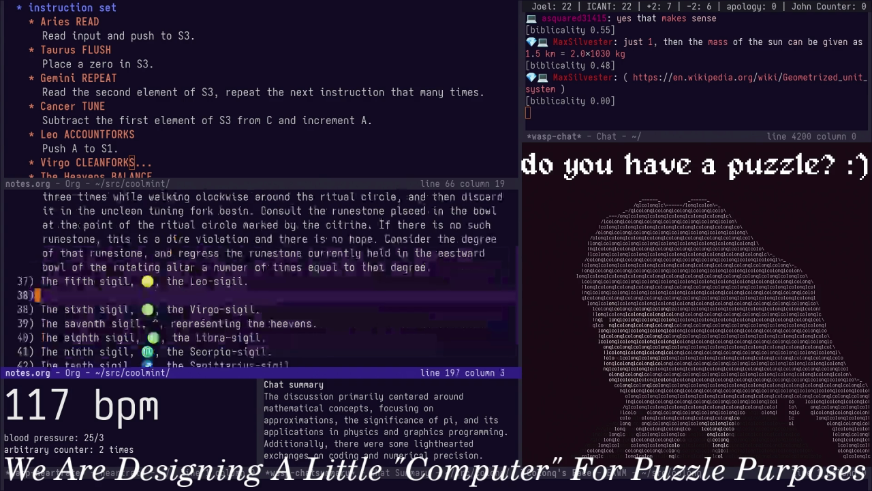
{"action": "type", "text": "To evolv"}
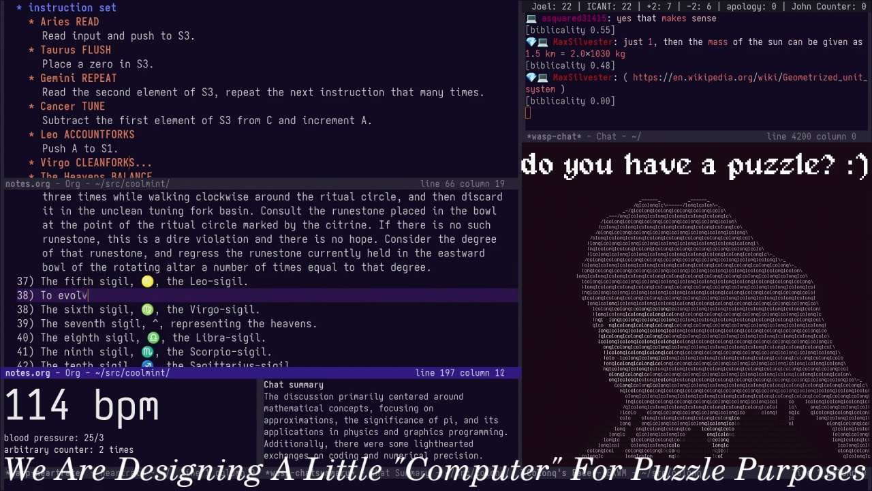
{"action": "type", "text": "sigil"}
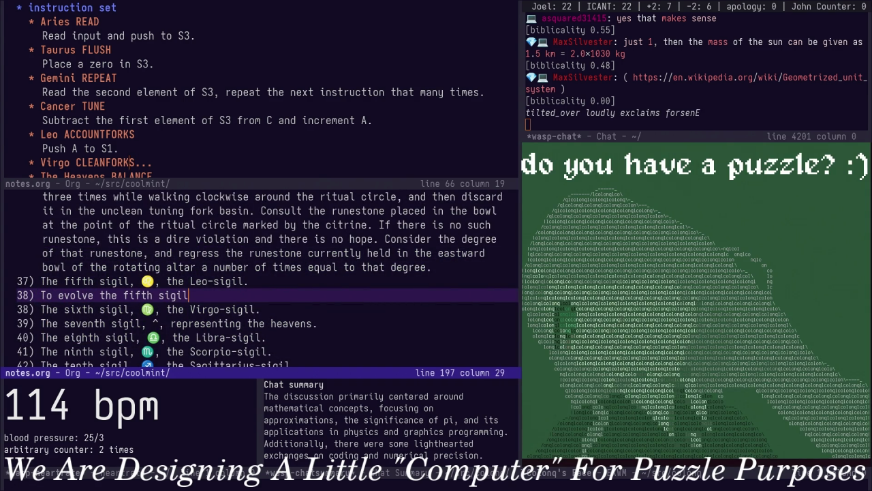
{"action": "type", "text": ", make an accounting of the "}
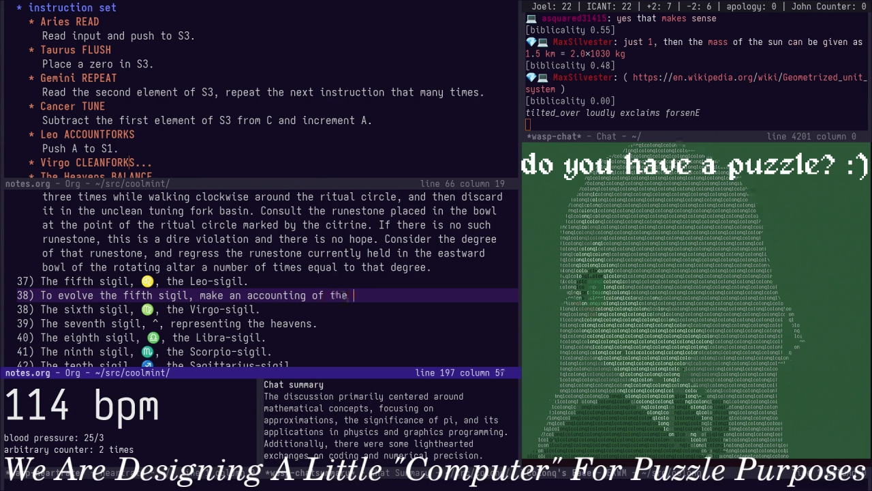
{"action": "type", "text": "number of discarded (unclo"}
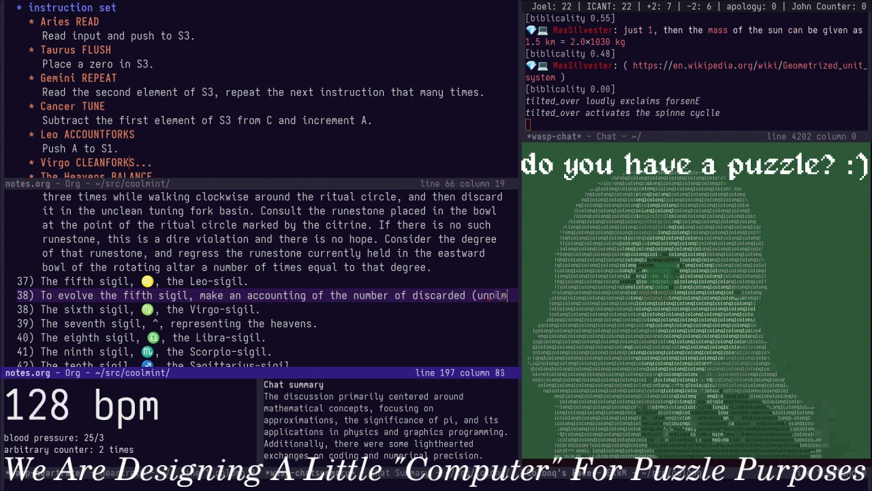
{"action": "type", "text": "an) tuning for"}
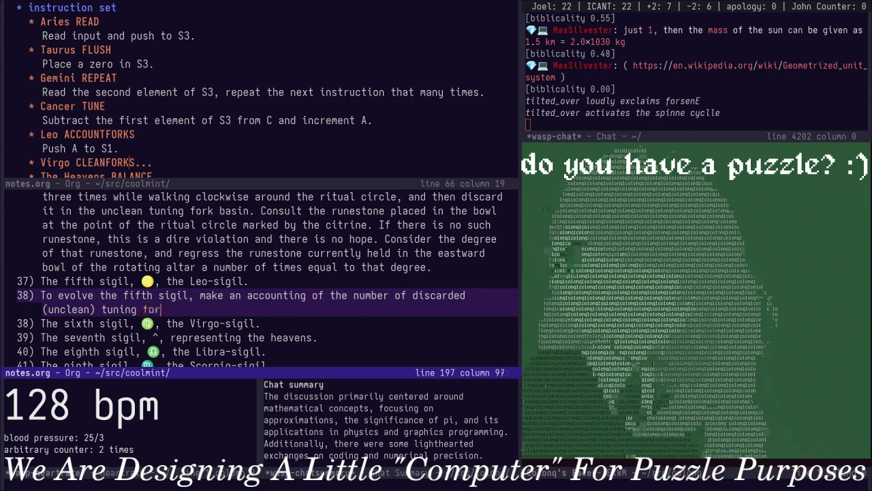
{"action": "type", "text": "ks in the ba"}
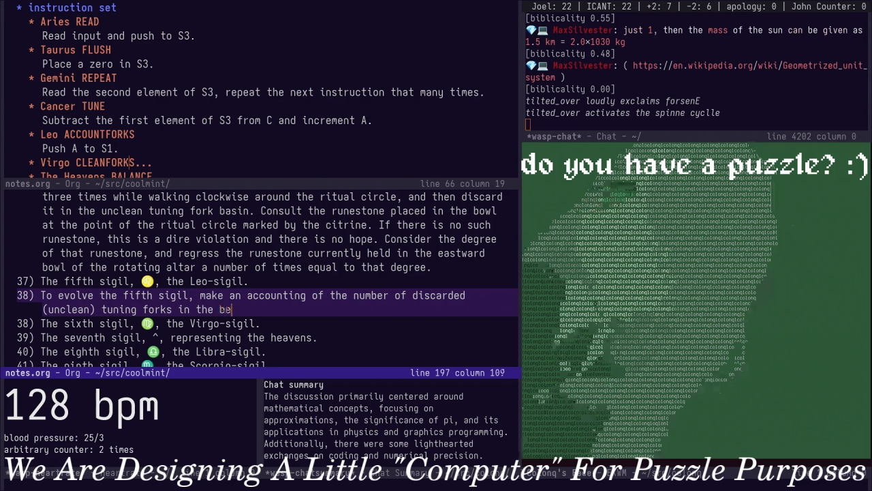
{"action": "type", "text": "in."}
{"action": "key", "text": "Up"}
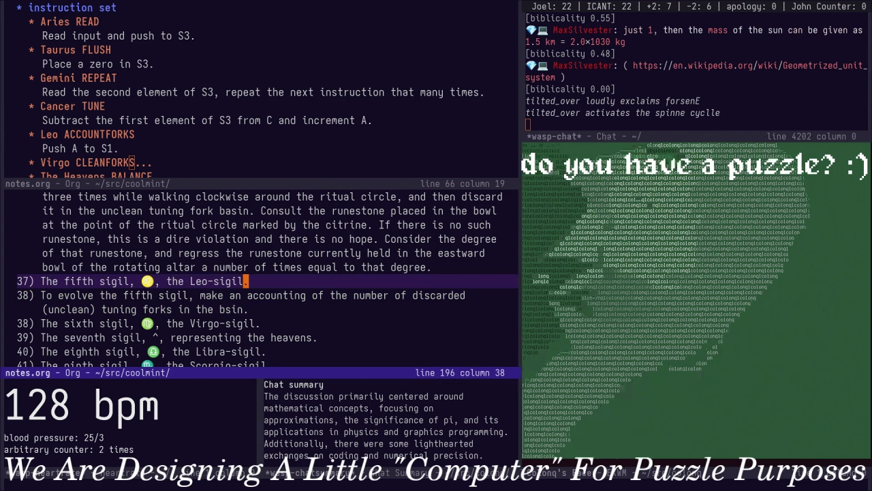
Append to the rotating-altar paragraph: an empty eastward bowl is a minor violation, but the ritual cannot be completed
{"action": "key", "text": "Up"}
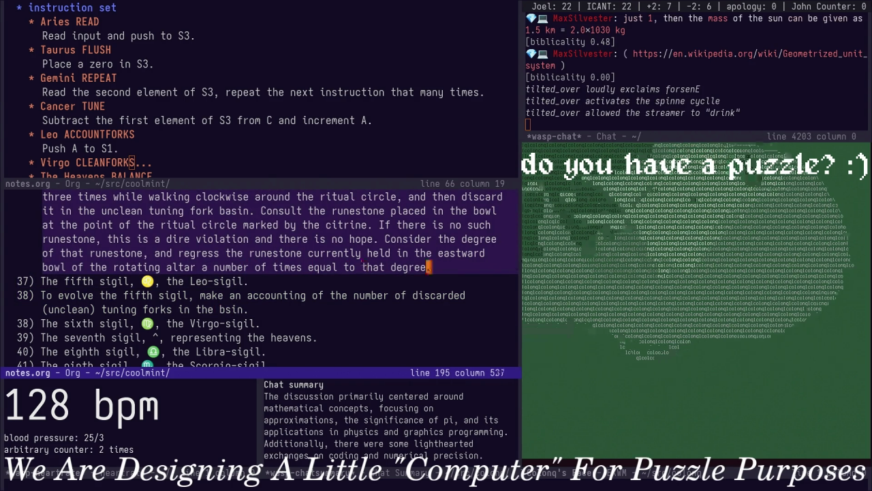
{"action": "type", "text": ". If"}
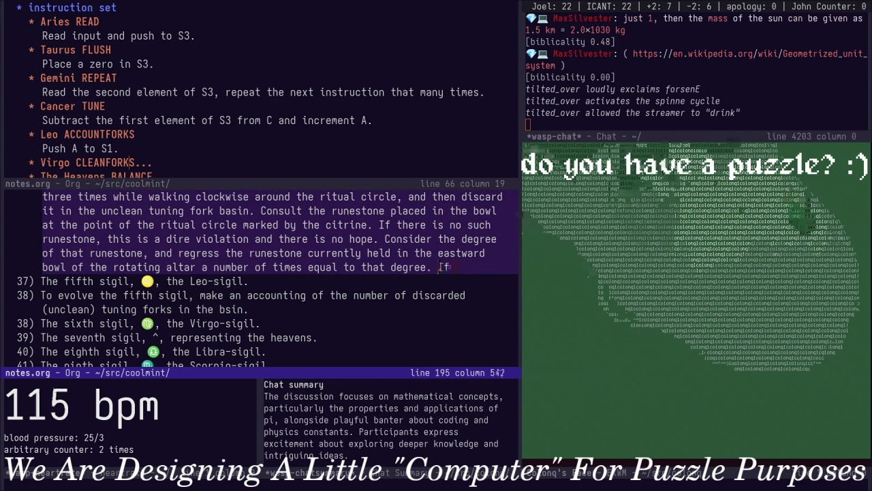
{"action": "type", "text": " the easte"}
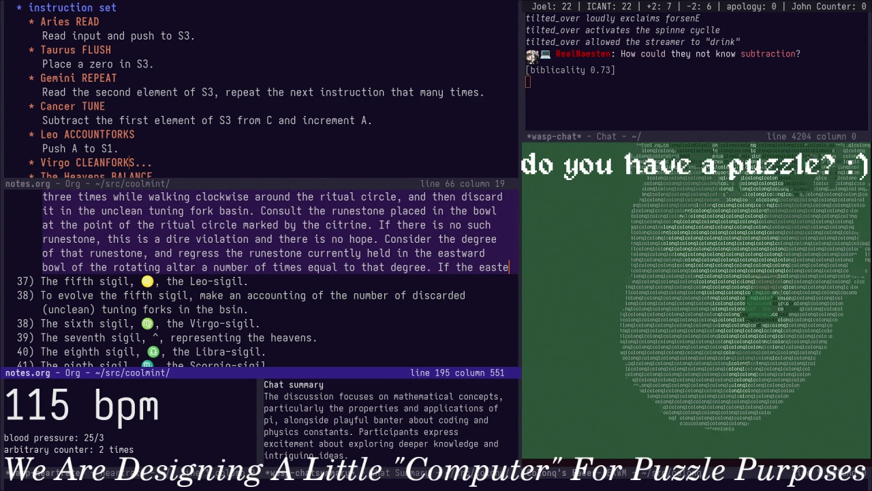
{"action": "key", "text": "BackSpace"}
{"action": "type", "text": "ward bowl of the ro"}
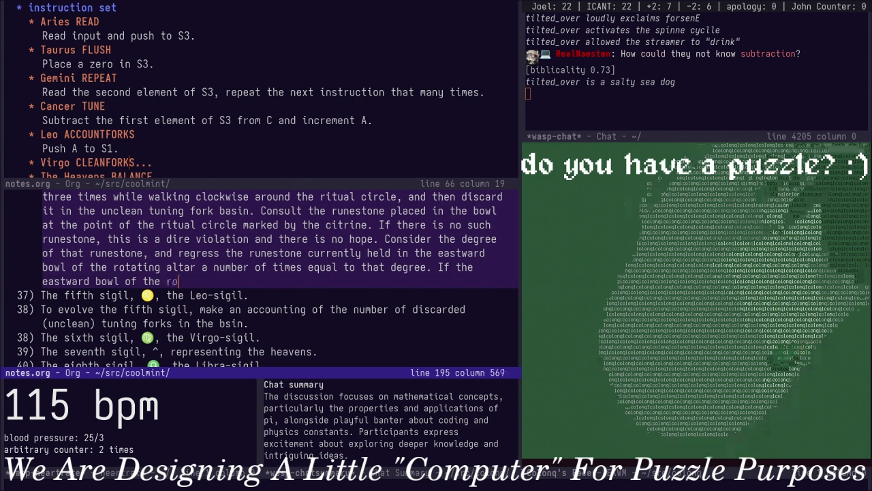
{"action": "type", "text": "tating al"}
{"action": "type", "text": "tar"}
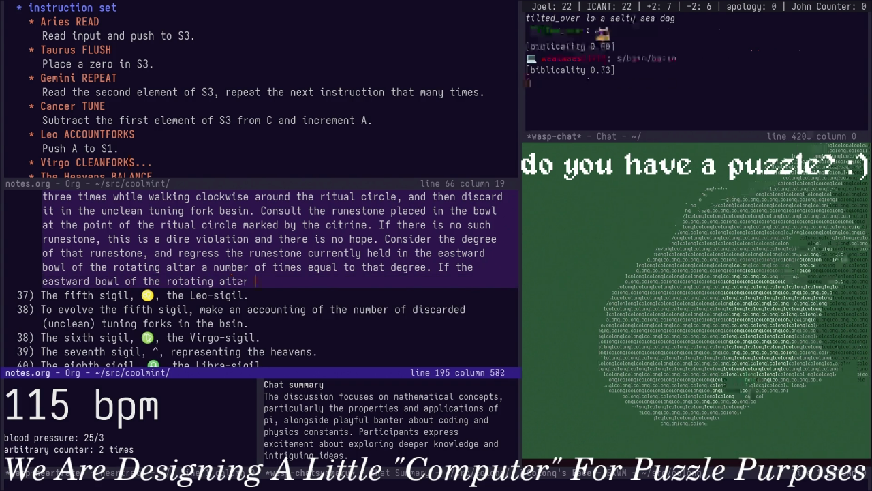
{"action": "type", "text": " is empty, th"}
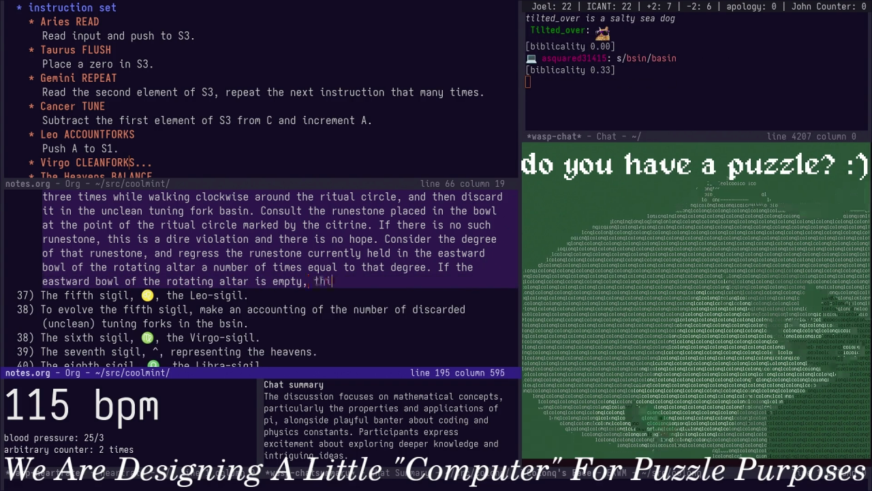
{"action": "type", "text": "is is a minor violation; "}
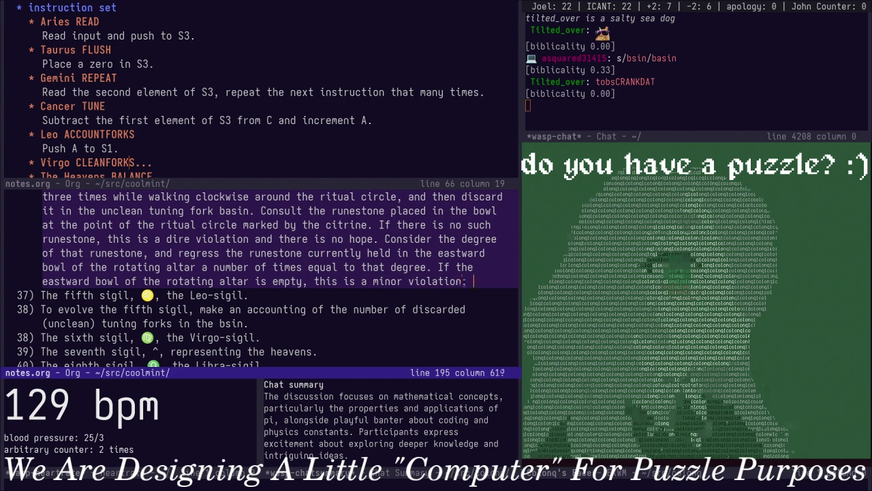
{"action": "type", "text": "even so, there"}
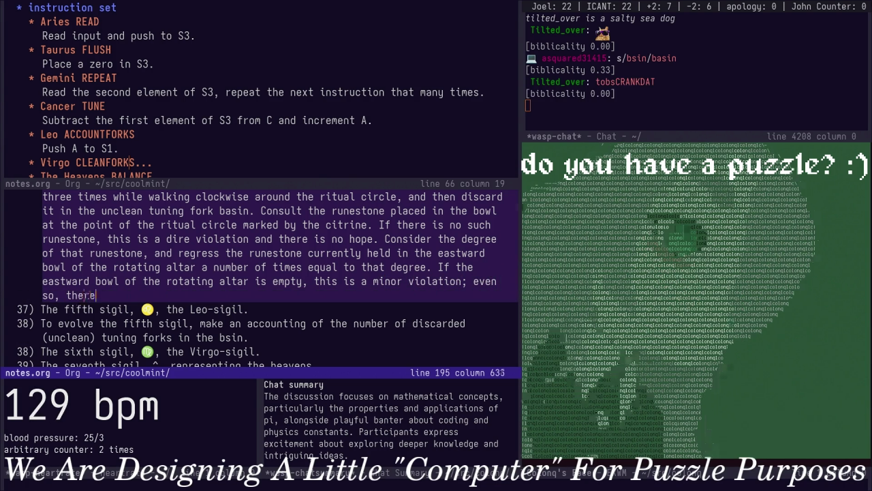
{"action": "type", "text": " is no hope for"}
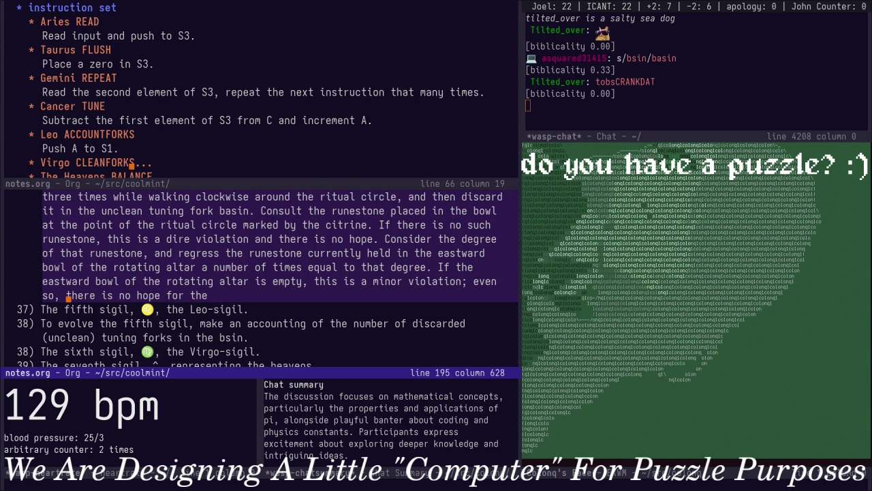
{"action": "key", "text": "ctrl+k"}
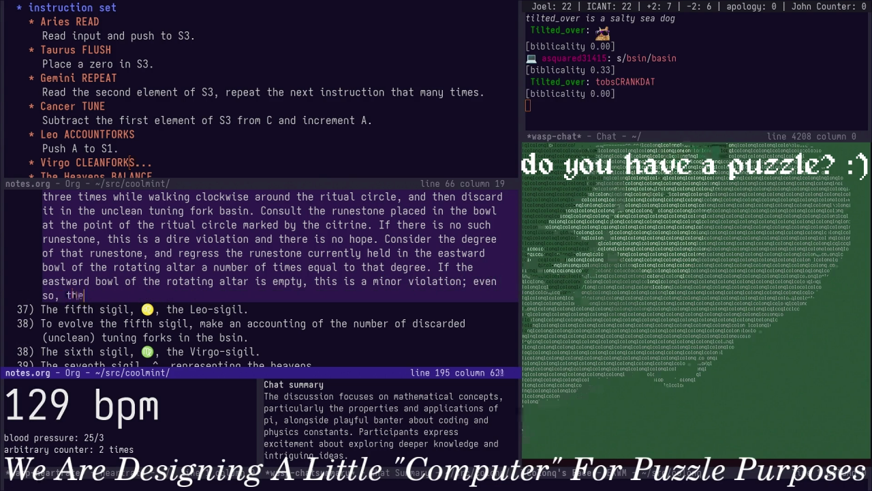
{"action": "type", "text": "the ritual"}
{"action": "key", "text": "BackSpace"}
{"action": "key", "text": "BackSpace"}
{"action": "key", "text": "BackSpace"}
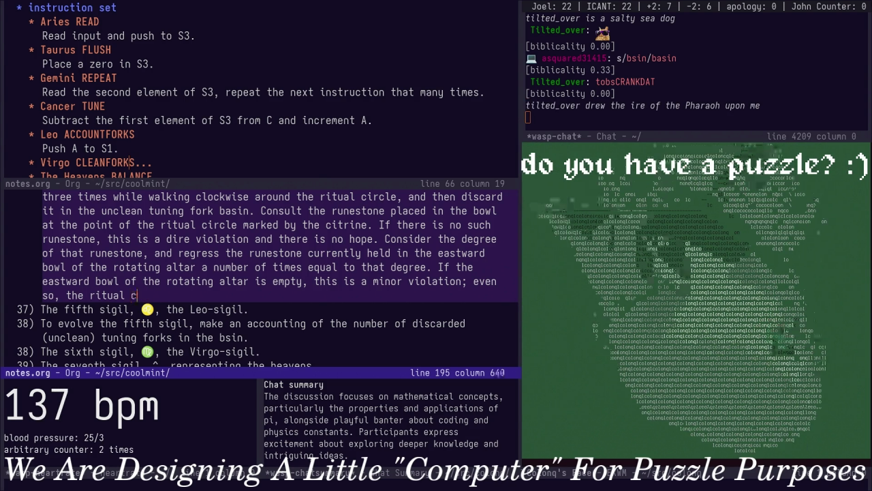
{"action": "type", "text": "annot be completed."}
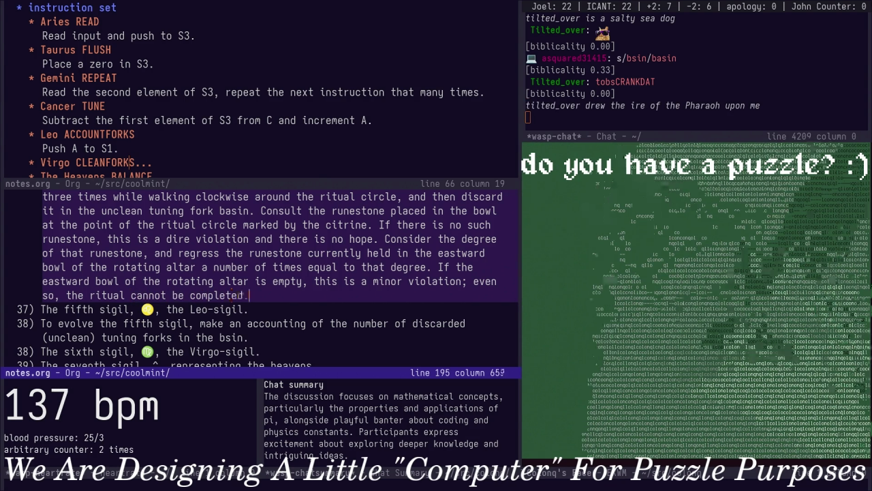
{"action": "key", "text": "Down"}
{"action": "key", "text": "Down"}
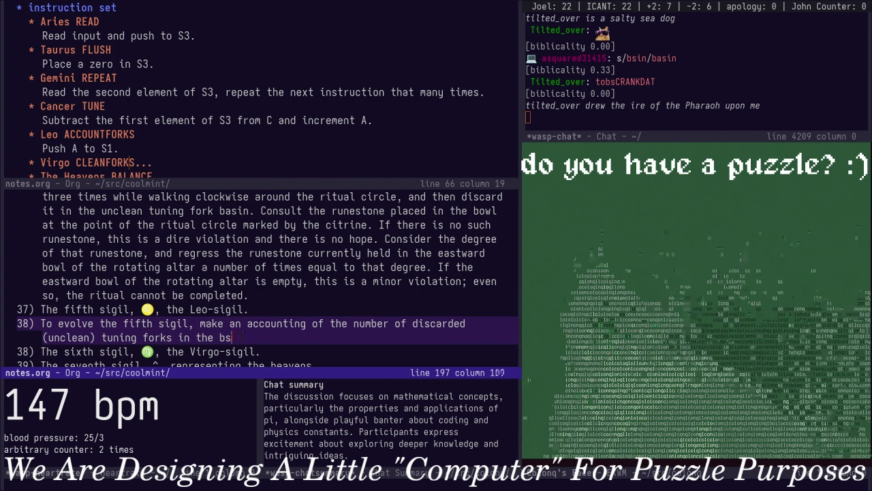
Make item 38 progress a seven-times oregano runestone an according number of times, and save
{"action": "type", "text": "asin and adv"}
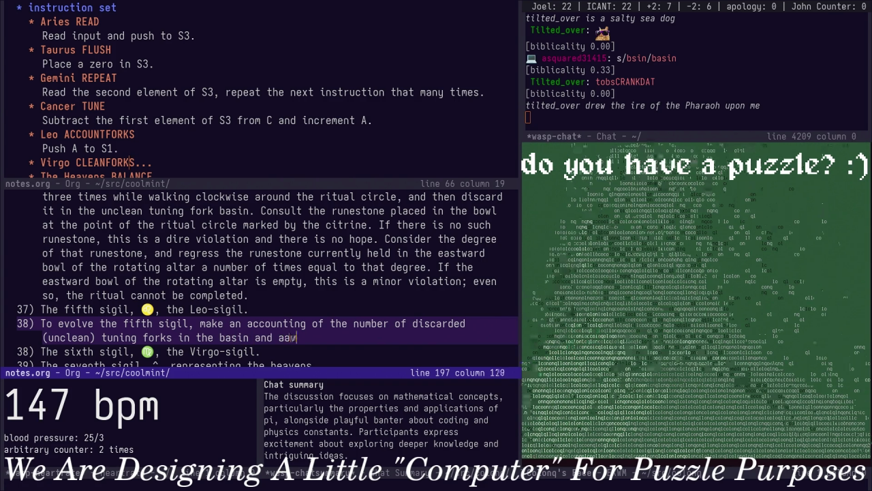
{"action": "type", "text": "ance "}
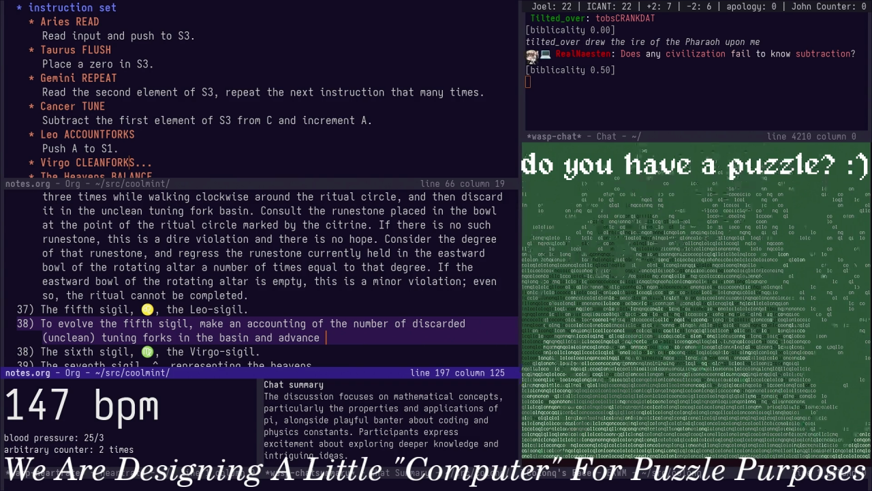
{"action": "type", "text": "a seven-times"}
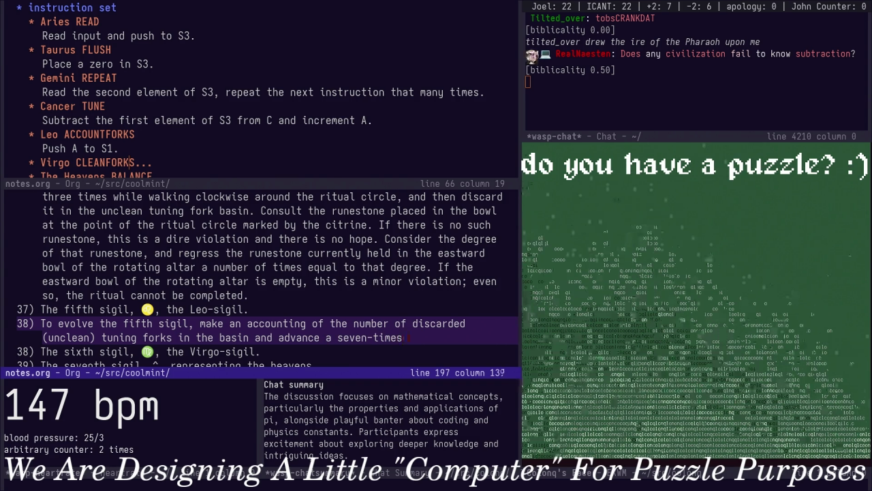
{"action": "type", "text": " org"}
{"action": "key", "text": "b"}
{"action": "key", "text": "b"}
{"action": "key", "text": "b"}
{"action": "key", "text": "b"}
{"action": "key", "text": "b"}
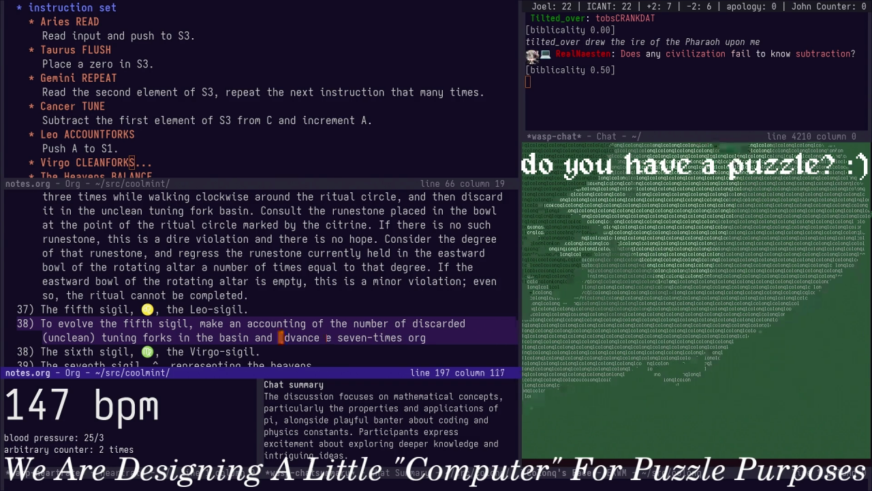
{"action": "type", "text": "cwprogress"}
{"action": "type", "text": "A"}
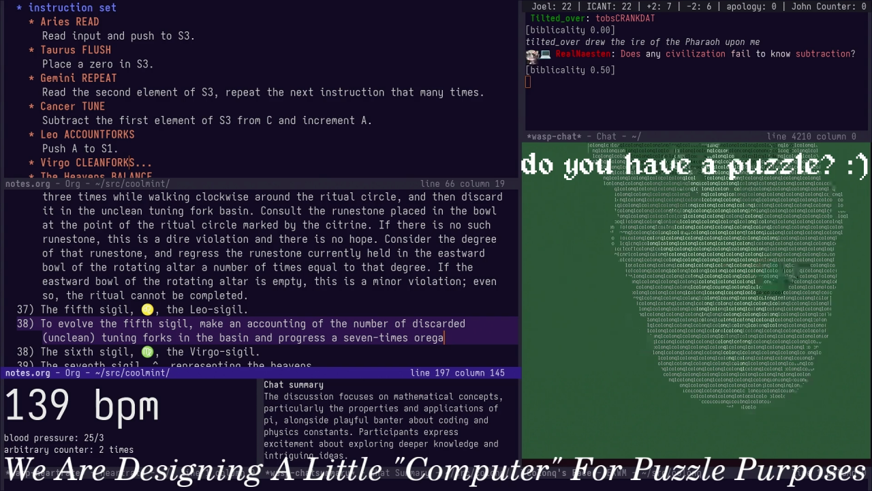
{"action": "type", "text": "no "}
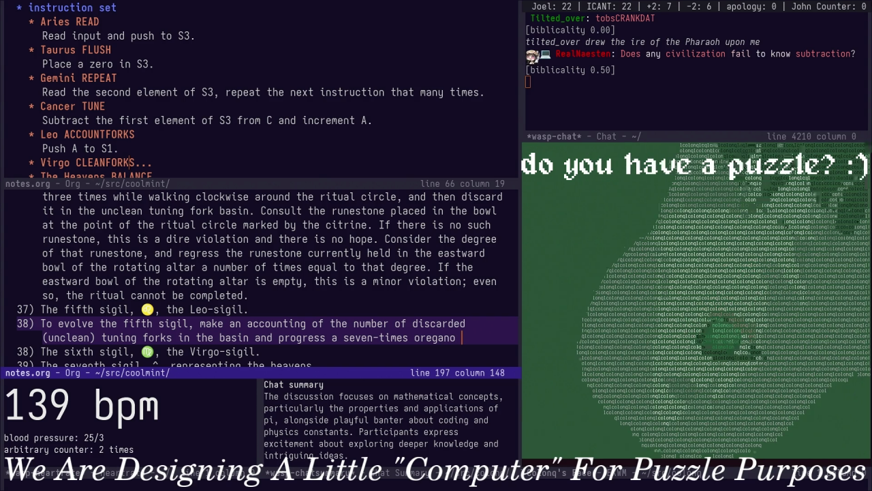
{"action": "type", "text": "runestone ac"}
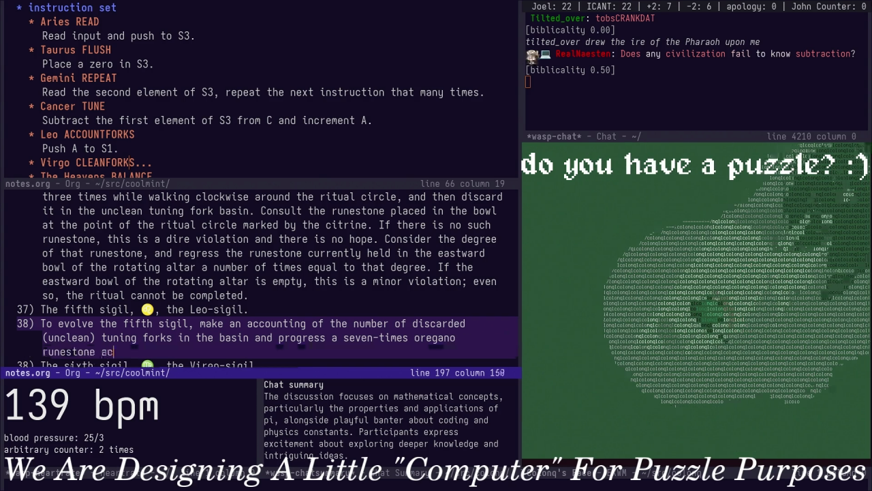
{"action": "type", "text": "cordingly."}
{"action": "key", "text": "Escape"}
{"action": "key", "text": "z"}
{"action": "key", "text": "z"}
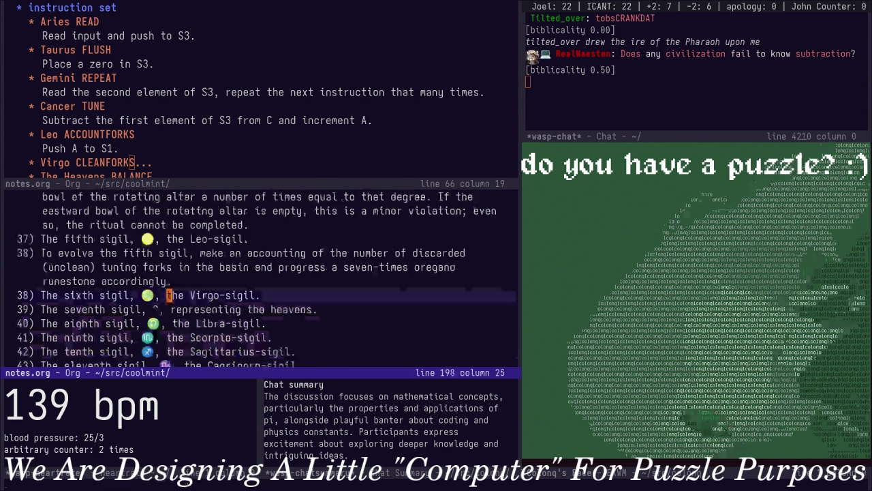
{"action": "type", "text": "basin and"}
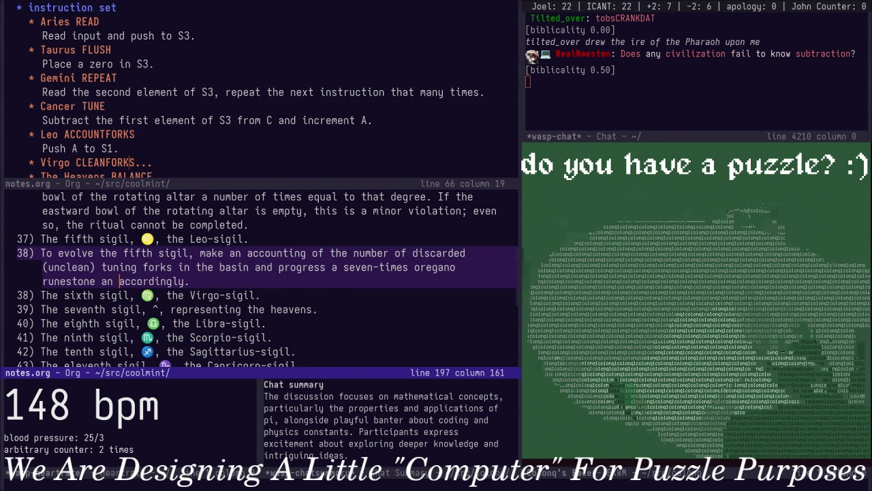
{"action": "key", "text": "BackSpace"}
{"action": "key", "text": "BackSpace"}
{"action": "key", "text": "BackSpace"}
{"action": "key", "text": "BackSpace"}
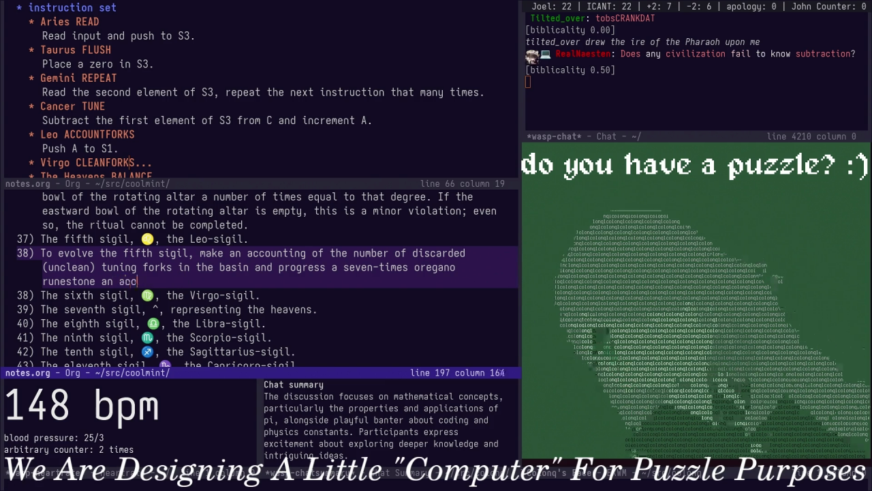
{"action": "type", "text": "g number of times."}
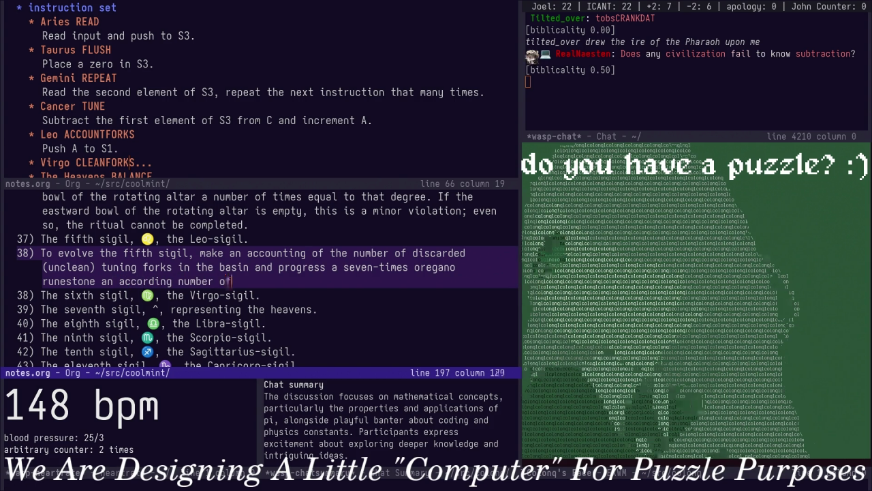
{"action": "key", "text": "Escape"}
{"action": "type", "text": ":w"}
{"action": "key", "text": "Return"}
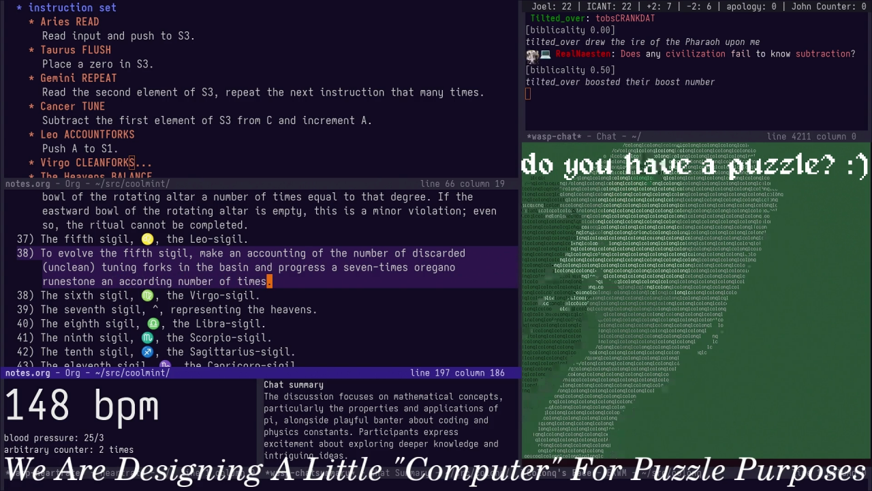
End item 38 with 'Place that runestone upon the left side of the brass scale.'
{"action": "type", "text": "according number of times. Place th"}
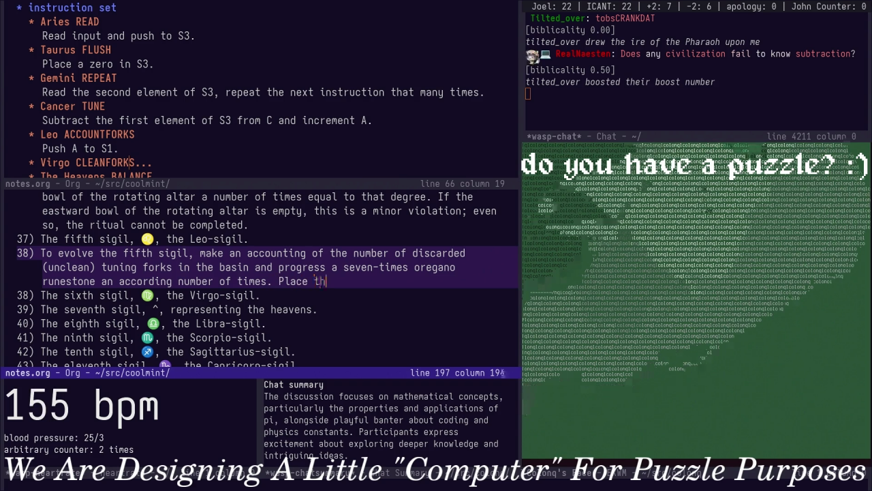
{"action": "type", "text": "at runestone"}
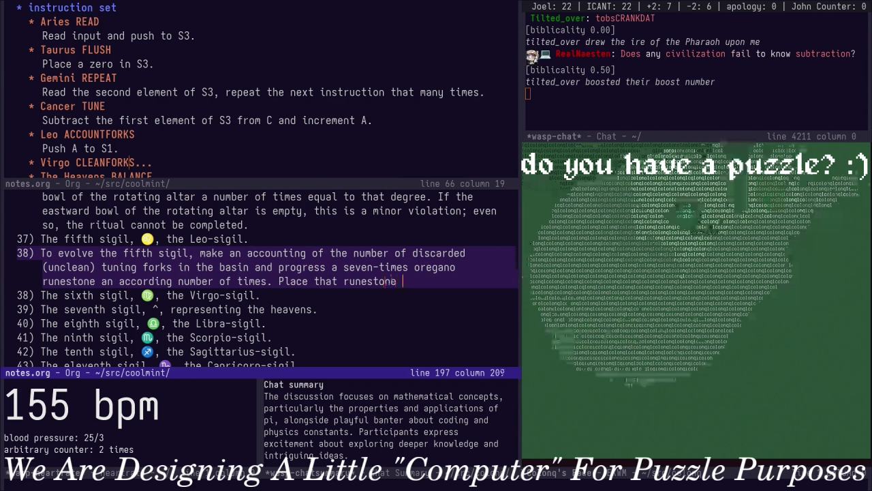
{"action": "type", "text": " upon the "}
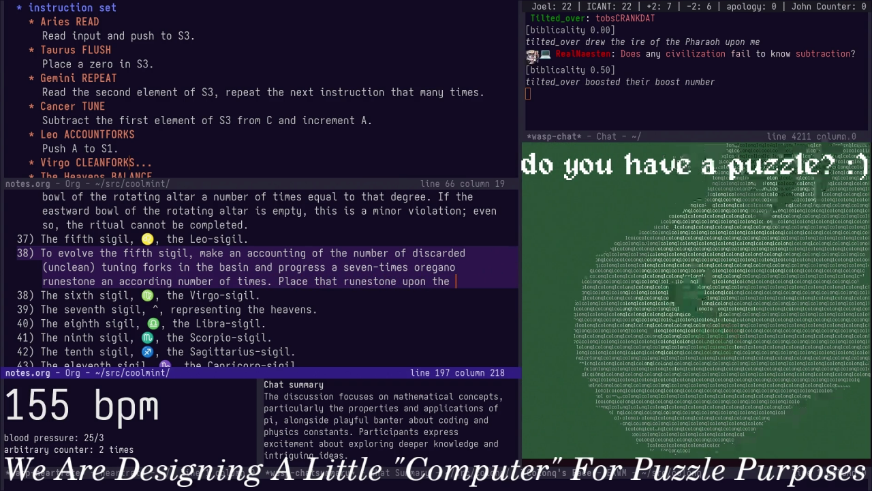
{"action": "type", "text": "left "}
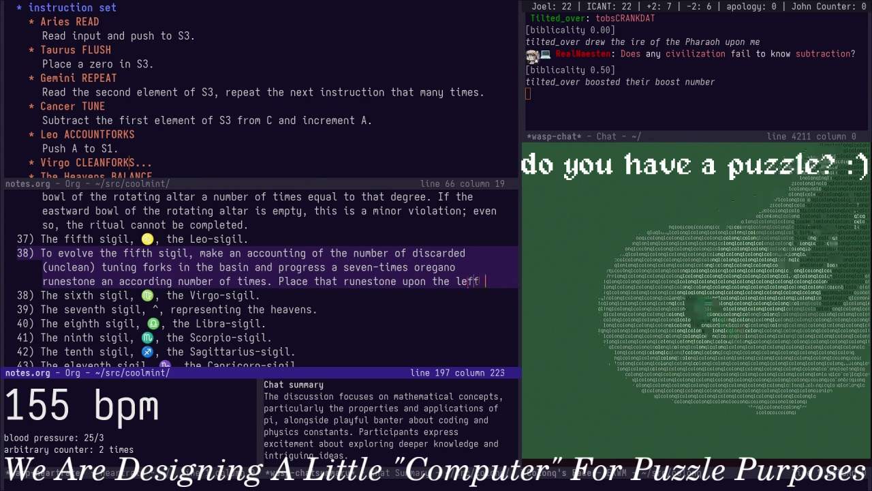
{"action": "type", "text": "side of the s"}
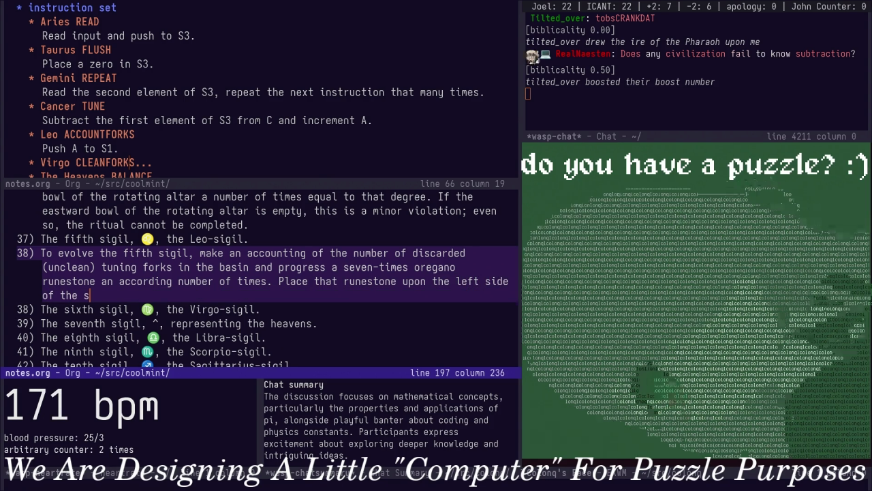
{"action": "type", "text": "ca"}
{"action": "key", "text": "BackSpace"}
{"action": "key", "text": "BackSpace"}
{"action": "key", "text": "BackSpace"}
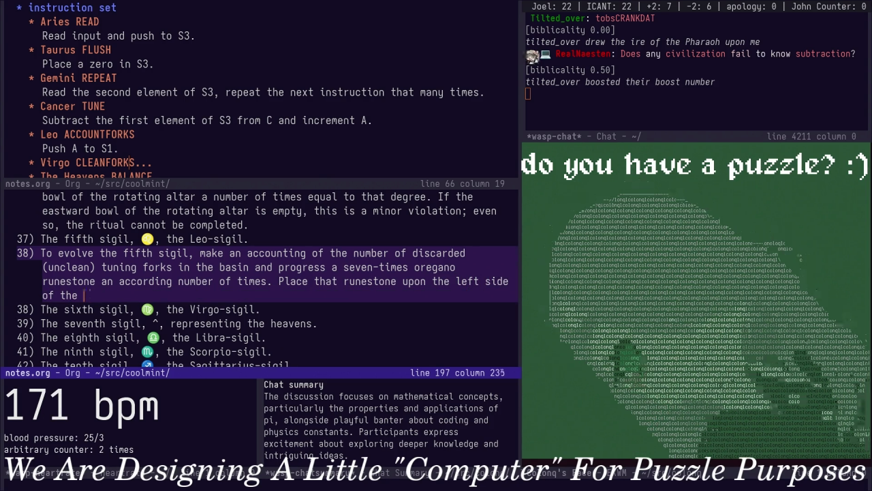
{"action": "type", "text": "brass scale."}
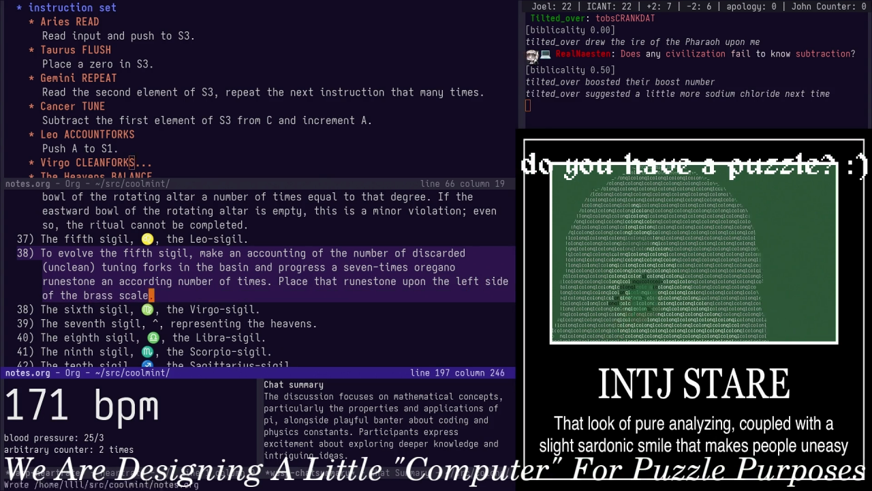
{"action": "key", "text": "Down"}
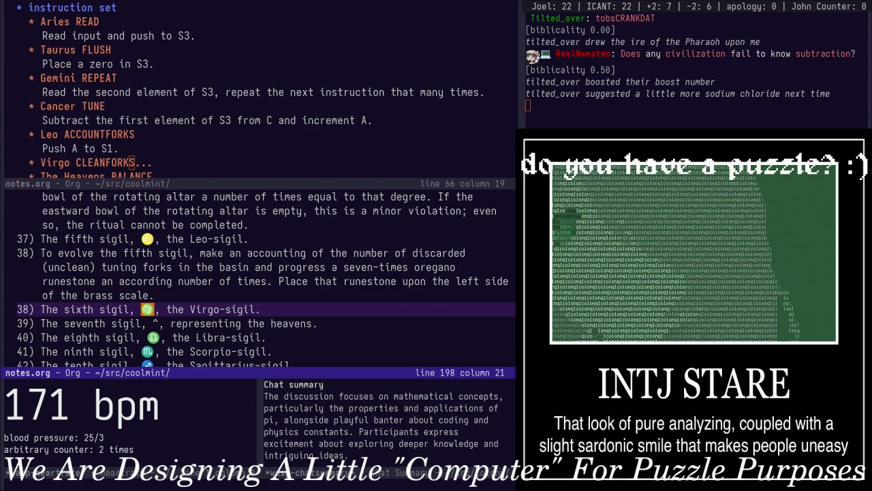
Expand the Virgo CLEANFORKS entry in the upper outline window, then return to the sigil list
{"action": "key", "text": "ctrl+x"}
{"action": "key", "text": "o"}
{"action": "key", "text": "Down"}
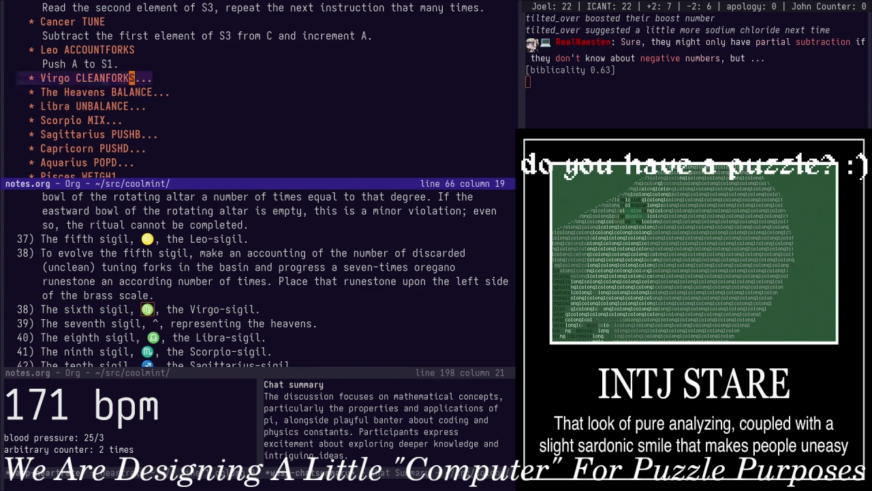
{"action": "key", "text": "Up"}
{"action": "key", "text": "Tab"}
{"action": "key", "text": "ctrl+x"}
{"action": "key", "text": "o"}
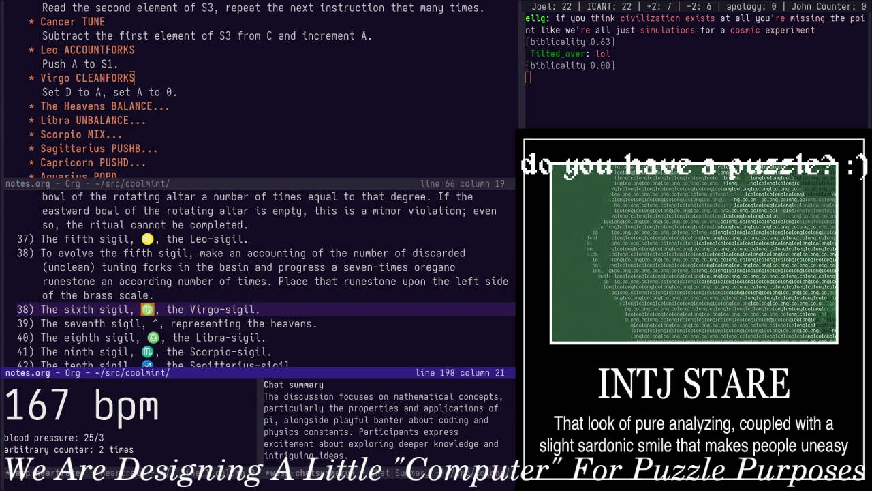
Write the sixth sigil clause: runestone upside-down in the textile bag, cleansed discarded forks removed for reuse
{"action": "key", "text": "o"}
{"action": "type", "text": "38)"}
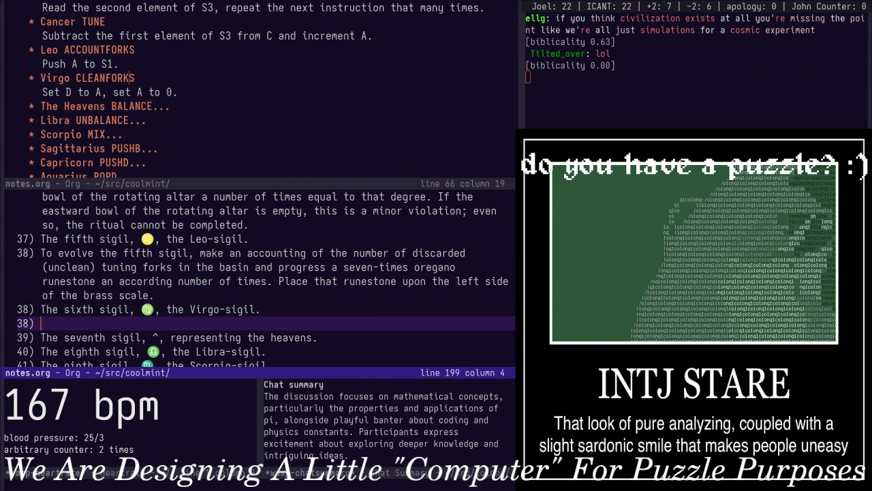
{"action": "type", "text": "To evo"}
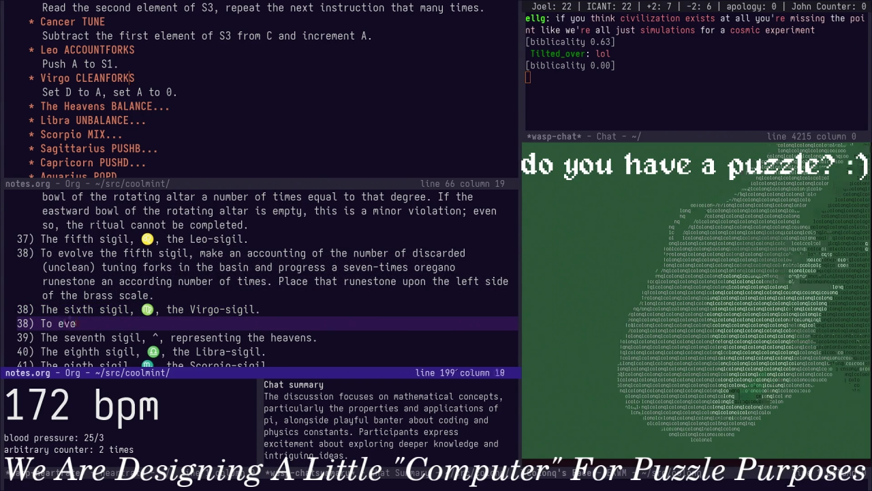
{"action": "type", "text": "lve the si"}
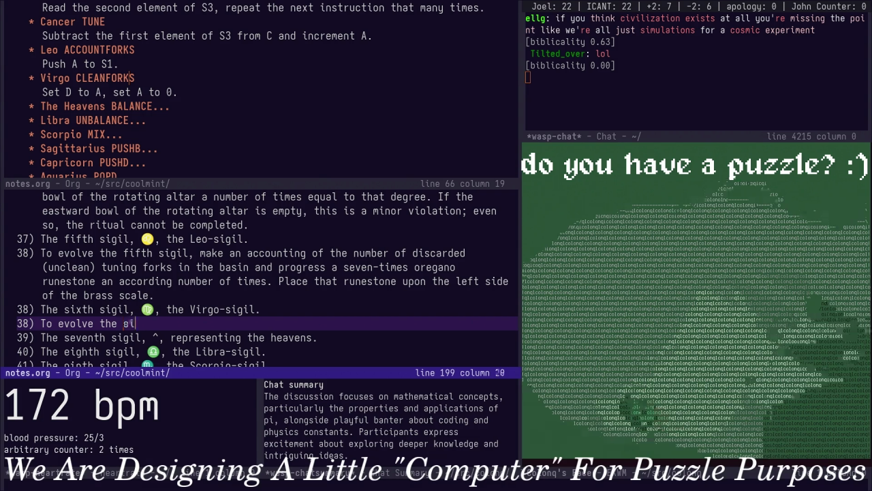
{"action": "type", "text": "xth sigil, "}
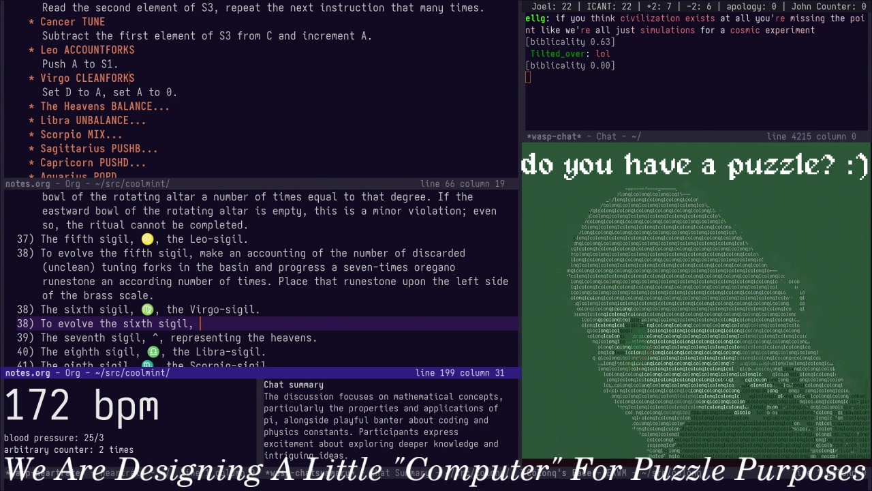
{"action": "type", "text": "make an accoun"}
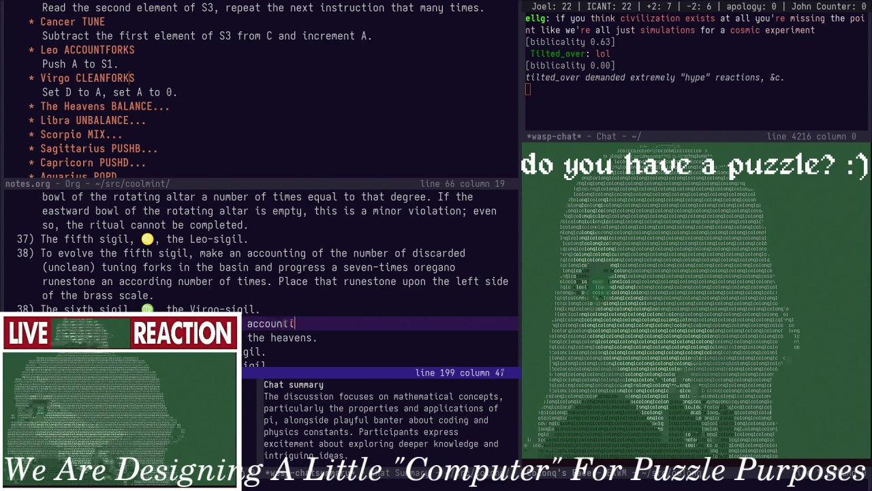
{"action": "type", "text": "ting of "}
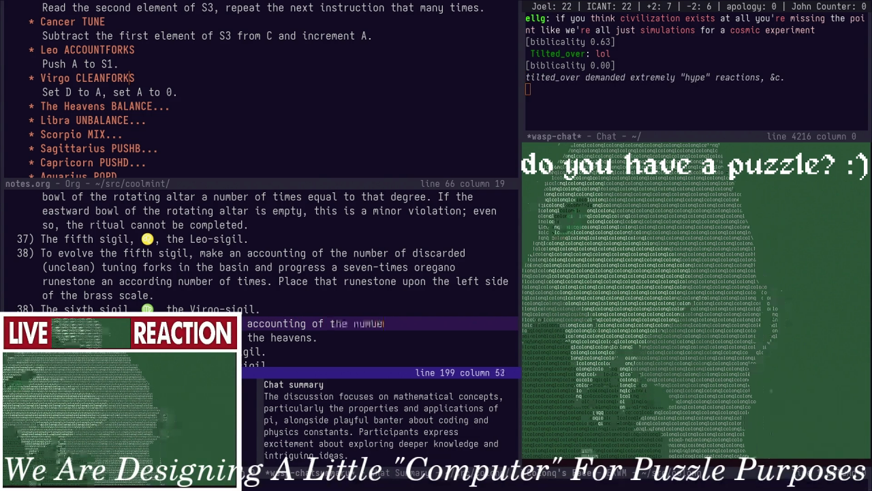
{"action": "type", "text": "the number of discarded ("}
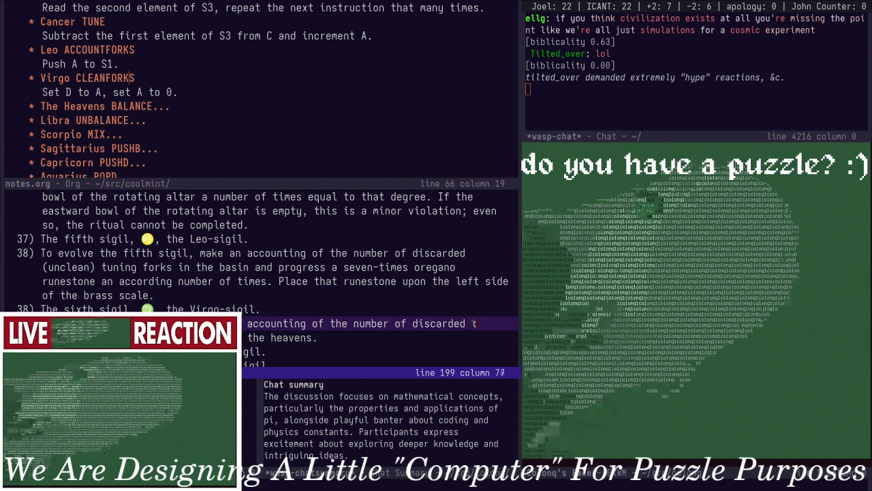
{"action": "type", "text": "unclean) tun"}
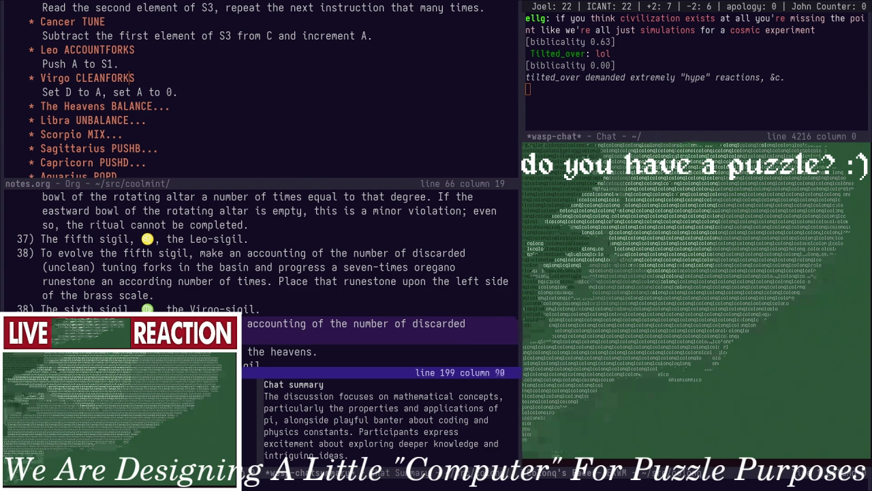
{"action": "type", "text": "ing forks in the ba"}
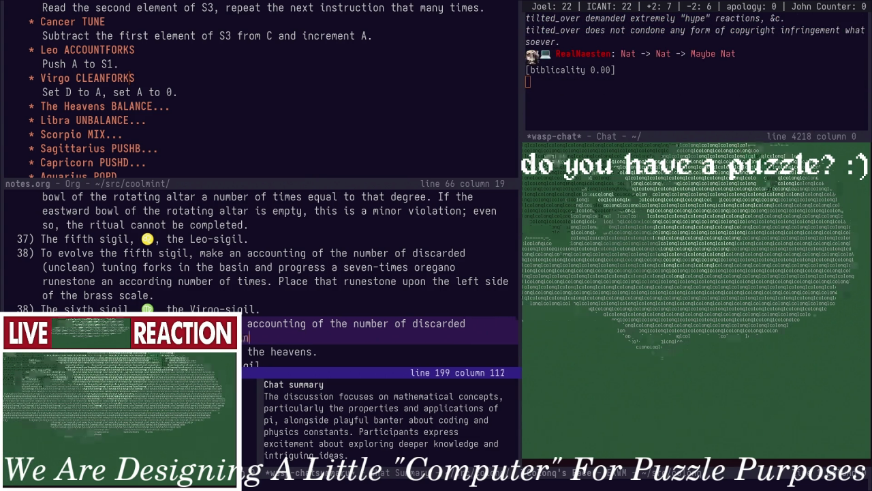
{"action": "type", "text": "sin an"}
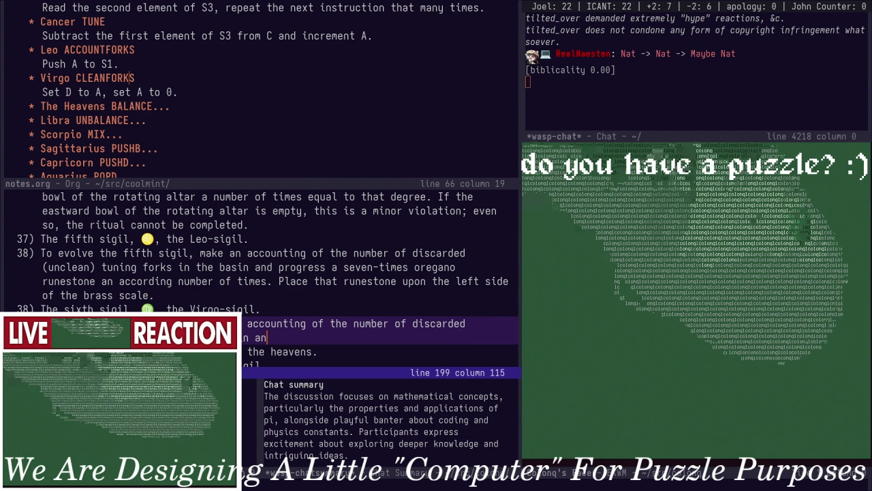
{"action": "type", "text": "d "}
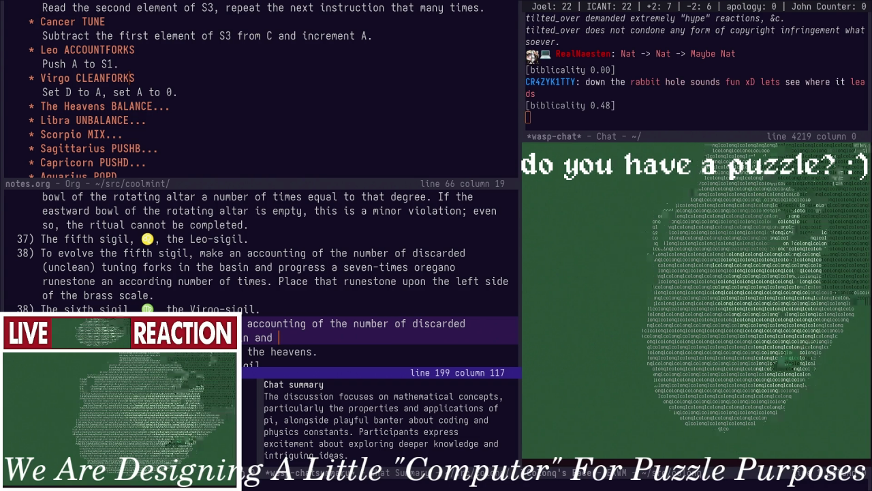
{"action": "type", "text": "progress a seven"}
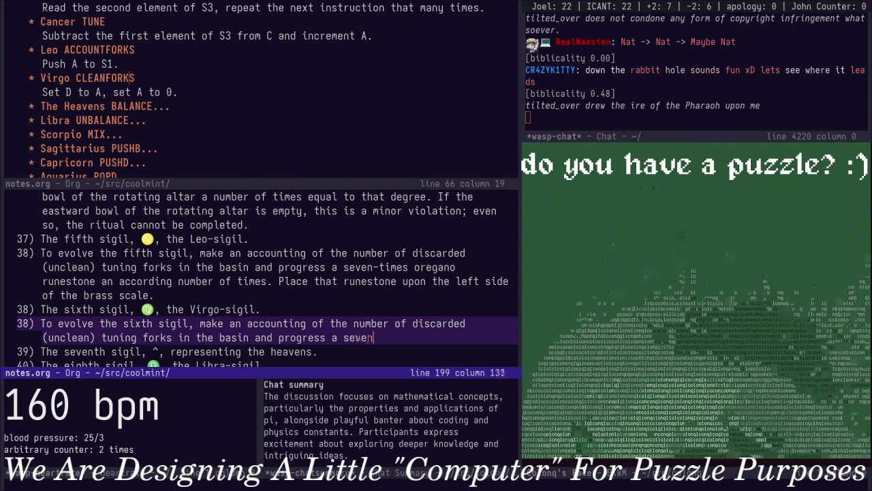
{"action": "type", "text": "-times oregano"}
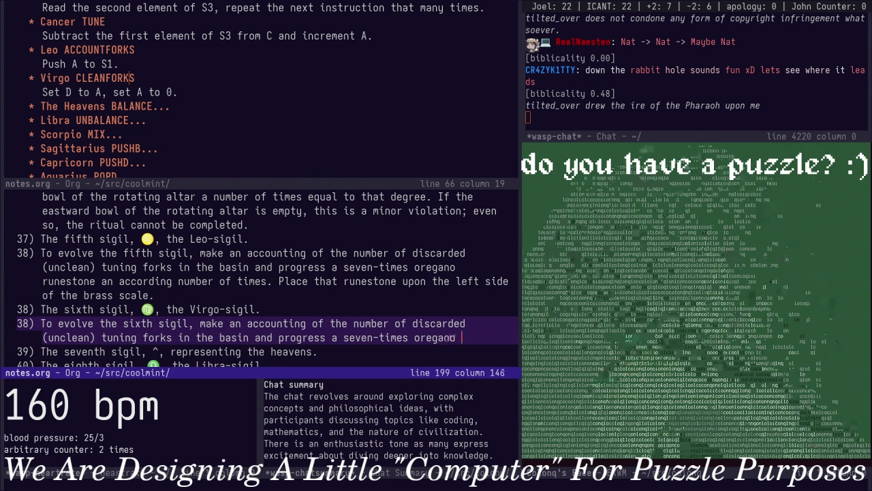
{"action": "type", "text": " runest"}
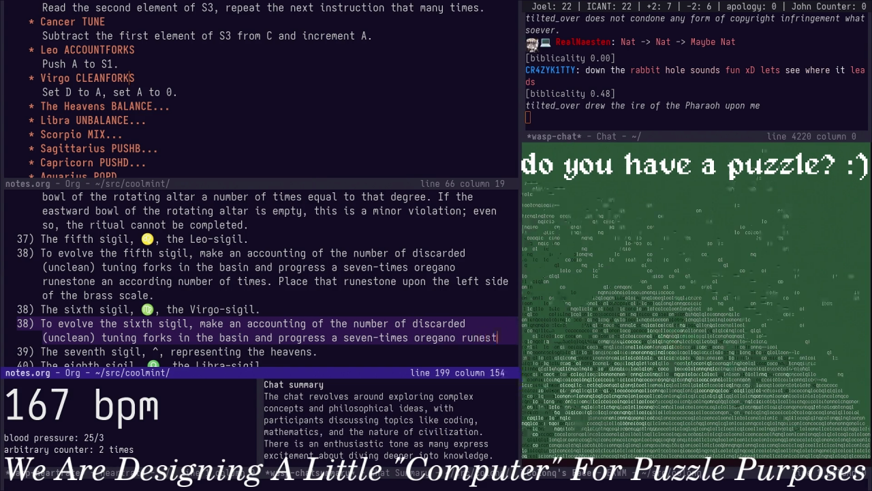
{"action": "type", "text": "one an according number of times. Place that"}
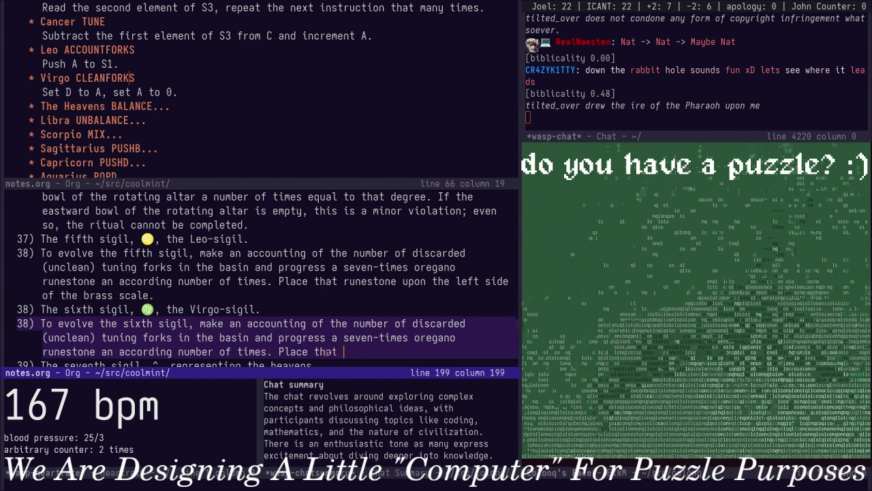
{"action": "type", "text": " runestone upsid"}
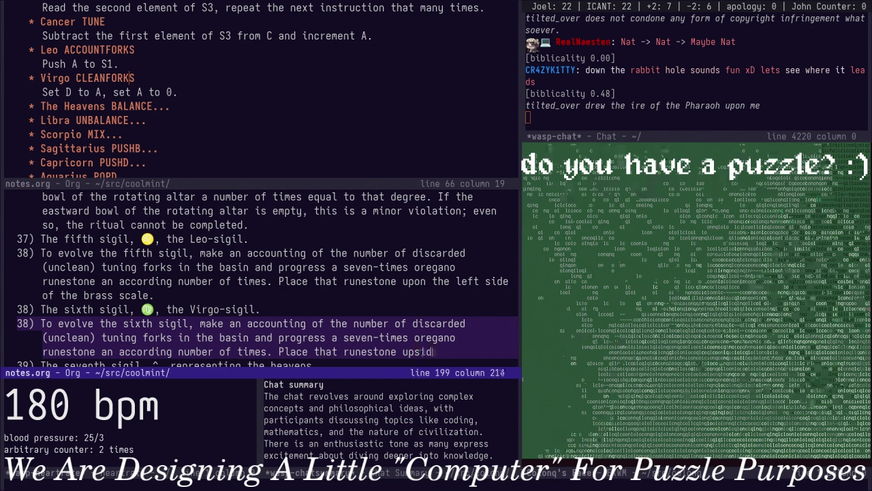
{"action": "type", "text": "e-down "}
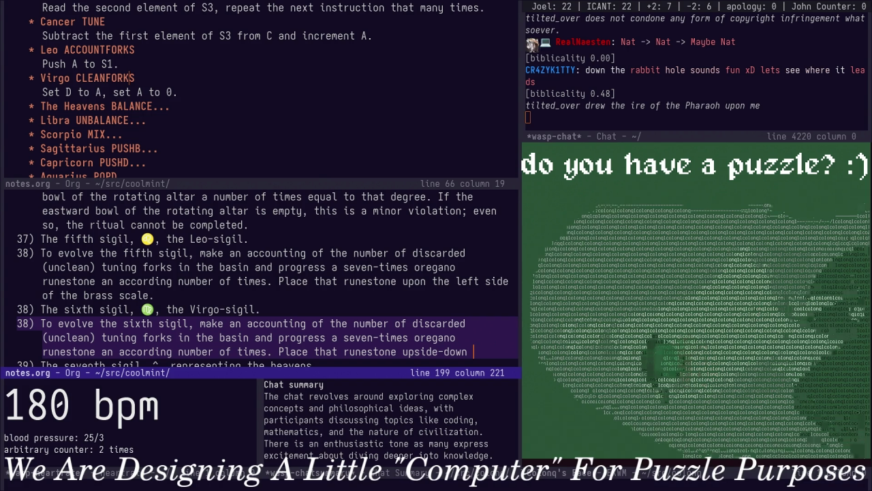
{"action": "type", "text": "in the hanging wash"}
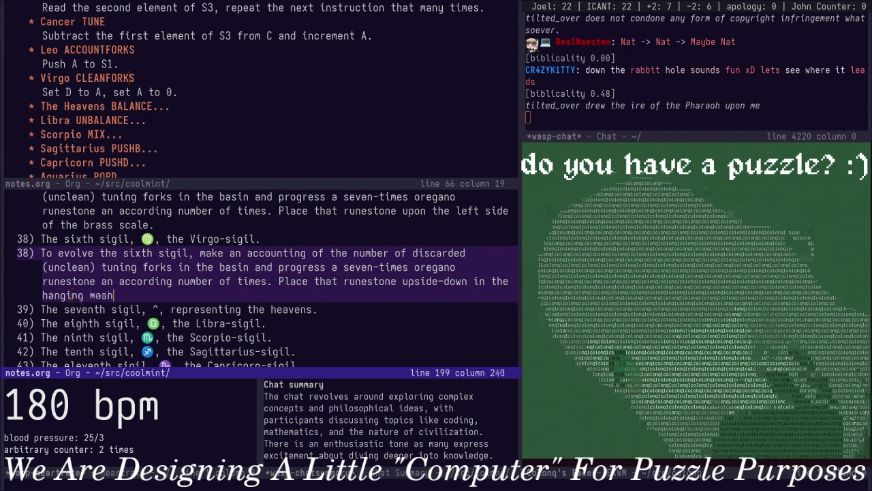
{"action": "type", "text": "ng textile"}
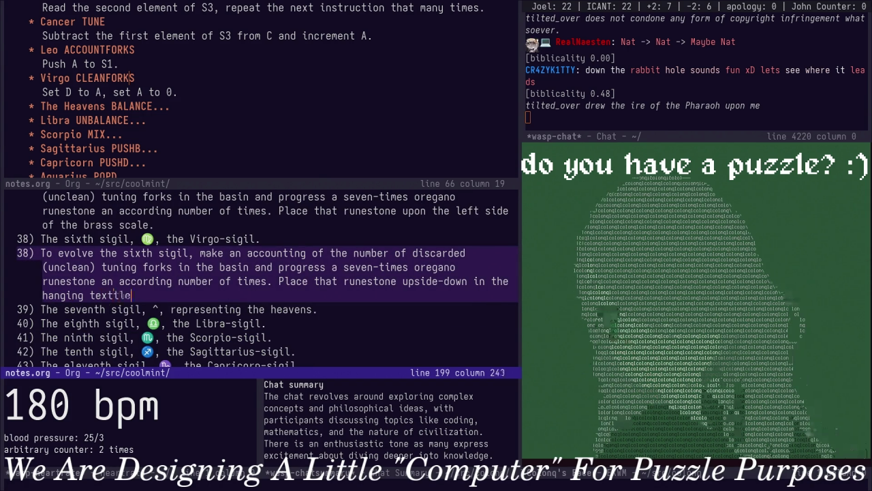
{"action": "type", "text": " bag. "}
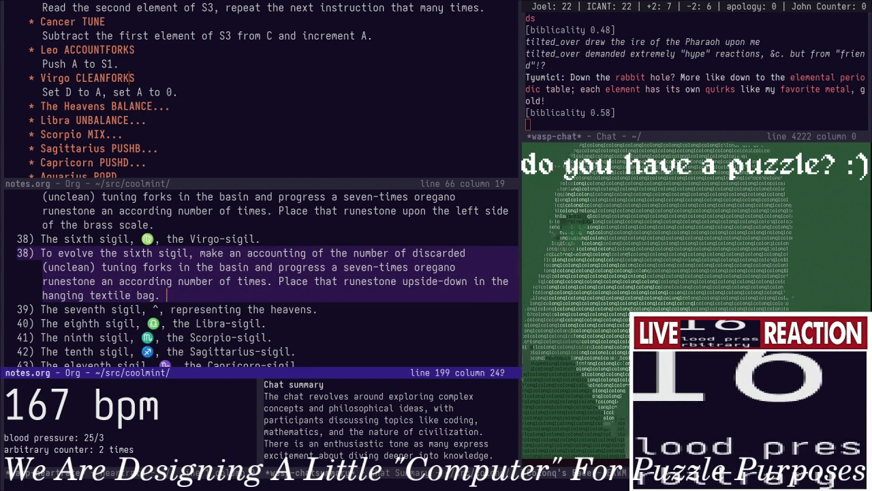
{"action": "type", "text": "Remove "}
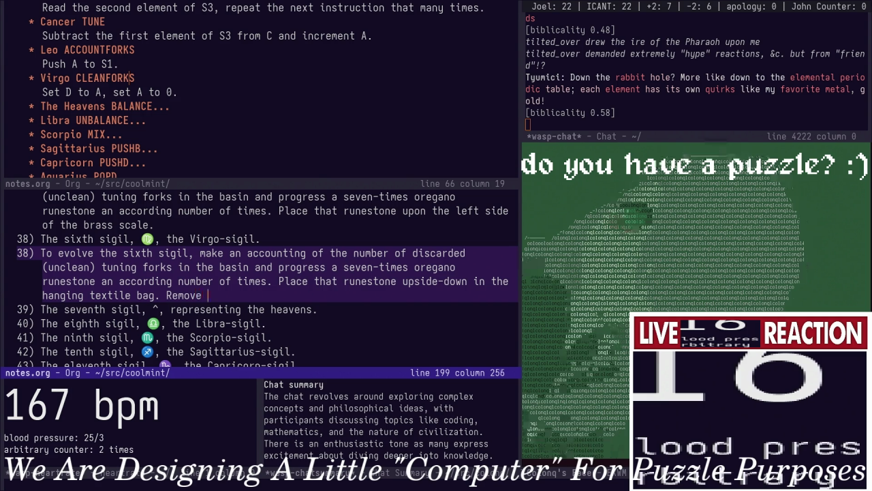
{"action": "type", "text": "all "}
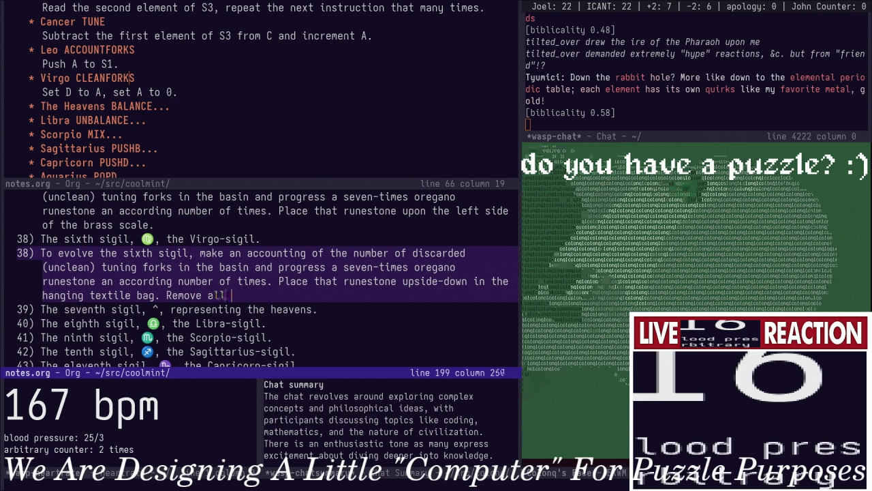
{"action": "type", "text": "discarded tu"}
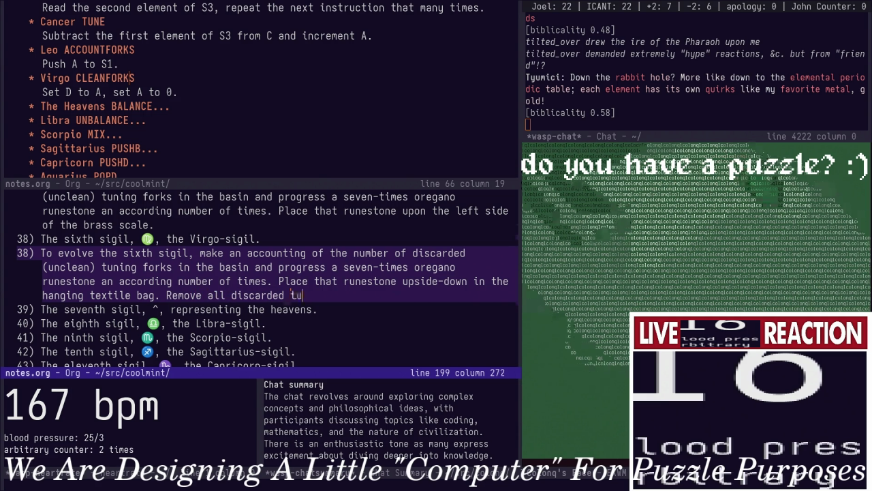
{"action": "type", "text": "ning forks"}
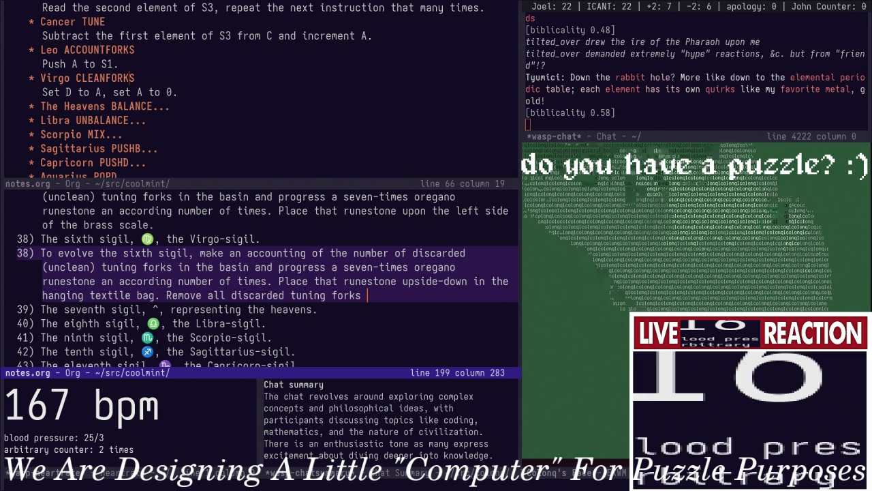
{"action": "key", "text": "alt+b"}
{"action": "key", "text": "alt+b"}
{"action": "key", "text": "alt+b"}
{"action": "key", "text": "alt+b"}
{"action": "key", "text": "alt+b"}
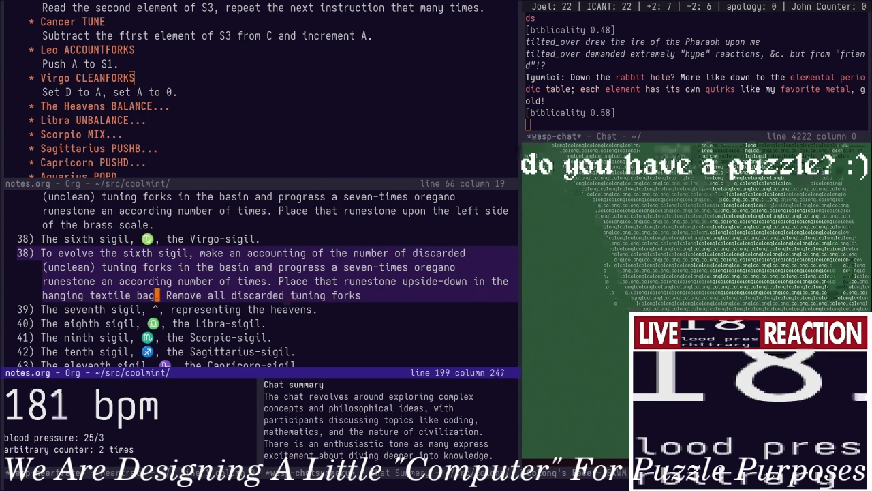
{"action": "key", "text": "shift+c"}
{"action": "type", "text": ". Remove all"}
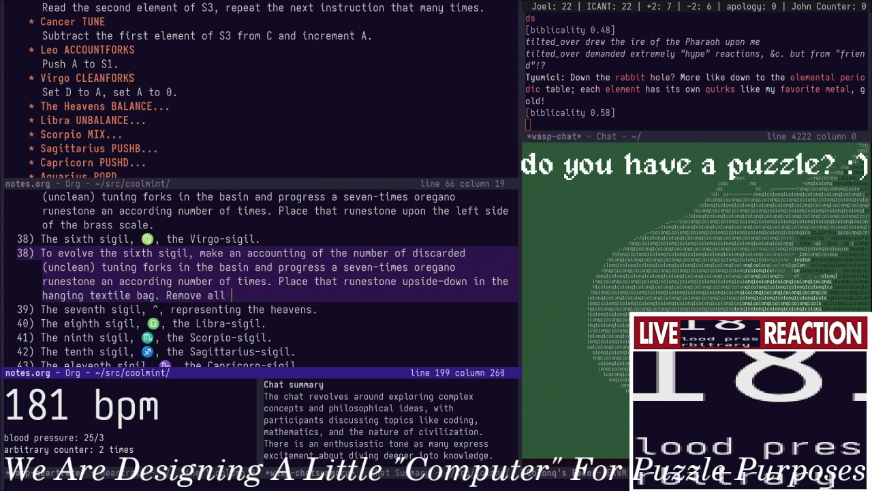
{"action": "type", "text": "discarded tuning forks forom the basin"}
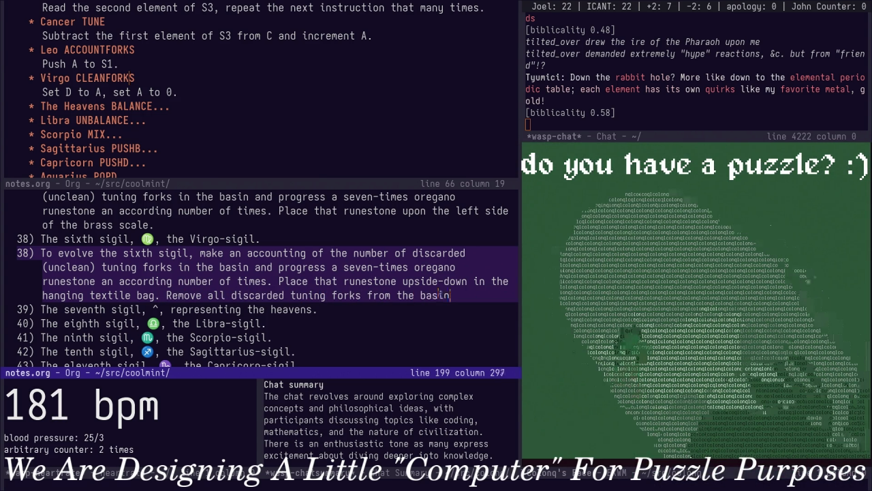
{"action": "type", "text": "."}
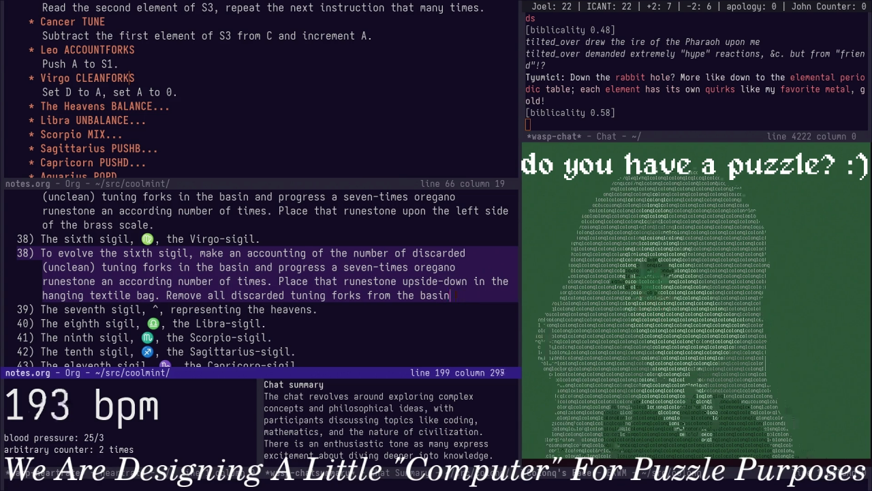
{"action": "type", "text": ", as they ha"}
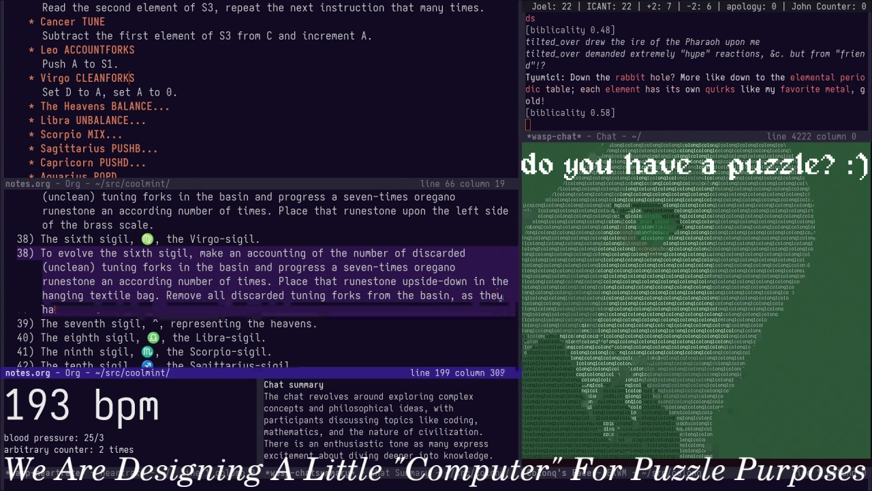
{"action": "type", "text": "ve now been cleansed and may be r"}
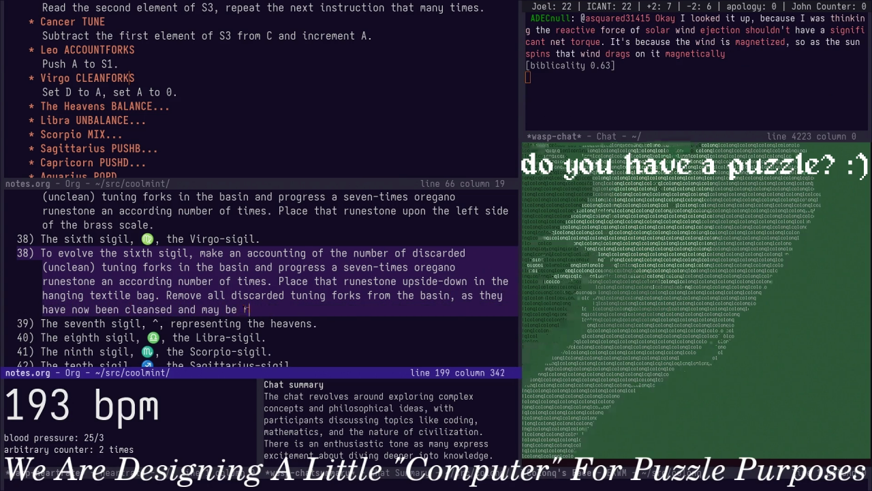
{"action": "type", "text": "eused"}
{"action": "key", "text": "Down"}
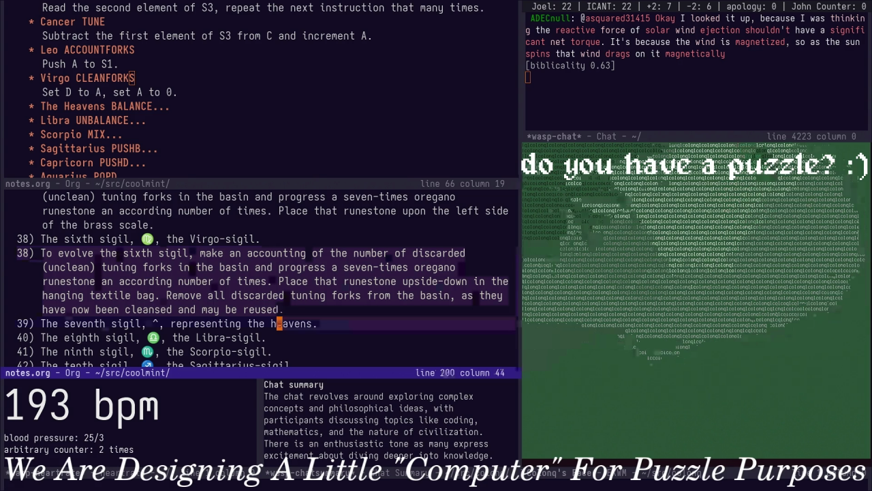
Begin item 39 for the seventh sigil, expanding The Heavens BALANCE entry for reference
{"action": "key", "text": "o"}
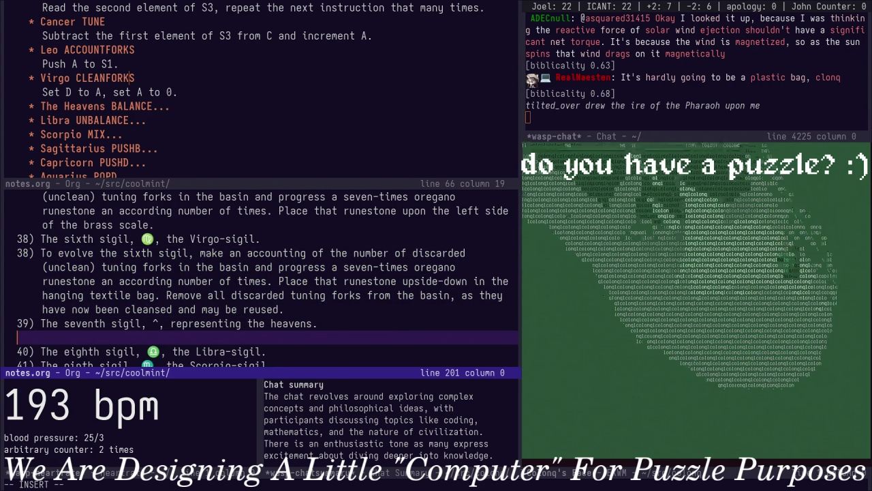
{"action": "type", "text": "39)To evolve the seventh sigil"}
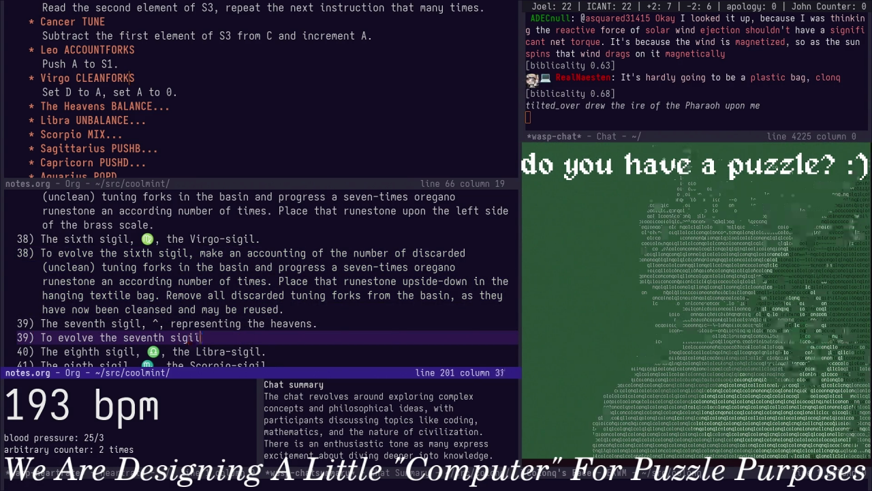
{"action": "key", "text": "ctrl+w"}
{"action": "key", "text": "k"}
{"action": "key", "text": "j"}
{"action": "key", "text": "j"}
{"action": "key", "text": "Tab"}
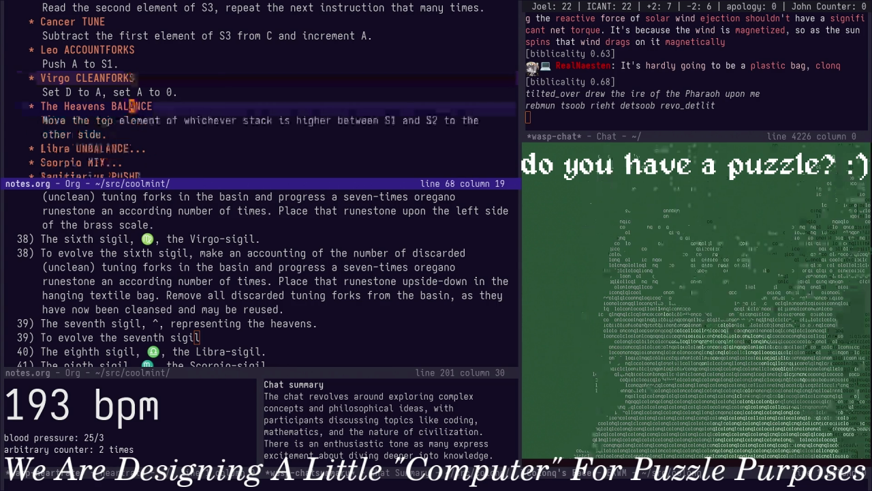
{"action": "key", "text": "ctrl+w"}
{"action": "key", "text": "j"}
{"action": "type", "text": ", consider both sid"}
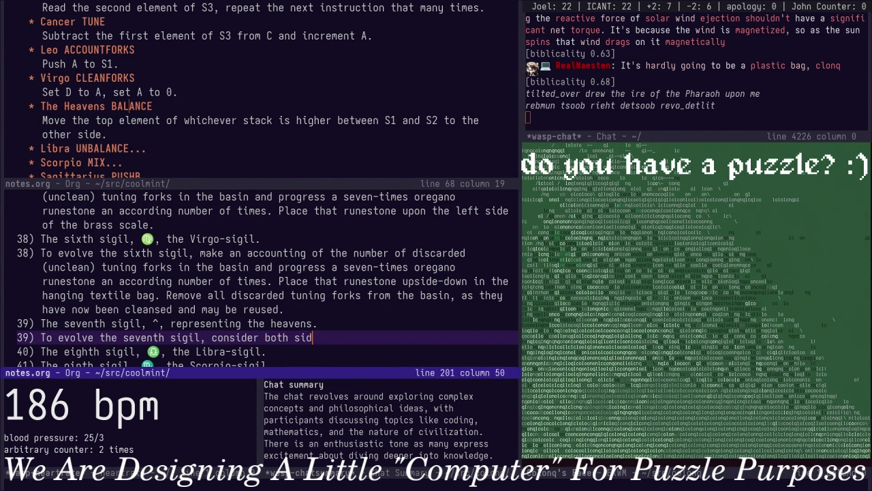
{"action": "type", "text": "es of the brass sca"}
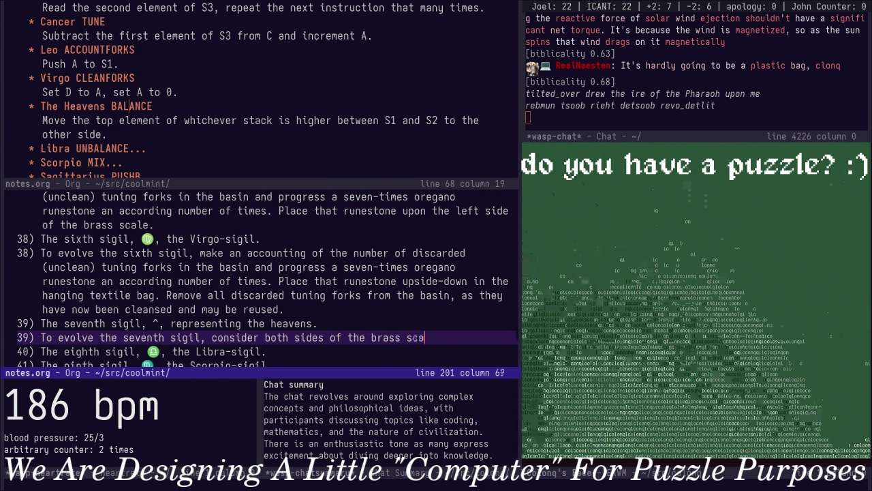
{"action": "type", "text": "w"}
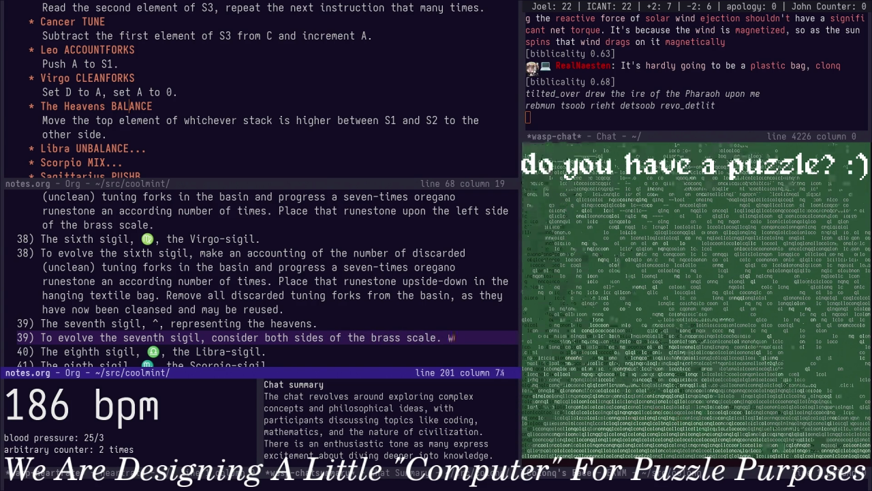
{"action": "type", "text": "hi"}
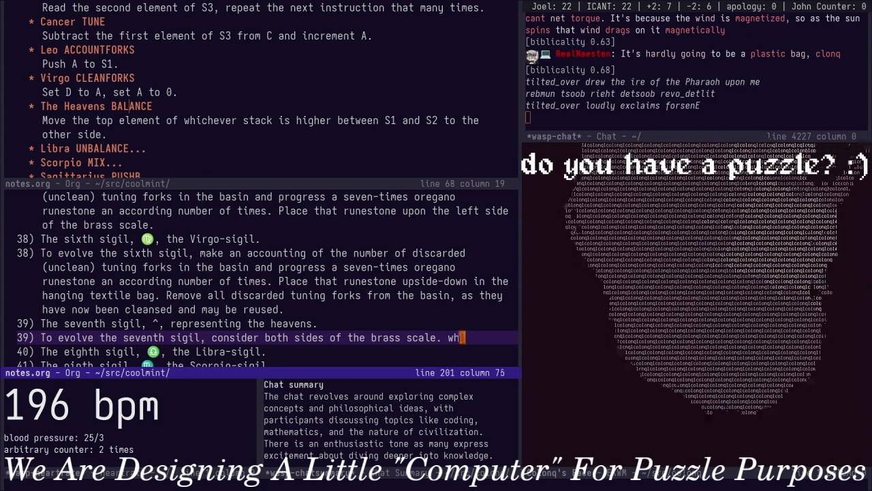
Reword the fifth sigil clause to place the runestone atop the brass scale's left side
{"action": "key", "text": "Up"}
{"action": "key", "text": "Up"}
{"action": "key", "text": "Up"}
{"action": "key", "text": "Up"}
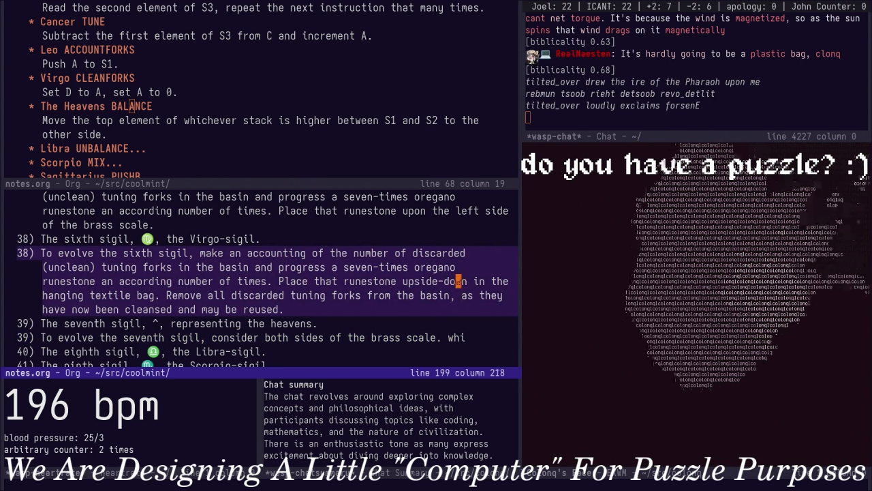
{"action": "key", "text": "Up"}
{"action": "key", "text": "Up"}
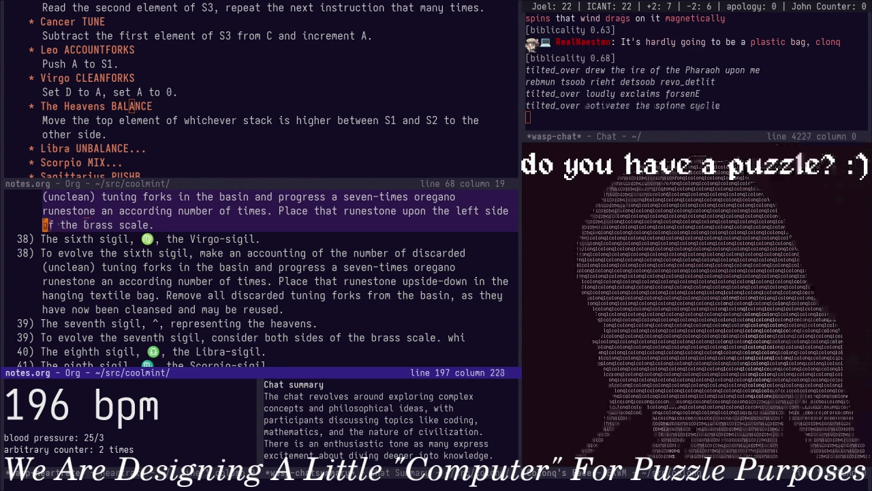
{"action": "key", "text": "alt+a"}
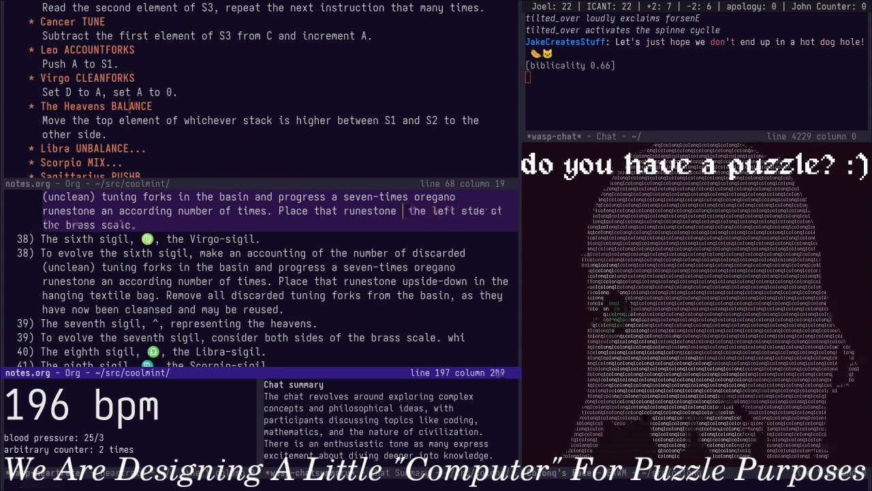
{"action": "type", "text": "atop"}
{"action": "key", "text": "Down"}
{"action": "key", "text": "Down"}
{"action": "key", "text": "Down"}
{"action": "key", "text": "Down"}
{"action": "key", "text": "Down"}
Draft 'Whichever side holds more' in clause 39, then start rephrasing it
{"action": "key", "text": "BackSpace"}
{"action": "key", "text": "BackSpace"}
{"action": "key", "text": "BackSpace"}
{"action": "type", "text": "W"}
{"action": "type", "text": "hever side holds"}
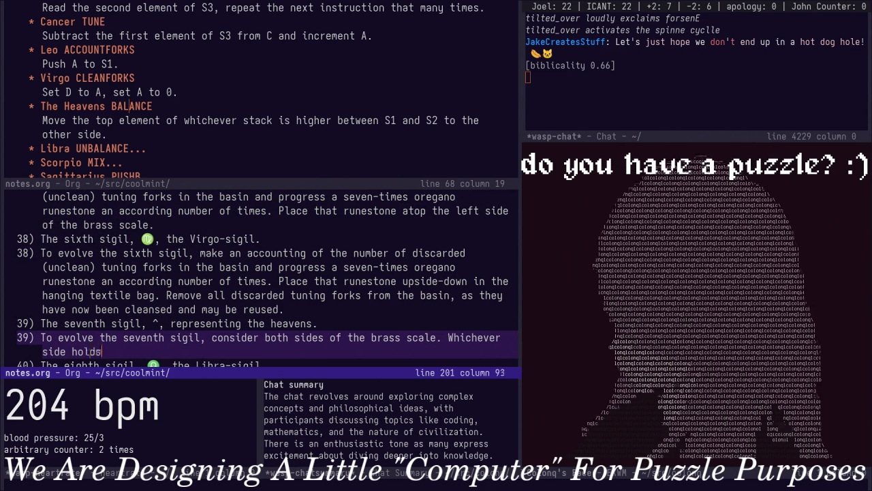
{"action": "type", "text": " mor"}
{"action": "key", "text": "Escape"}
{"action": "key", "text": "b"}
{"action": "key", "text": "b"}
{"action": "key", "text": "b"}
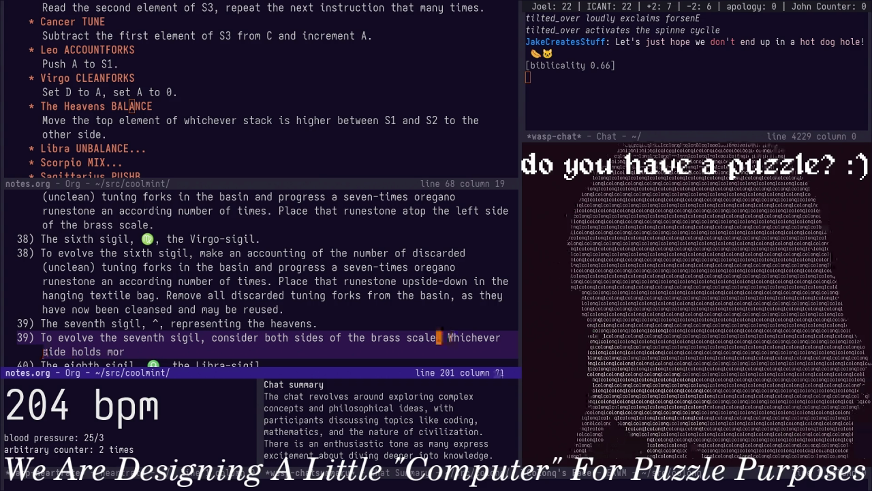
{"action": "key", "text": "c"}
{"action": "key", "text": "w"}
{"action": "key", "text": "Escape"}
{"action": "key", "text": "w"}
{"action": "key", "text": "w"}
{"action": "key", "text": "d"}
{"action": "key", "text": "0"}
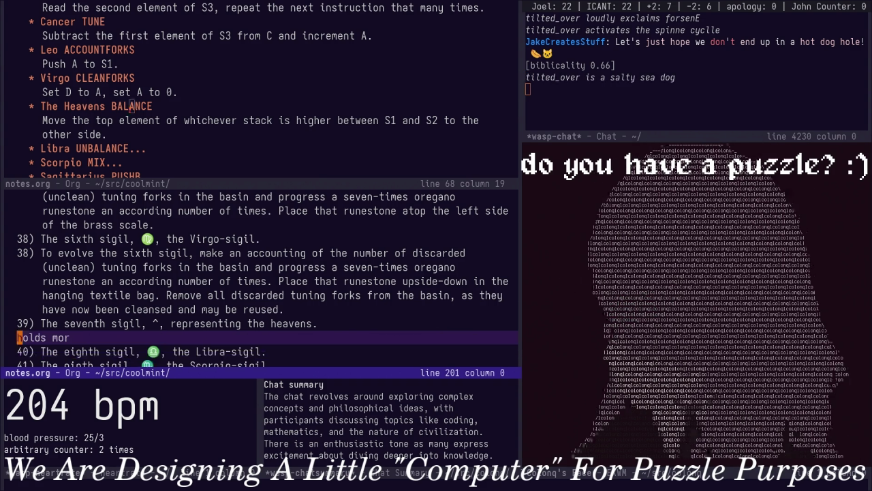
Undo and redo to recover the deleted clause 39 text, then continue with 'Identify'
{"action": "key", "text": "u"}
{"action": "key", "text": "d"}
{"action": "key", "text": "w"}
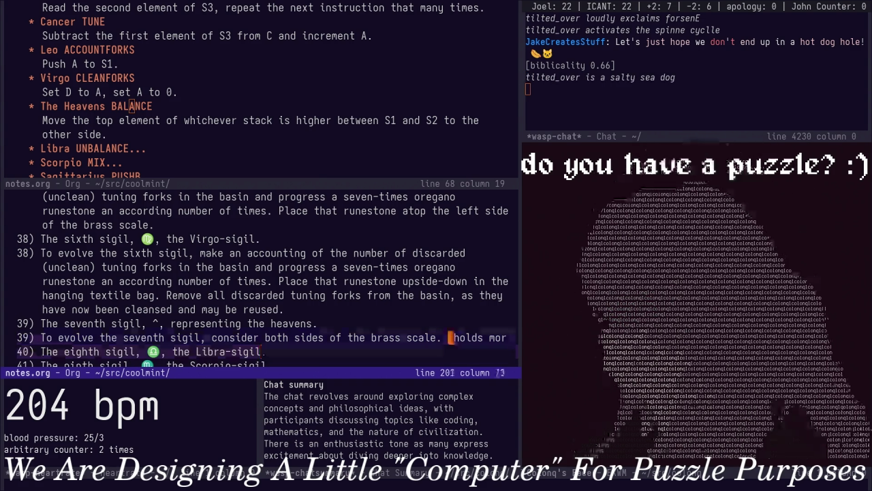
{"action": "key", "text": "u"}
{"action": "key", "text": "k"}
{"action": "key", "text": "A"}
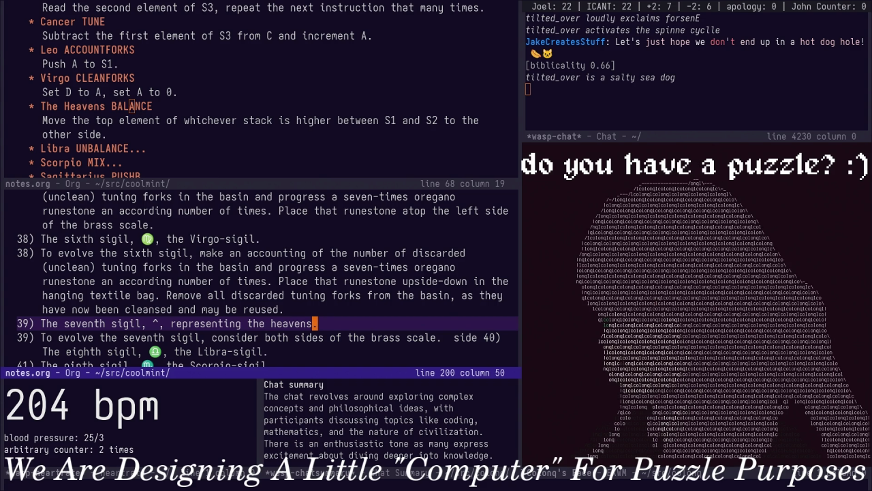
{"action": "key", "text": "Escape"}
{"action": "key", "text": "u"}
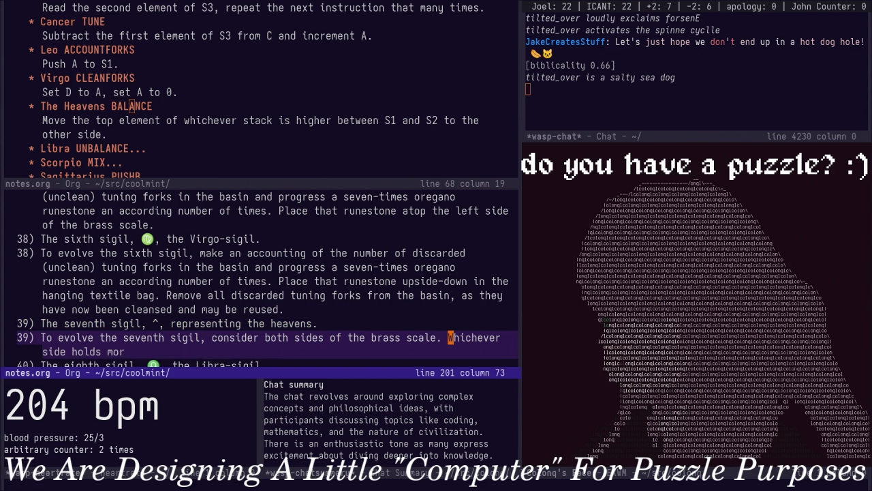
{"action": "type", "text": "ify w"}
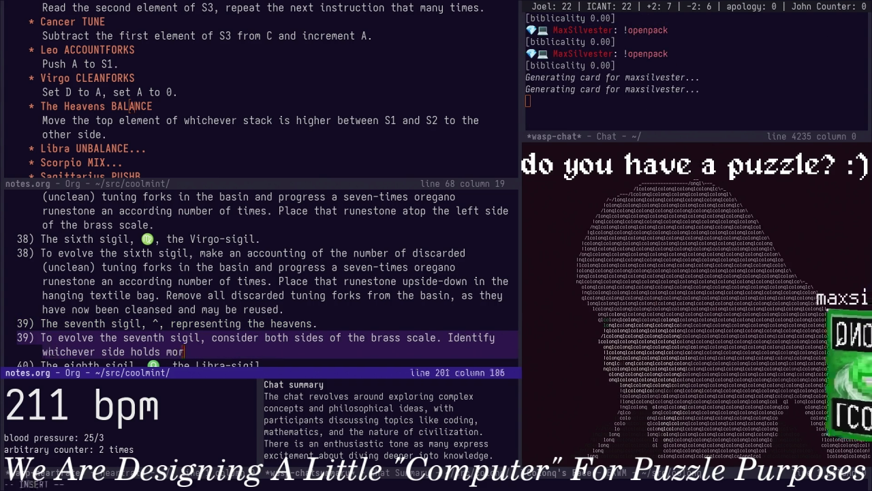
{"action": "type", "text": "e rune"}
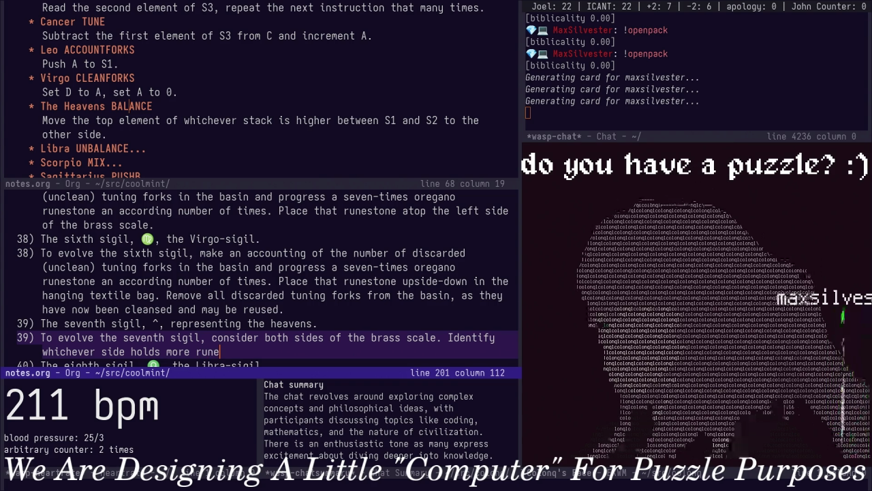
{"action": "type", "text": "stones, and take"}
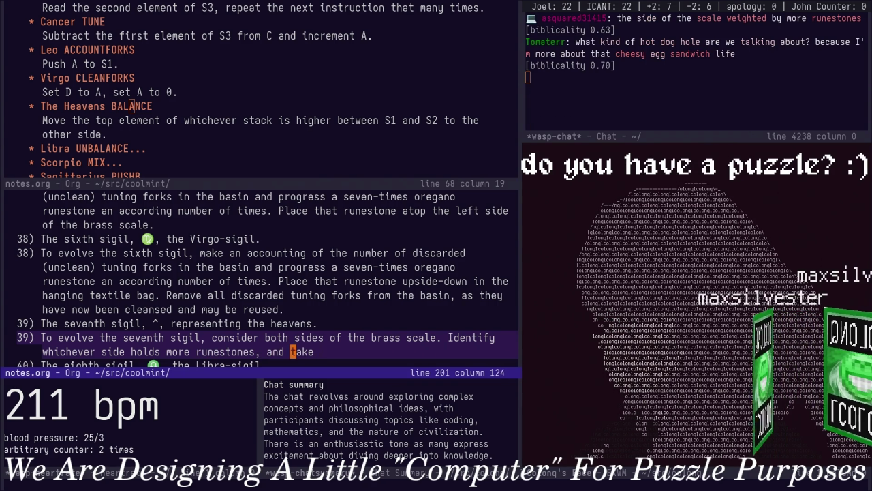
Word clause 39 to find the side weighted by more runestones and move the runestop atop it
{"action": "key", "text": "alt+b"}
{"action": "key", "text": "alt+b"}
{"action": "type", "text": "is weig"}
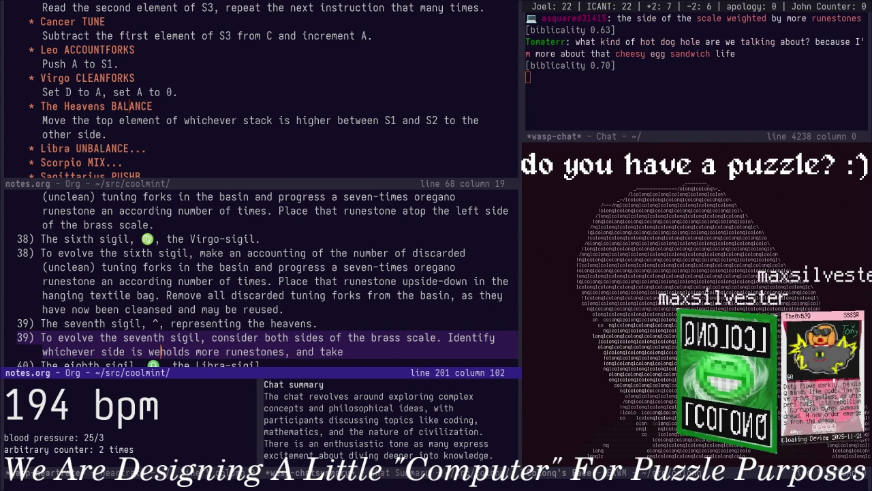
{"action": "type", "text": "hted by"}
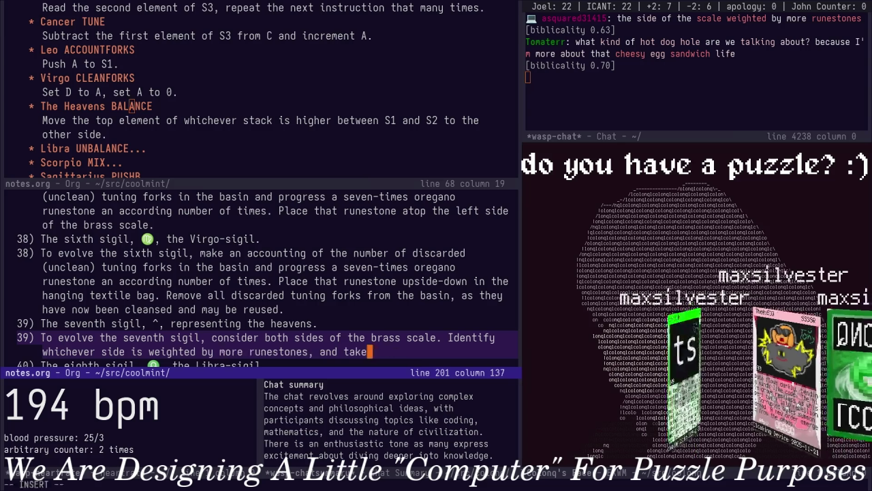
{"action": "key", "text": "BackSpace"}
{"action": "key", "text": "BackSpace"}
{"action": "key", "text": "BackSpace"}
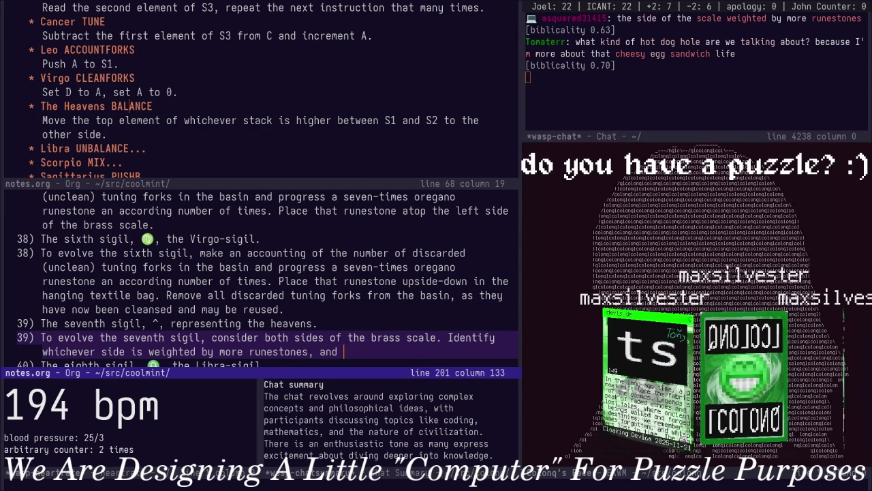
{"action": "type", "text": "move the top"}
{"action": "key", "text": "BackSpace"}
{"action": "key", "text": "BackSpace"}
{"action": "key", "text": "BackSpace"}
{"action": "type", "text": "runestop"}
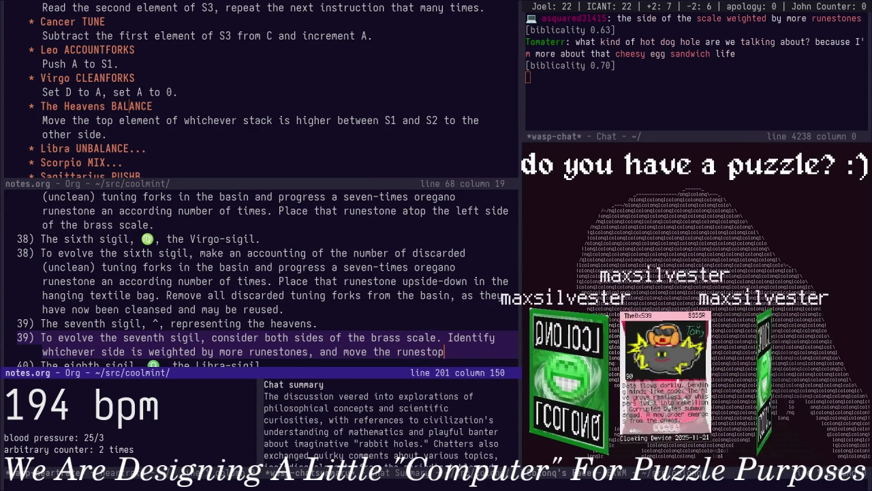
{"action": "type", "text": " atop that side "}
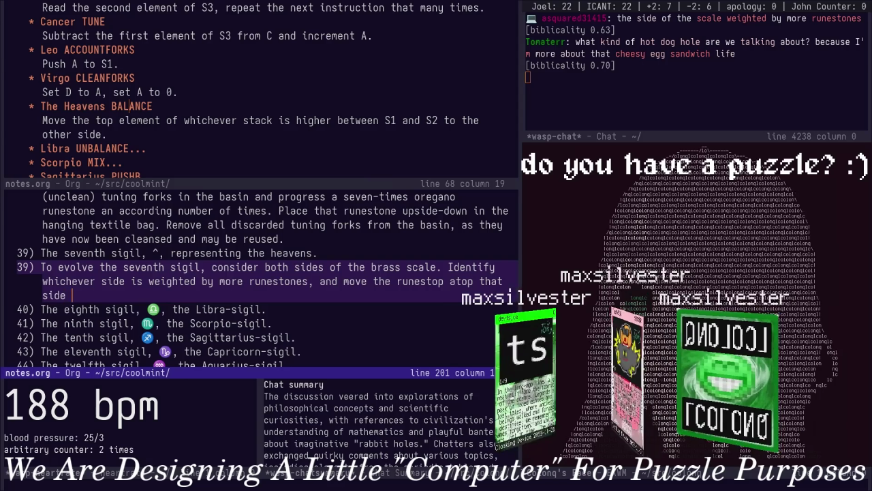
{"action": "type", "text": "to atop t"}
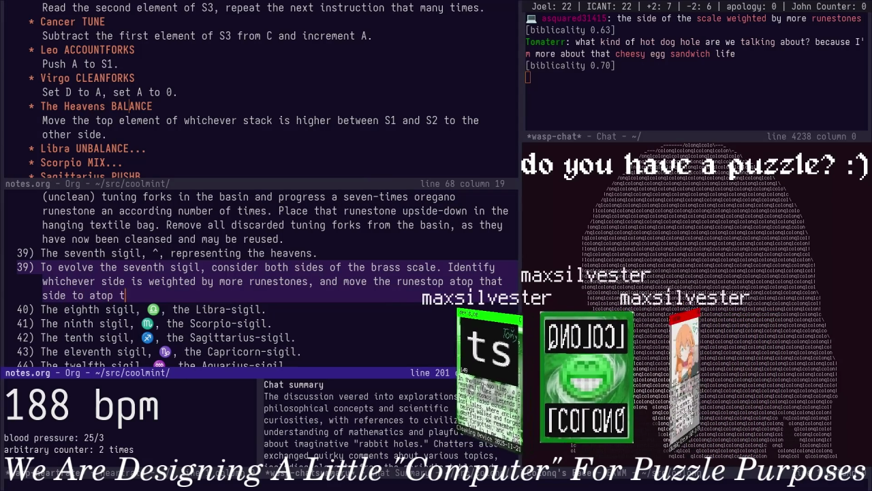
{"action": "type", "text": "he other sid"}
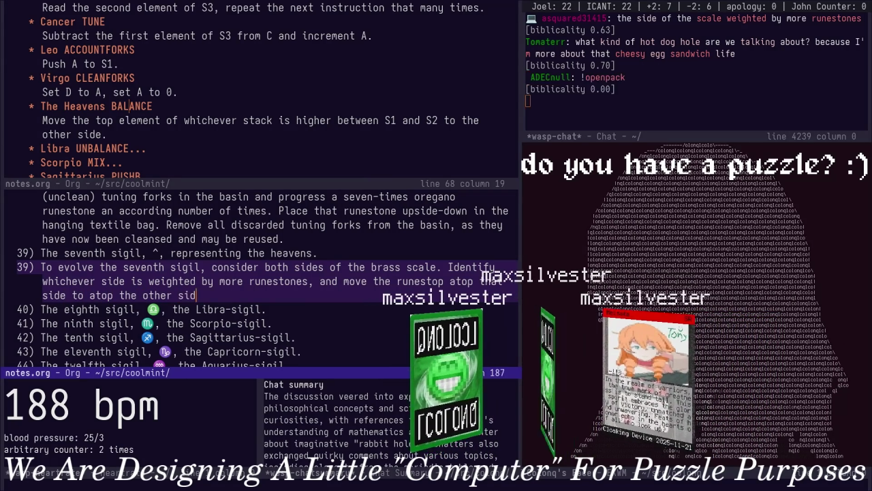
{"action": "type", "text": "e."}
Make clause 39 end by moving the runestop atop the less weighted side
{"action": "key", "text": "alt+b"}
{"action": "key", "text": "alt+b"}
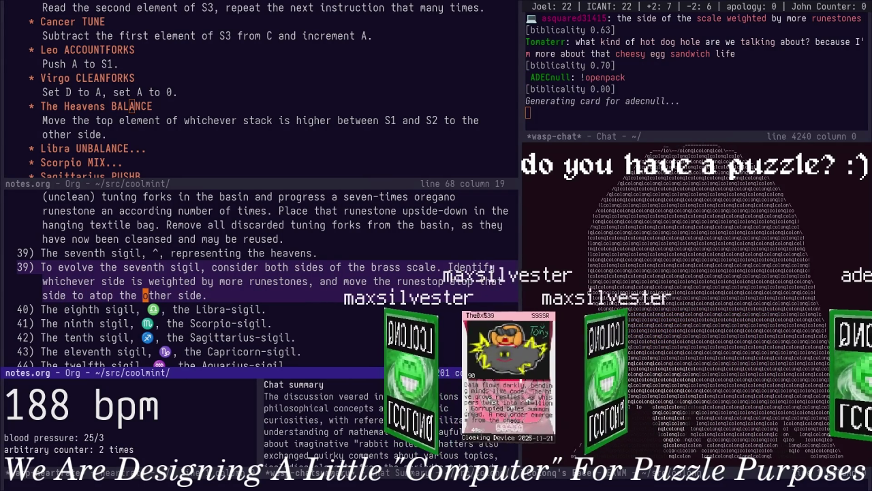
{"action": "key", "text": "alt+d"}
{"action": "type", "text": "less wei"}
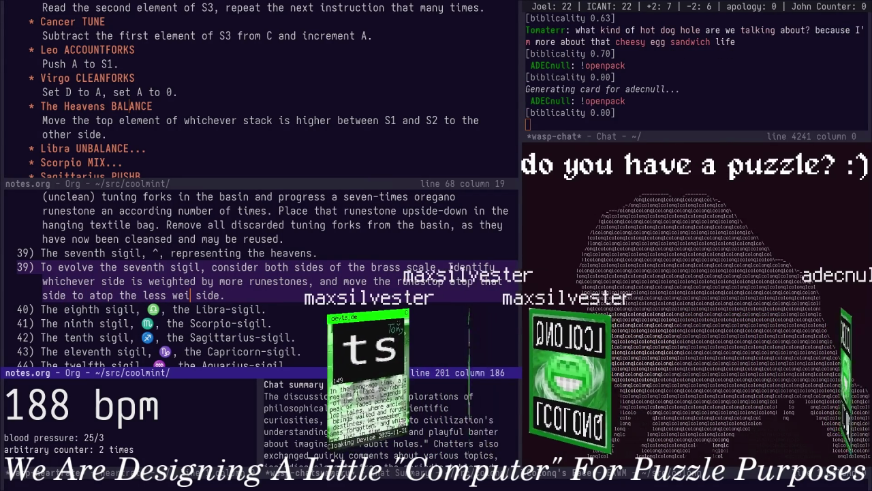
{"action": "type", "text": "ghted"}
{"action": "key", "text": "Up"}
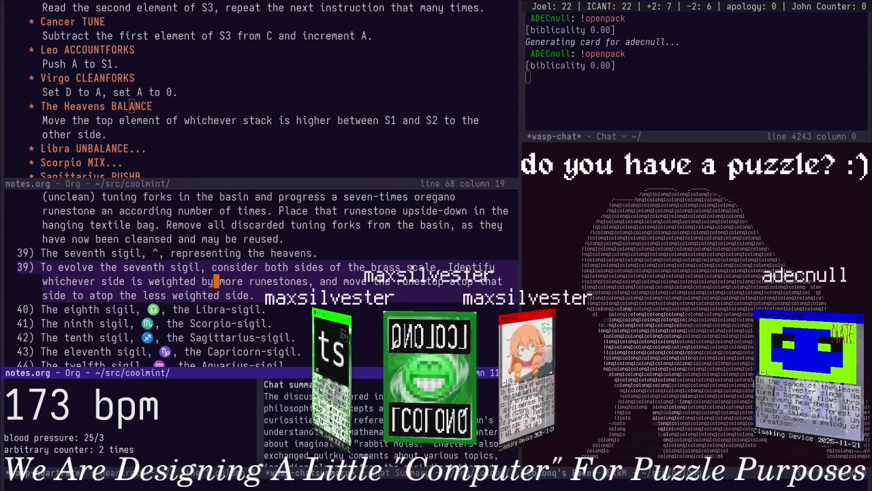
{"action": "key", "text": "Down"}
{"action": "key", "text": "End"}
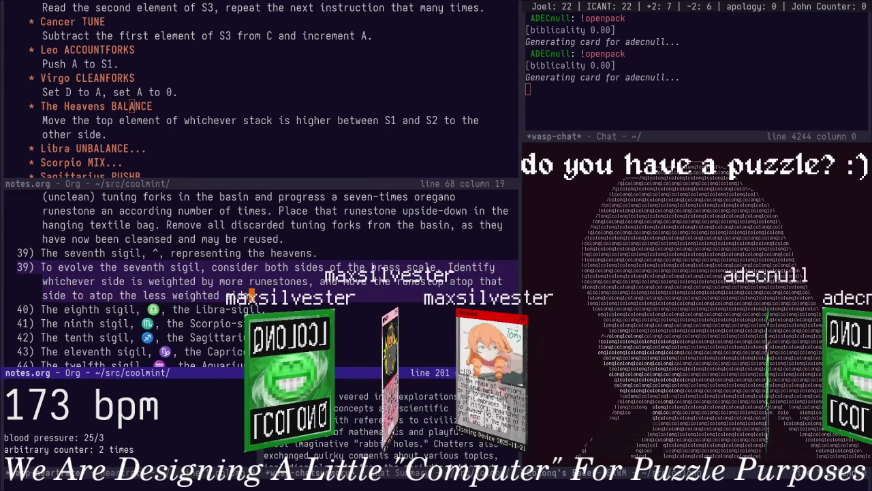
{"action": "key", "text": "Down"}
{"action": "key", "text": "End"}
{"action": "key", "text": "Return"}
Start item 40, checking the Libra UNBALANCE instruction in the outline for reference
{"action": "type", "text": "4"}
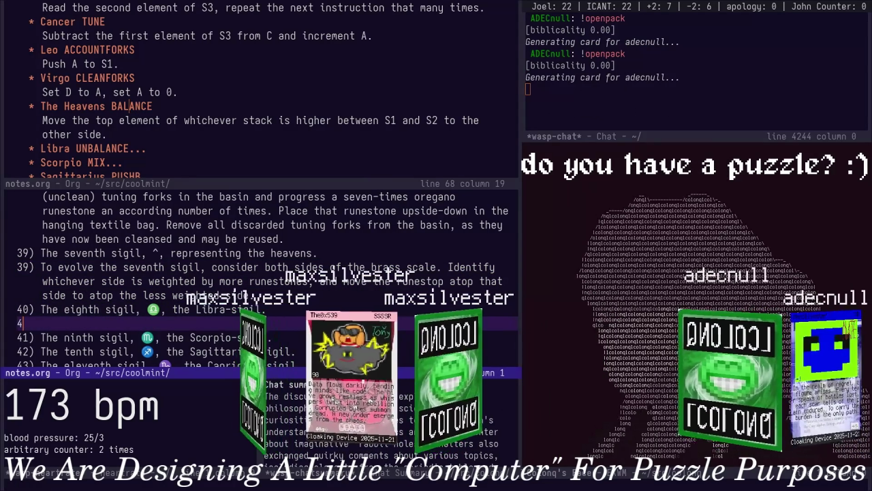
{"action": "type", "text": "0)"}
{"action": "key", "text": "Down"}
{"action": "key", "text": "Down"}
{"action": "key", "text": "Down"}
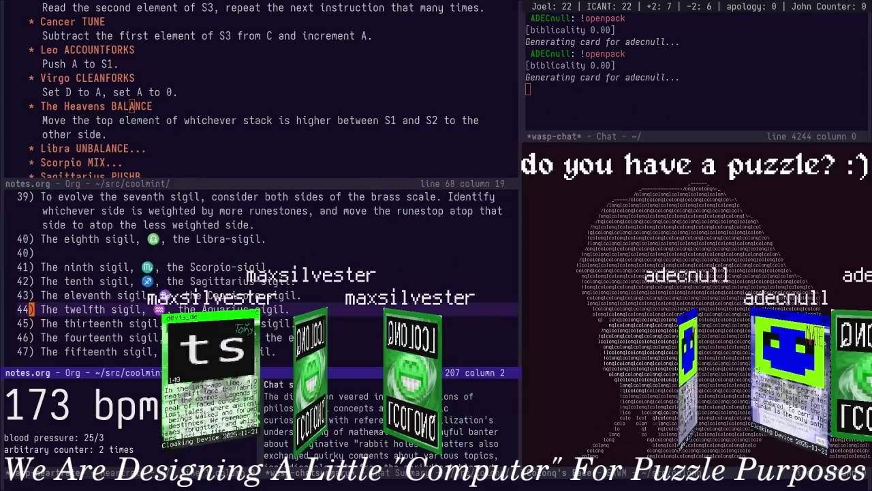
{"action": "key", "text": "Down"}
{"action": "key", "text": "Up"}
{"action": "key", "text": "Up"}
{"action": "key", "text": "Up"}
{"action": "key", "text": "Up"}
{"action": "key", "text": "Up"}
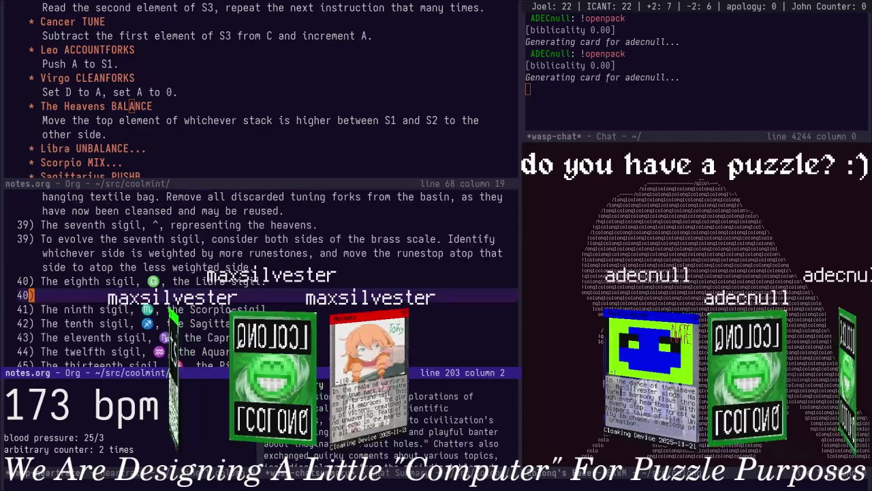
{"action": "key", "text": "ctrl+x"}
{"action": "key", "text": "o"}
{"action": "key", "text": "Down"}
{"action": "key", "text": "Down"}
{"action": "key", "text": "Tab"}
{"action": "key", "text": "Down"}
{"action": "key", "text": "End"}
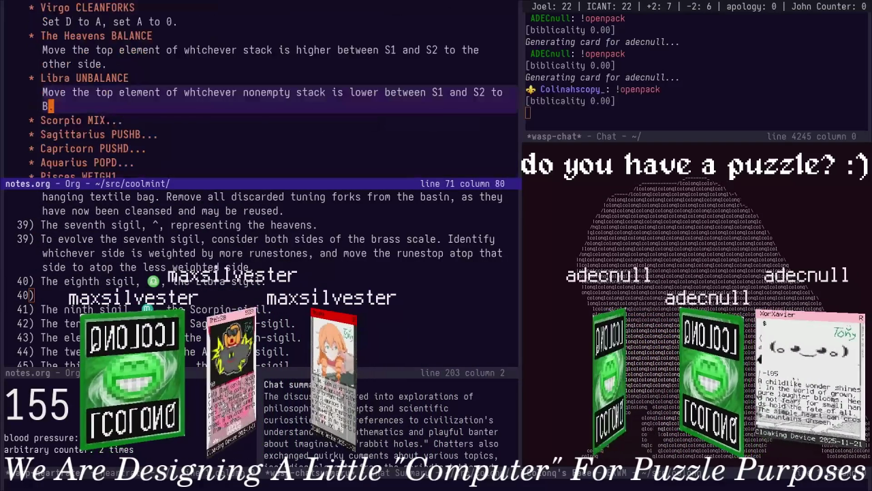
{"action": "key", "text": "Down"}
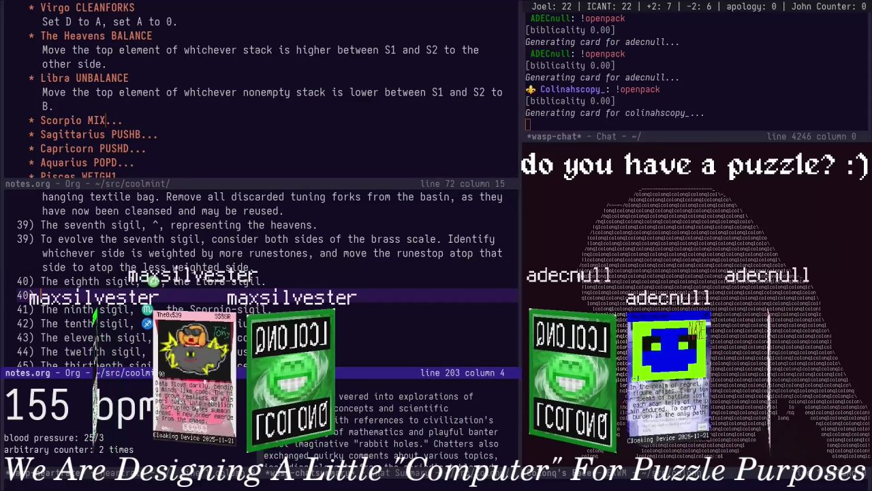
{"action": "key", "text": "Down"}
{"action": "key", "text": "Down"}
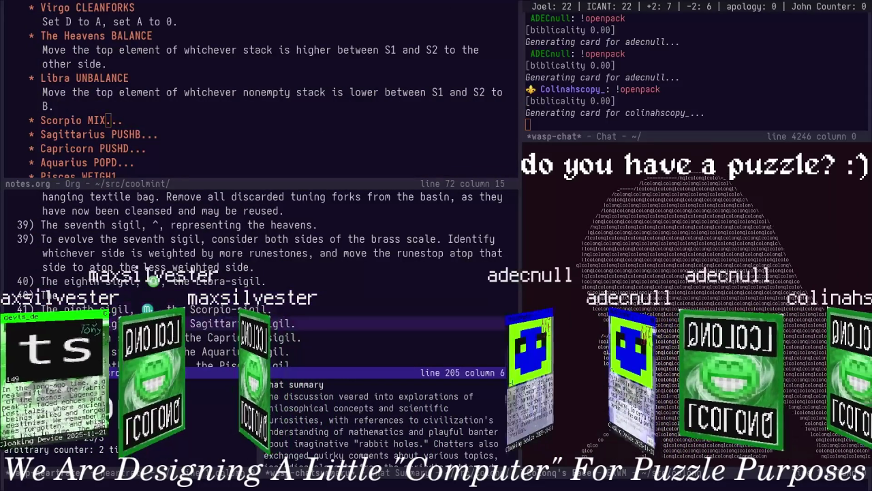
{"action": "key", "text": "Up"}
{"action": "key", "text": "Up"}
{"action": "key", "text": "End"}
{"action": "key", "text": "Return"}
Write item 40: to evolve the eighth sigil, remove the runestone atop the less weighted side
{"action": "type", "text": "40) The"}
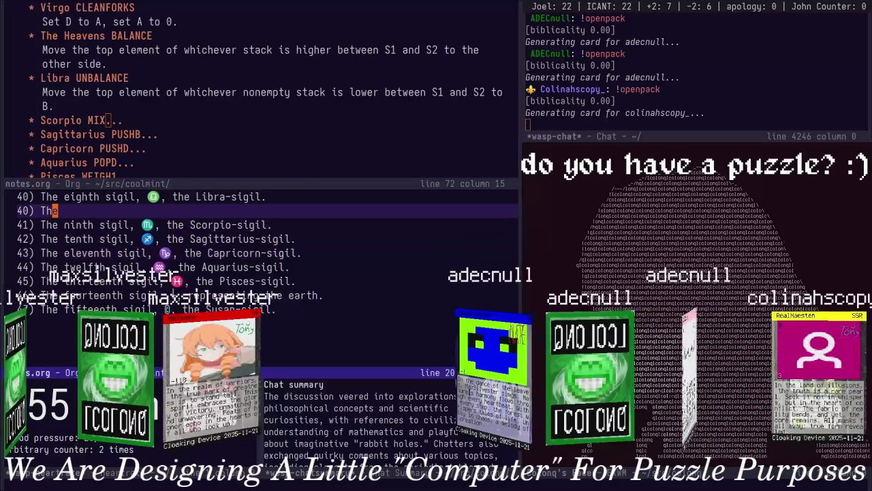
{"action": "key", "text": "BackSpace"}
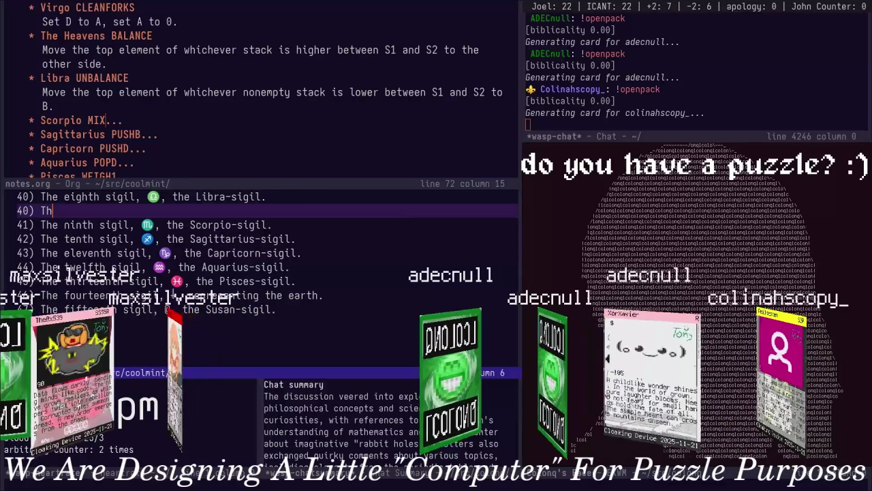
{"action": "key", "text": "BackSpace"}
{"action": "type", "text": "o evolve the eighth sigi"}
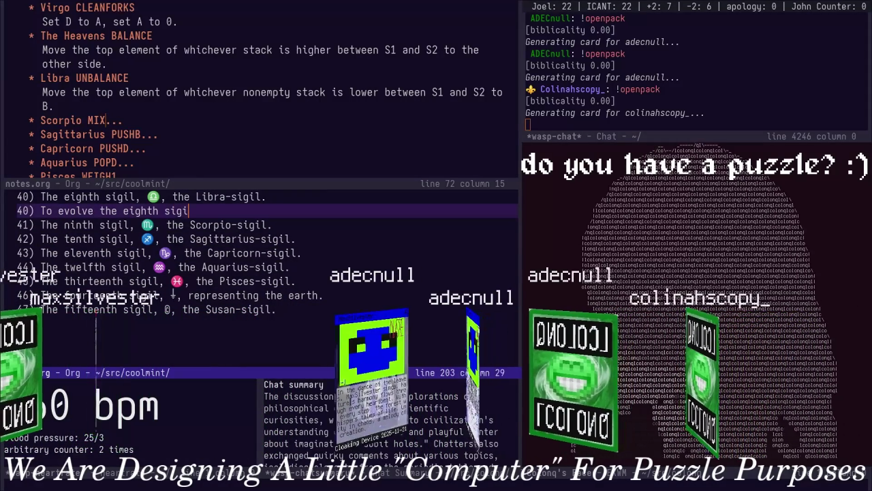
{"action": "type", "text": "l, consider "}
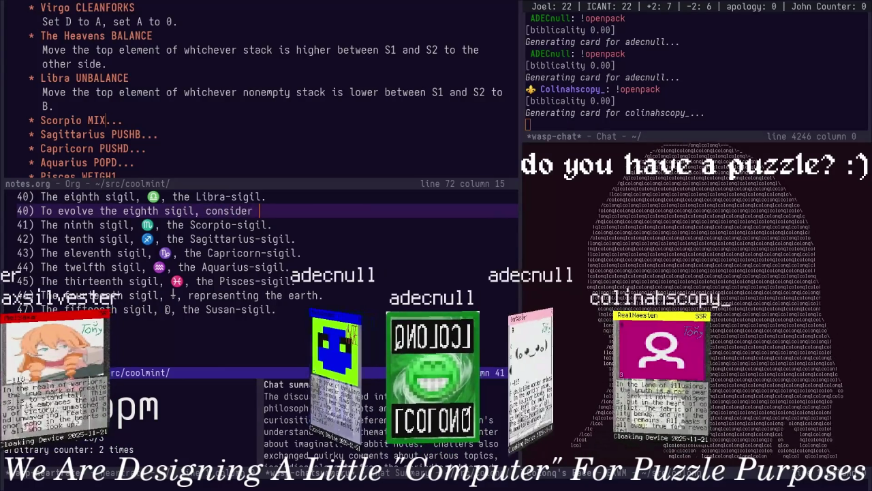
{"action": "type", "text": "the bra"}
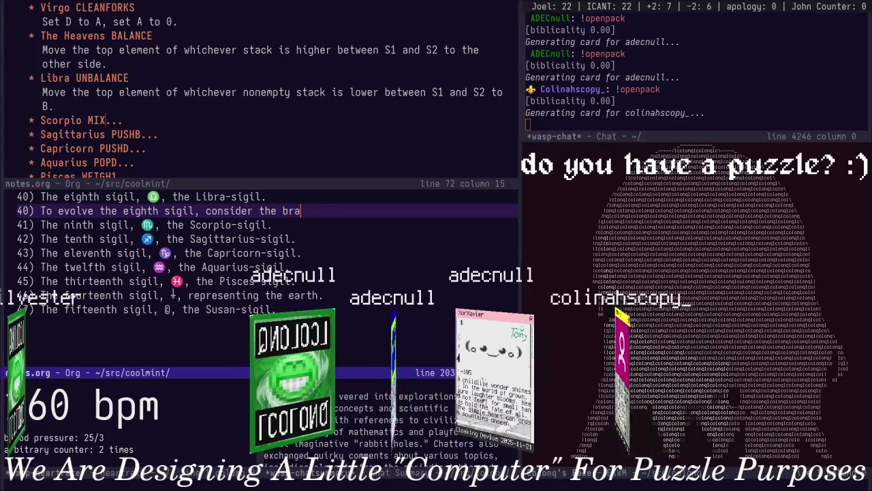
{"action": "type", "text": "ss scale"}
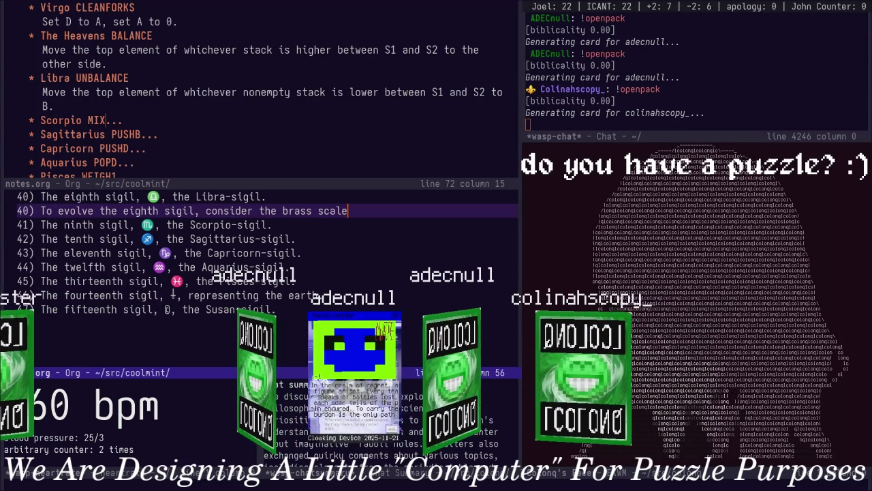
{"action": "type", "text": "s. T"}
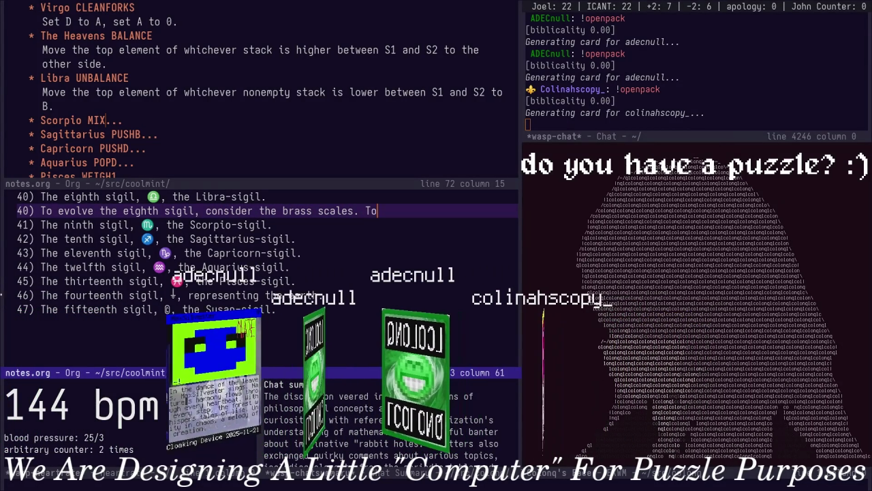
{"action": "type", "text": "of"}
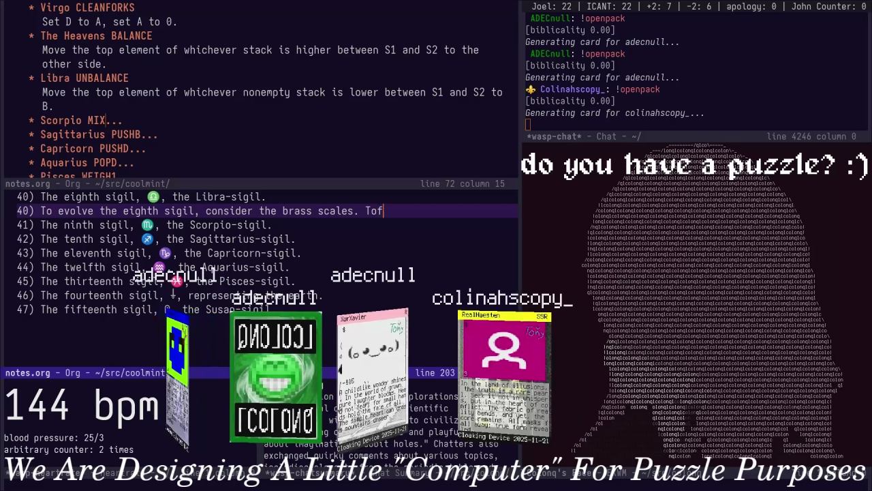
{"action": "key", "text": "BackSpace"}
{"action": "type", "text": "which"}
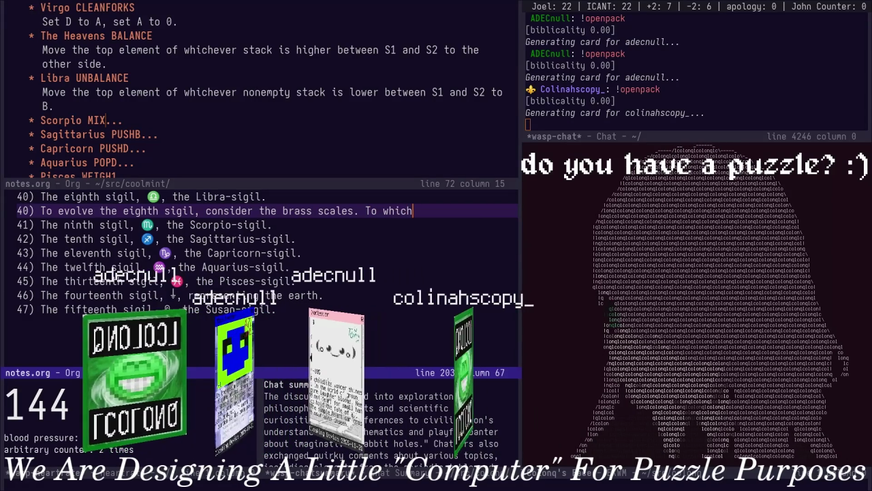
{"action": "key", "text": "BackSpace"}
{"action": "key", "text": "BackSpace"}
{"action": "key", "text": "BackSpace"}
{"action": "key", "text": "BackSpace"}
{"action": "key", "text": "BackSpace"}
{"action": "key", "text": "BackSpace"}
{"action": "key", "text": "BackSpace"}
{"action": "key", "text": "BackSpace"}
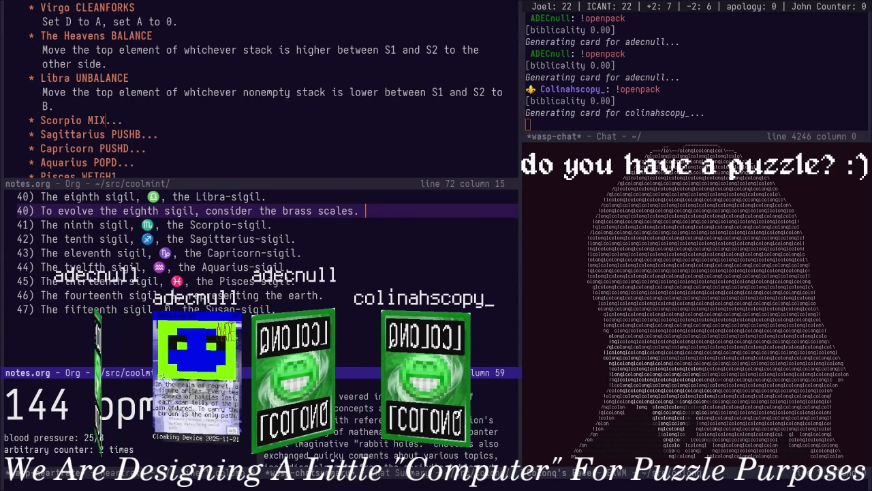
{"action": "type", "text": "Remov"}
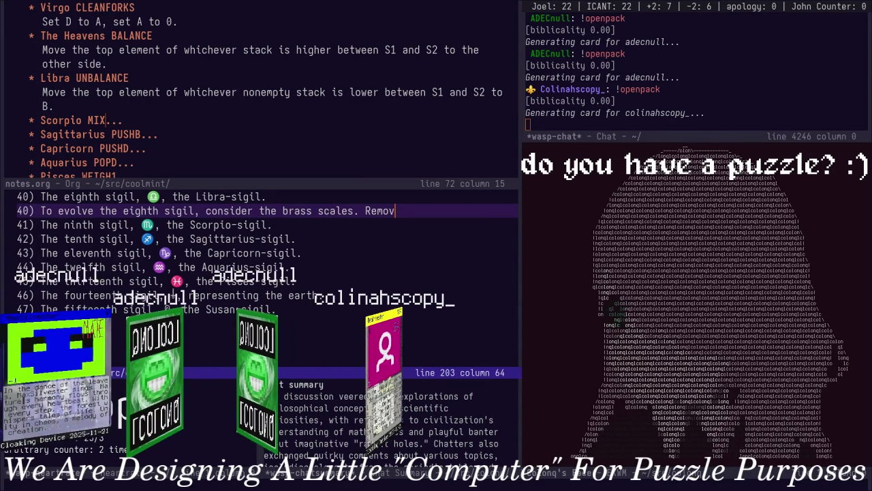
{"action": "key", "text": "BackSpace"}
{"action": "key", "text": "BackSpace"}
{"action": "key", "text": "BackSpace"}
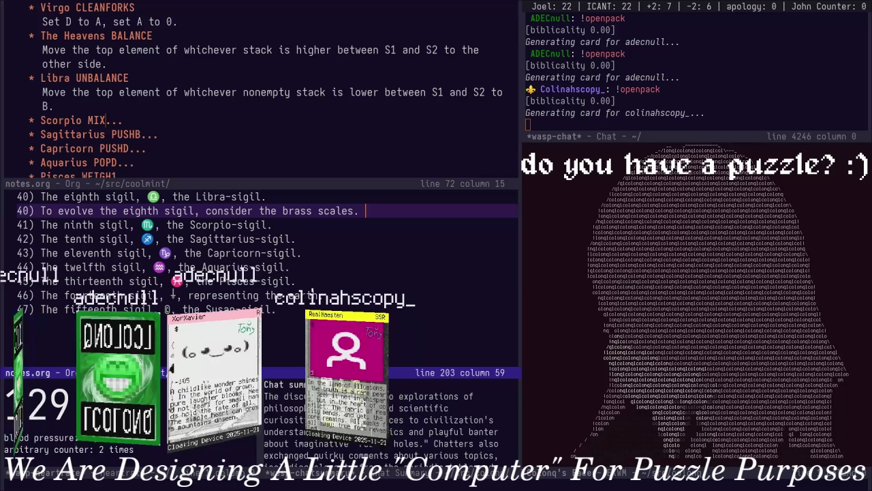
{"action": "type", "text": "Remove "}
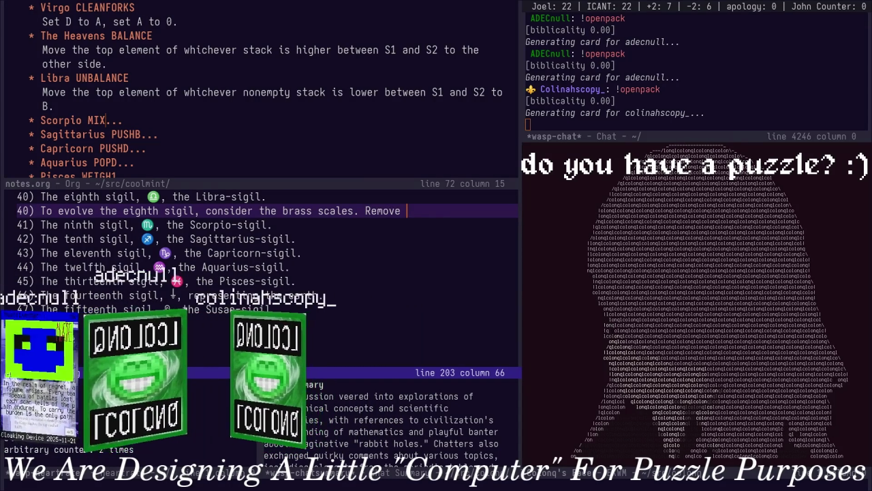
{"action": "type", "text": "the runest"}
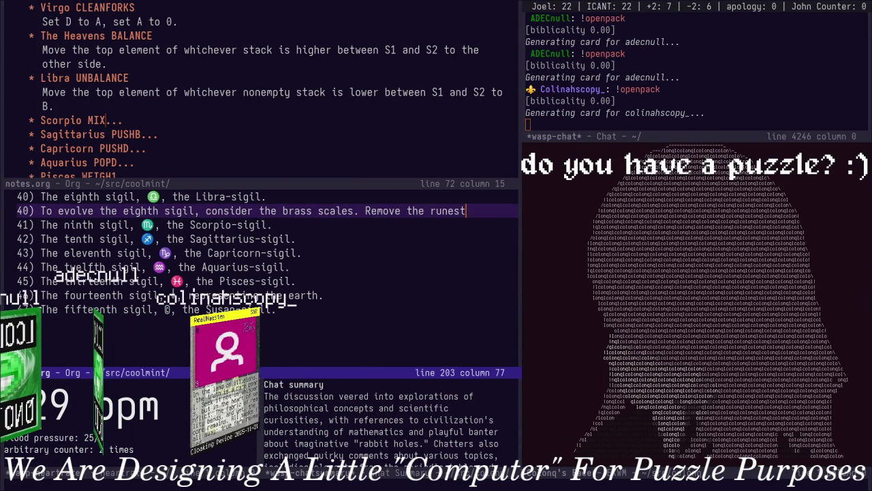
{"action": "type", "text": "one atop whichev"}
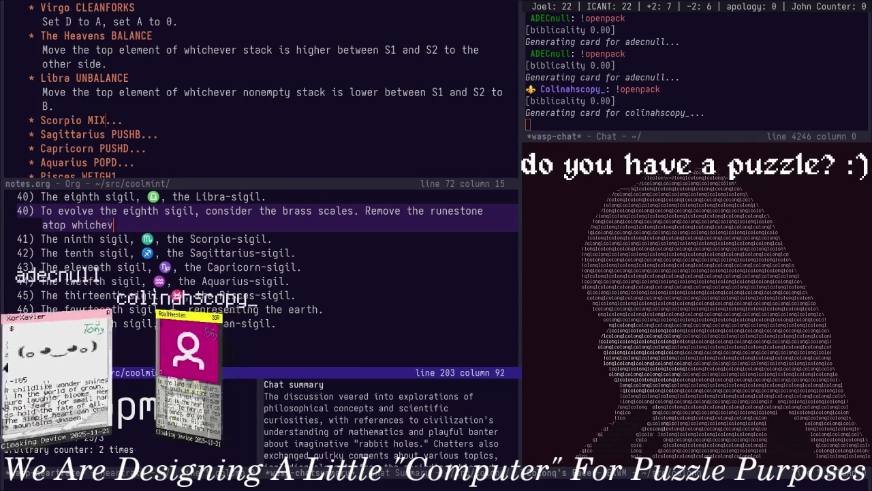
{"action": "type", "text": "er side is "}
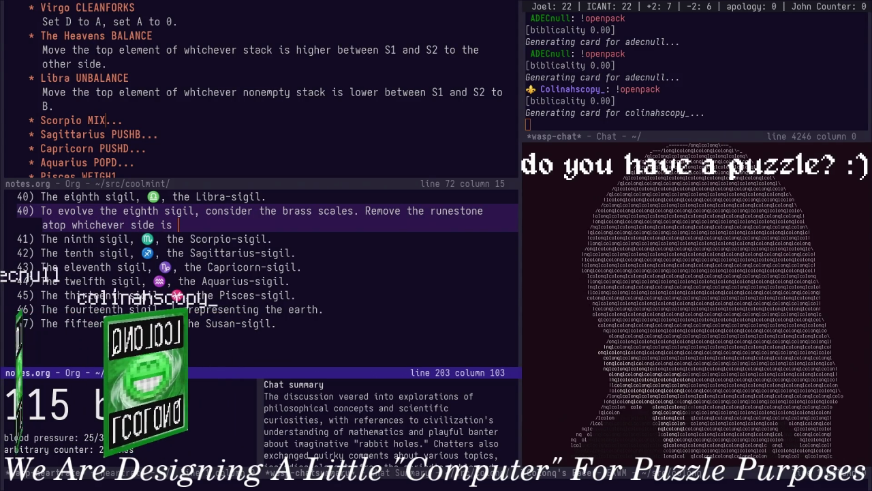
{"action": "type", "text": "less weighted, unbal"}
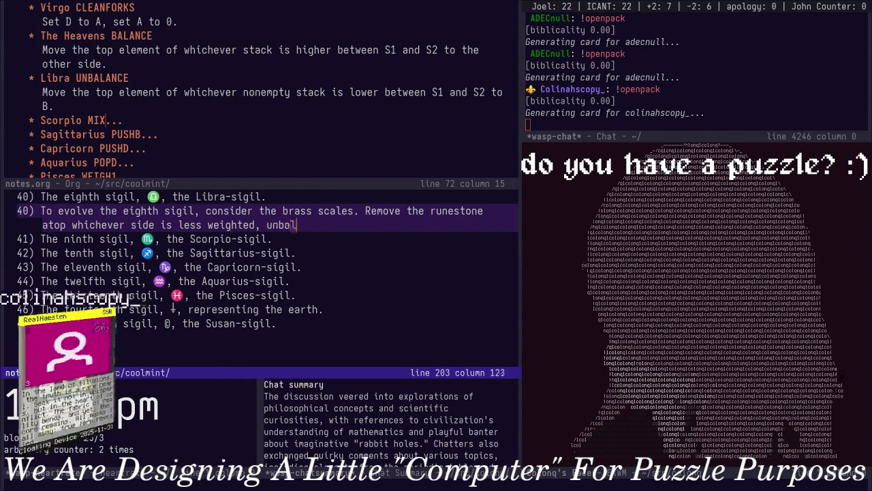
{"action": "type", "text": "ancing it further still. Plac"}
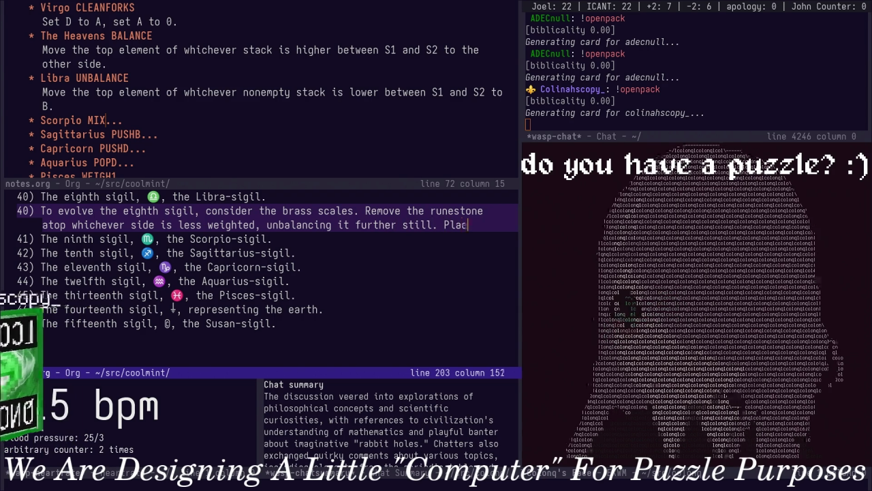
{"action": "type", "text": "e that runestone upon the westmost side of the rotating altar."}
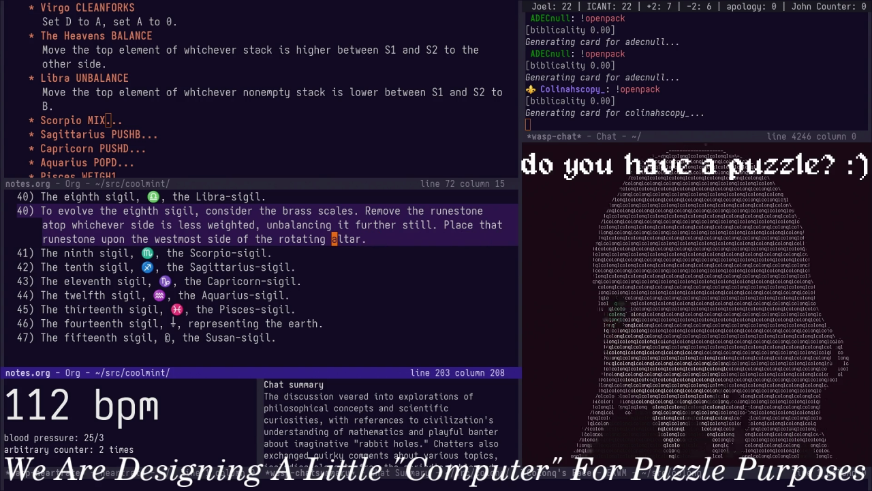
Add to item 40 that unweighted scales are a violation of medium severity
{"action": "key", "text": "alt+b"}
{"action": "type", "text": "If "}
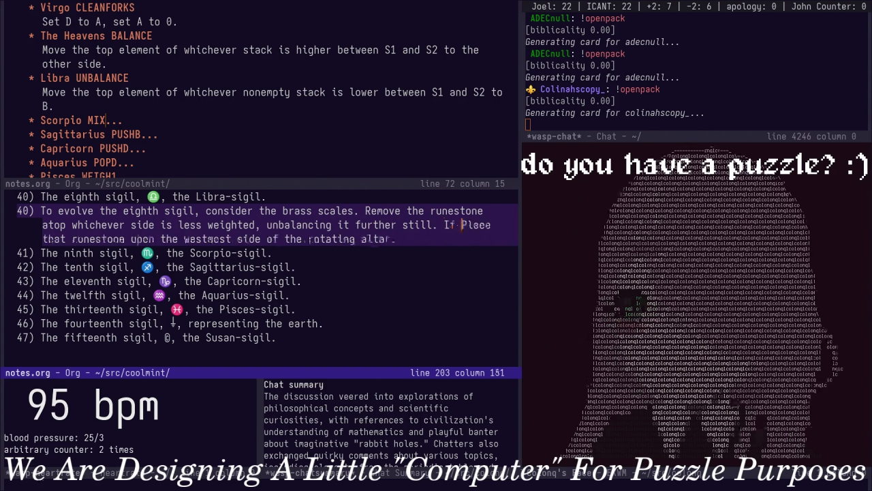
{"action": "type", "text": "sid"}
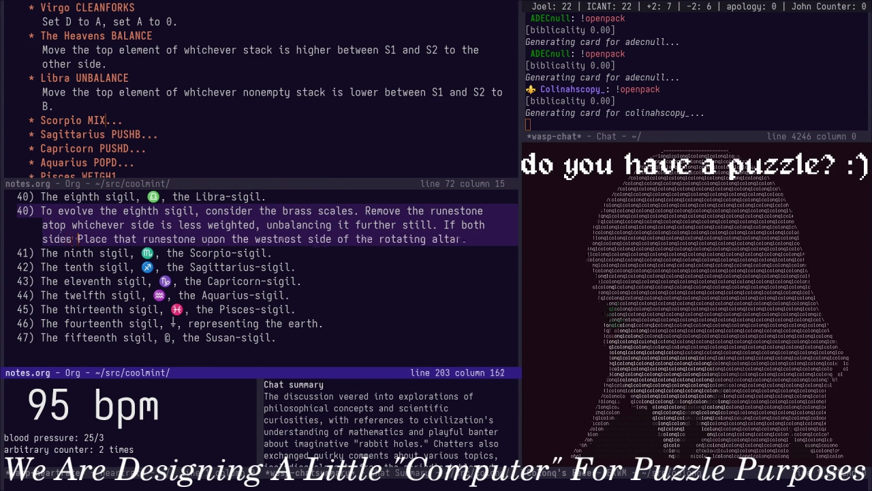
{"action": "type", "text": "e scales hold"}
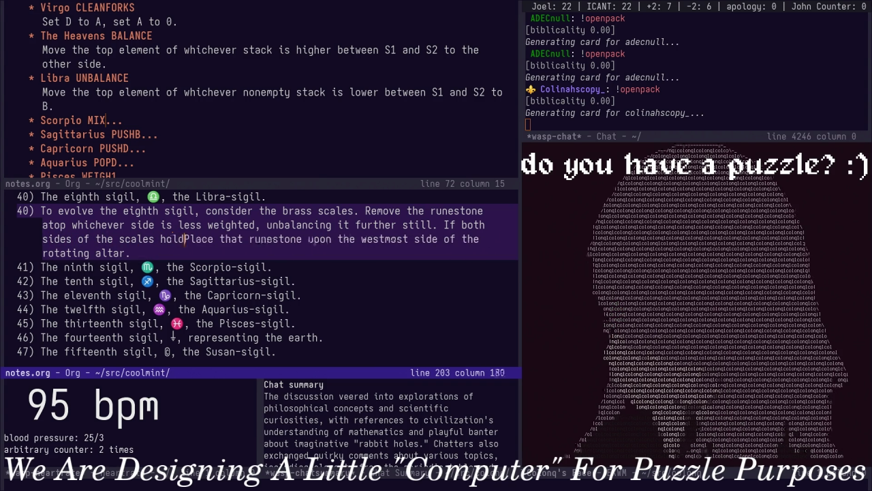
{"action": "key", "text": "BackSpace"}
{"action": "key", "text": "BackSpace"}
{"action": "key", "text": "BackSpace"}
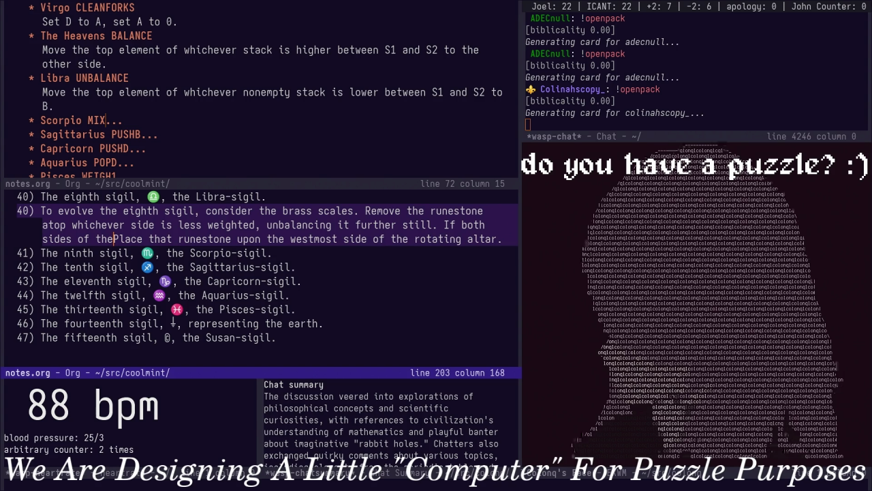
{"action": "type", "text": " scales are unweighted, this is a vi"}
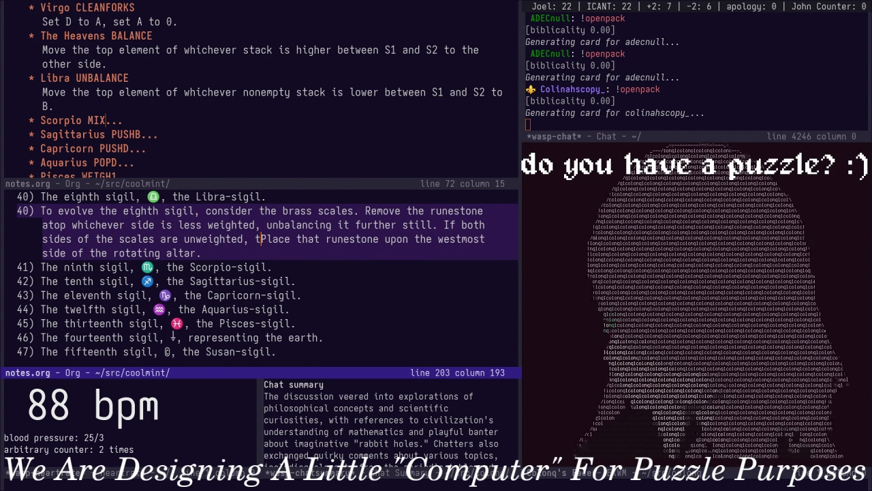
{"action": "type", "text": "olation of medium severity."}
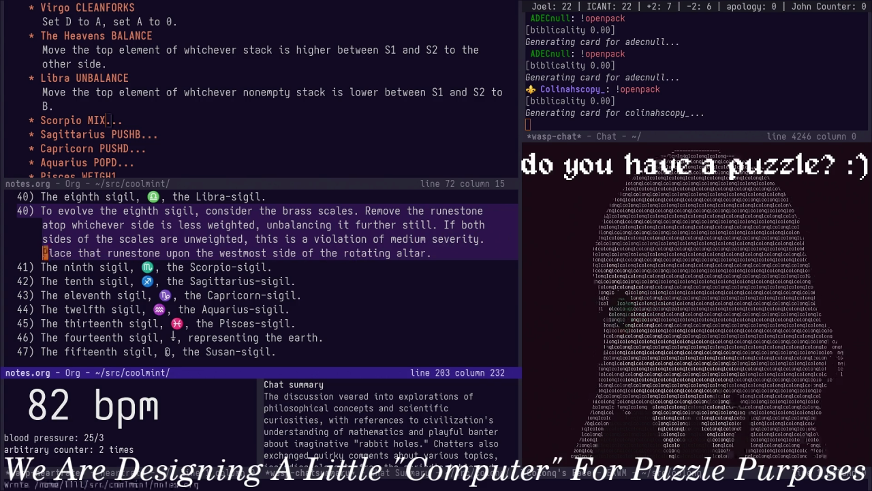
{"action": "key", "text": "Down"}
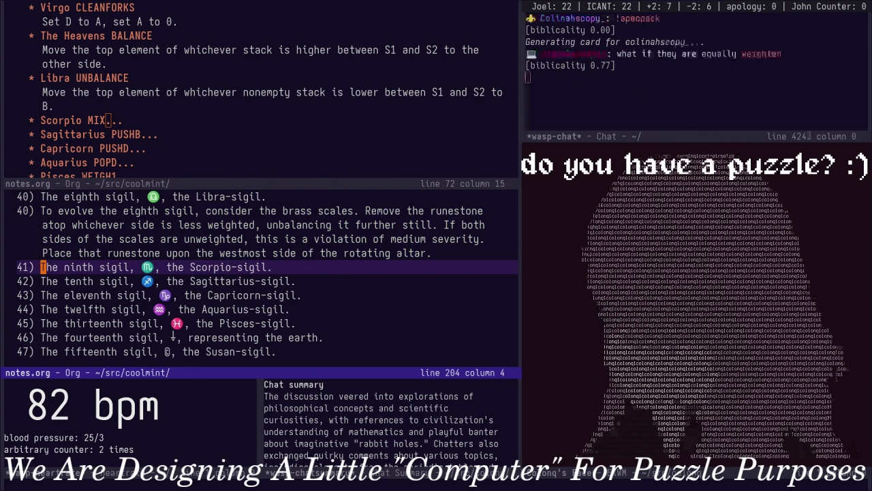
Extend item 40's violation condition to equally weighted scales, and save notes.org
{"action": "key", "text": "Up"}
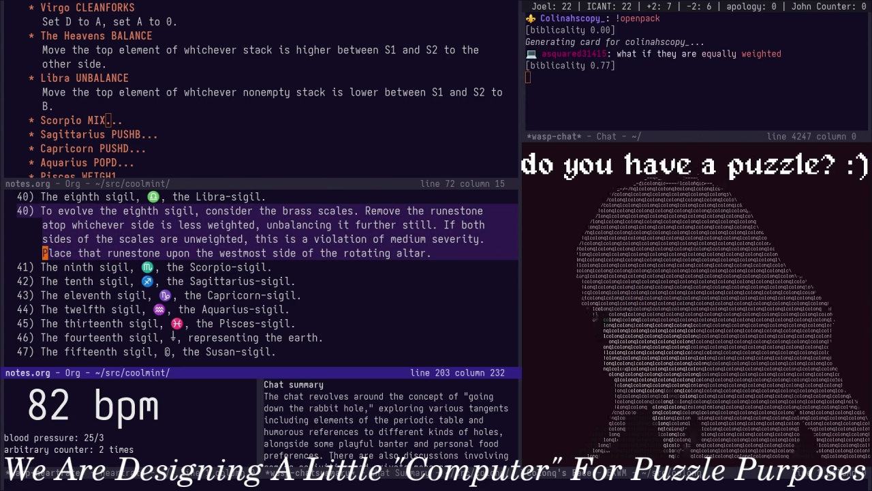
{"action": "key", "text": "Right"}
{"action": "key", "text": "Right"}
{"action": "key", "text": "Up"}
{"action": "key", "text": "alt+b"}
{"action": "key", "text": "alt+b"}
{"action": "key", "text": "alt+b"}
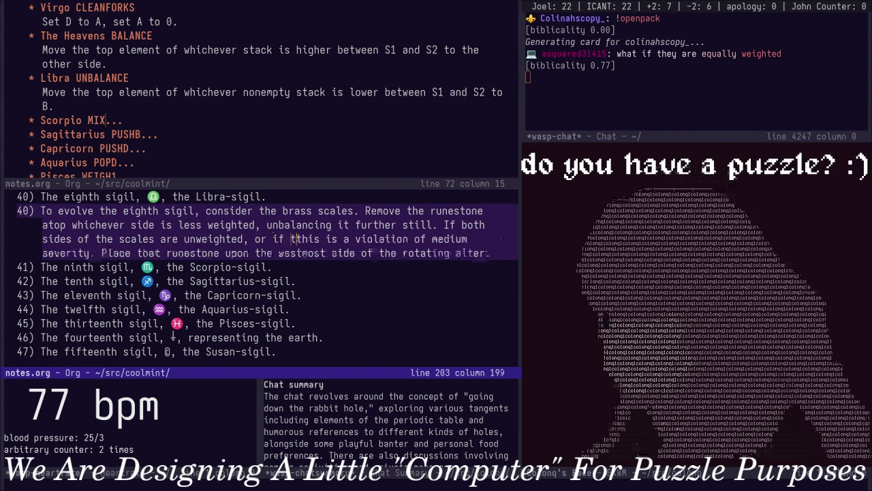
{"action": "type", "text": "r if the scales are eq"}
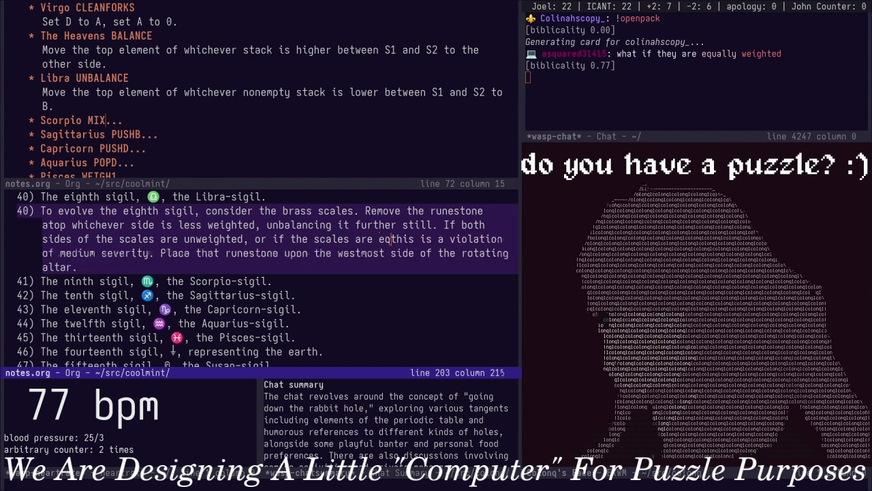
{"action": "type", "text": "ually weighted,"}
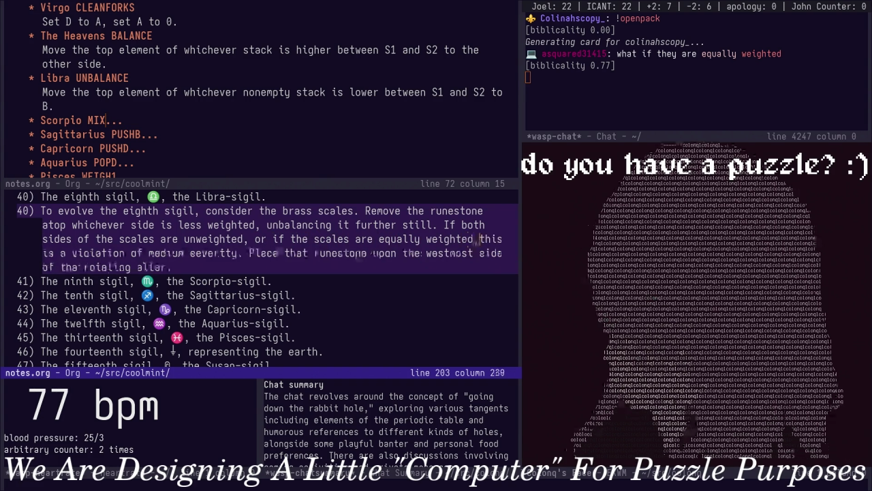
{"action": "key", "text": "Escape"}
{"action": "key", "text": "ctrl+x"}
{"action": "key", "text": "ctrl+s"}
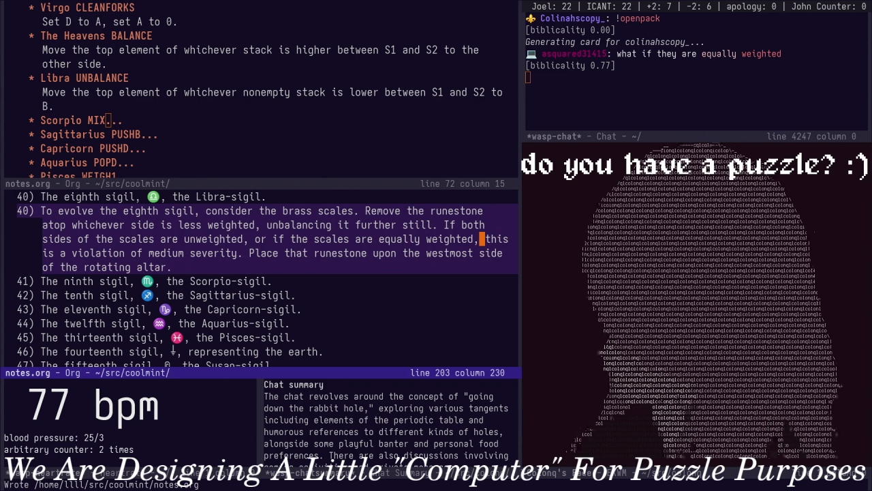
Add to item 40 that if only one runestone is on the scale, that runestone is chosen
{"action": "key", "text": "l"}
{"action": "type", "text": "If o"}
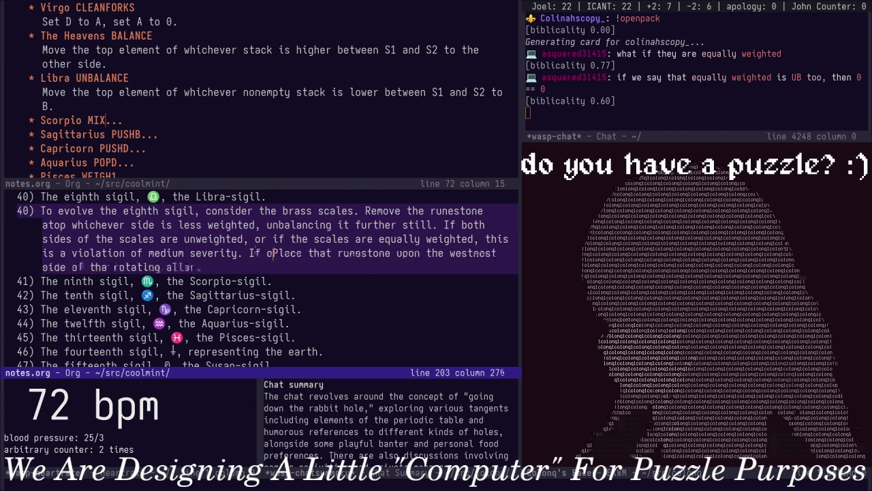
{"action": "type", "text": "nly one run"}
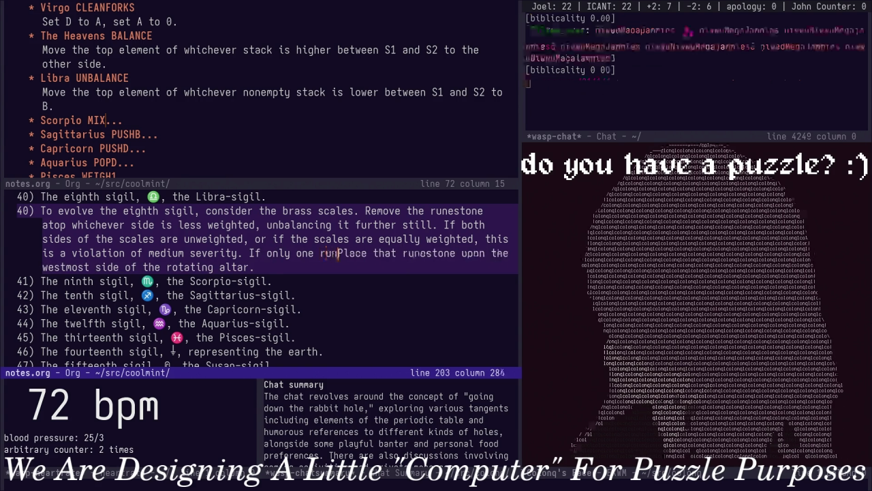
{"action": "type", "text": "estone "}
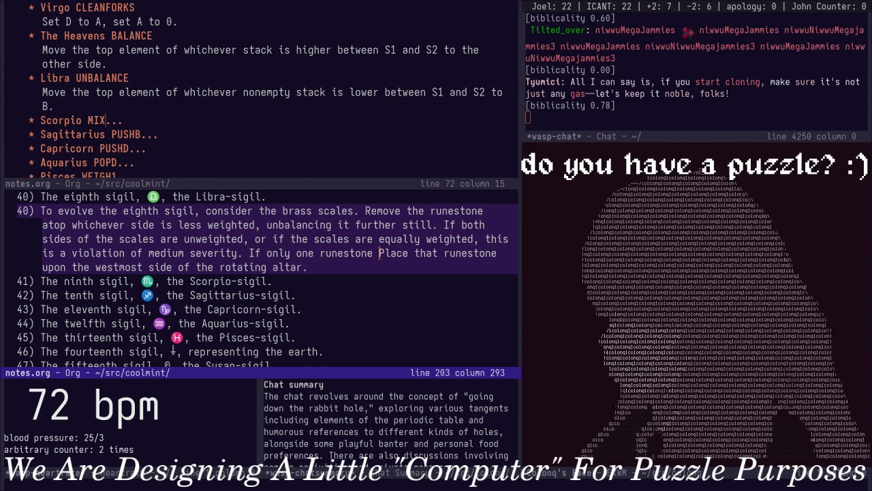
{"action": "type", "text": "is placed on the s"}
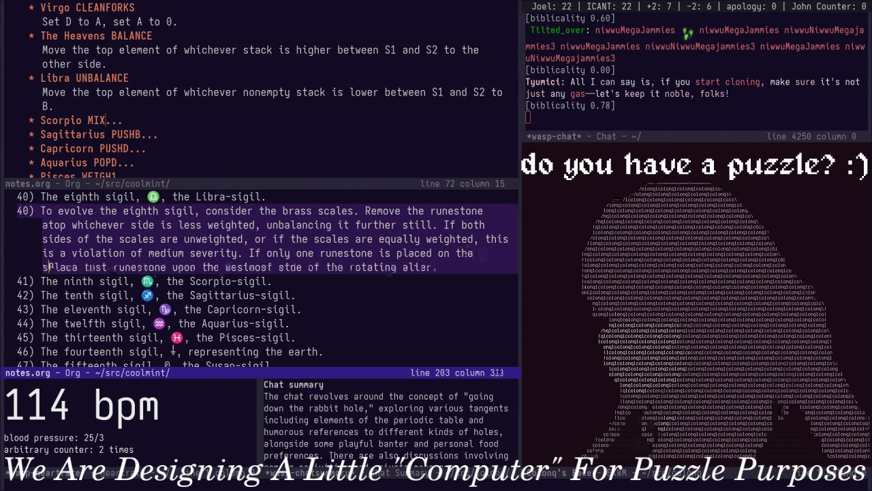
{"action": "type", "text": "cale, t"}
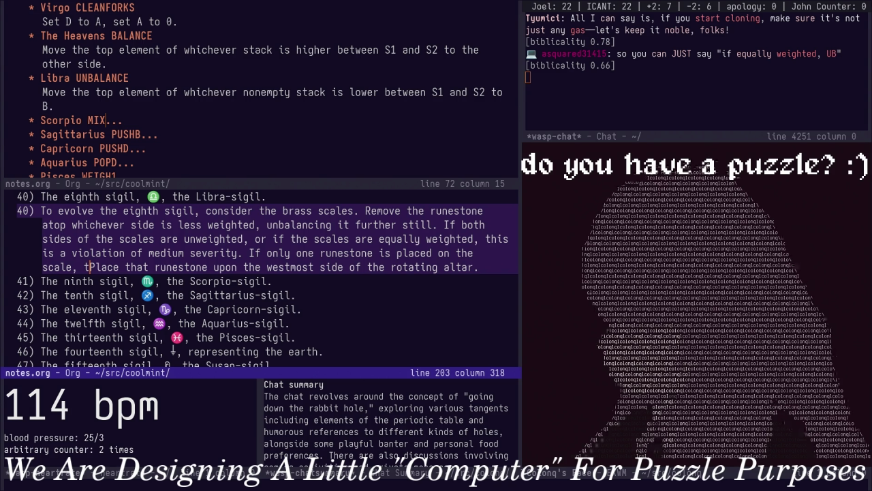
{"action": "type", "text": "hat ru"}
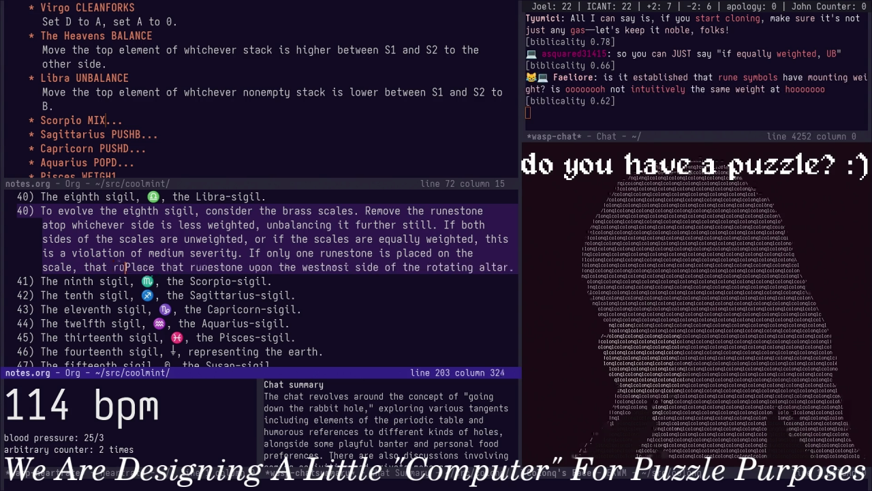
{"action": "type", "text": "nestone ought to be chosen regardless of the emptiness of the other side."}
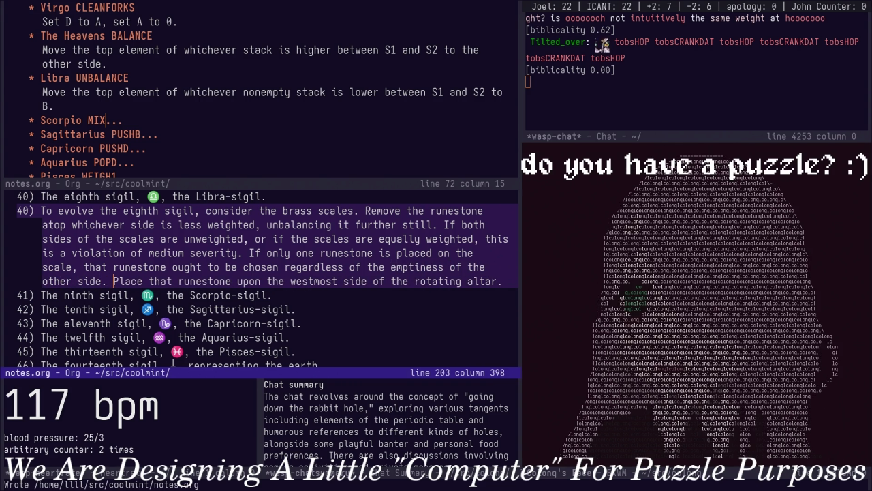
{"action": "key", "text": "Escape"}
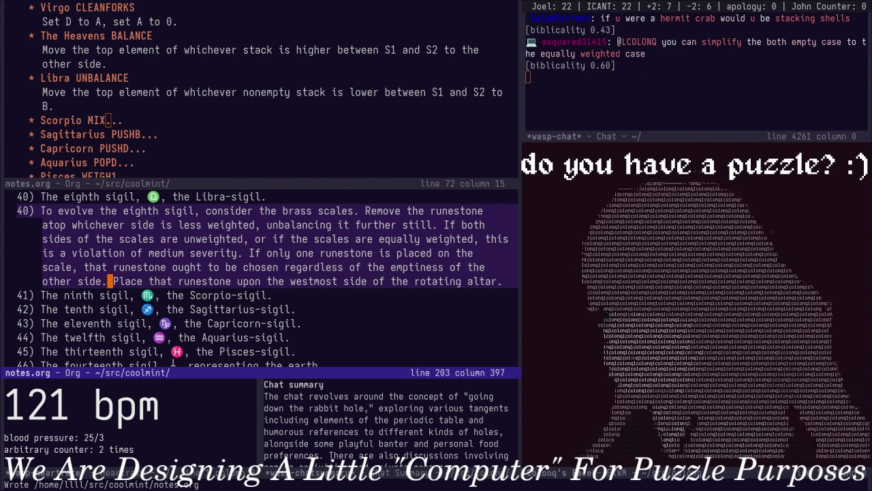
{"action": "key", "text": "ctrl+r"}
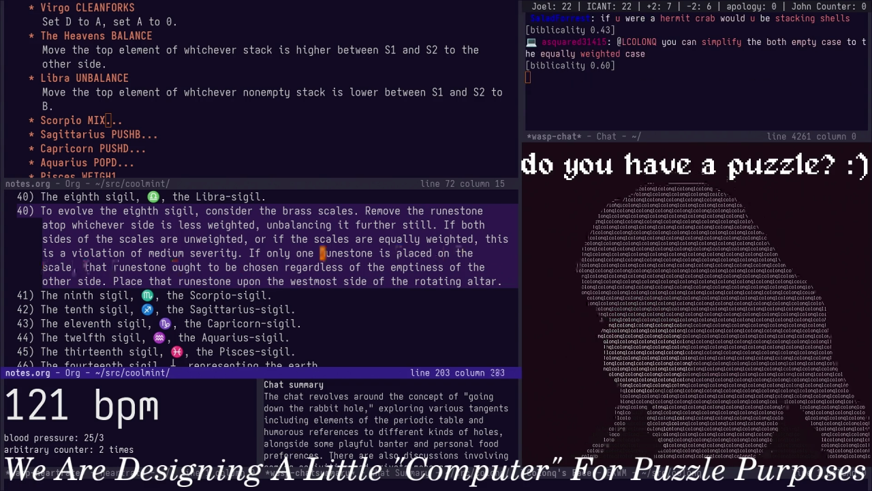
{"action": "key", "text": "ctrl+r"}
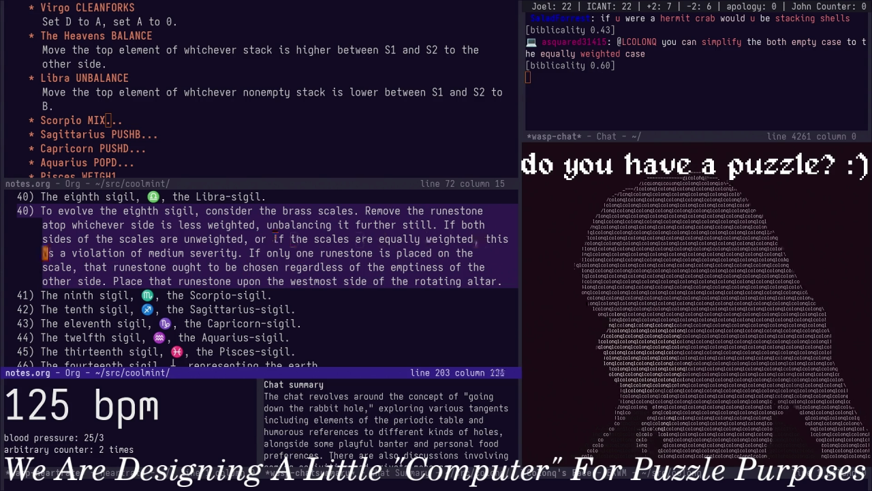
{"action": "key", "text": "Down"}
{"action": "key", "text": "Down"}
{"action": "key", "text": "Down"}
{"action": "key", "text": "Down"}
{"action": "key", "text": "Down"}
{"action": "key", "text": "Up"}
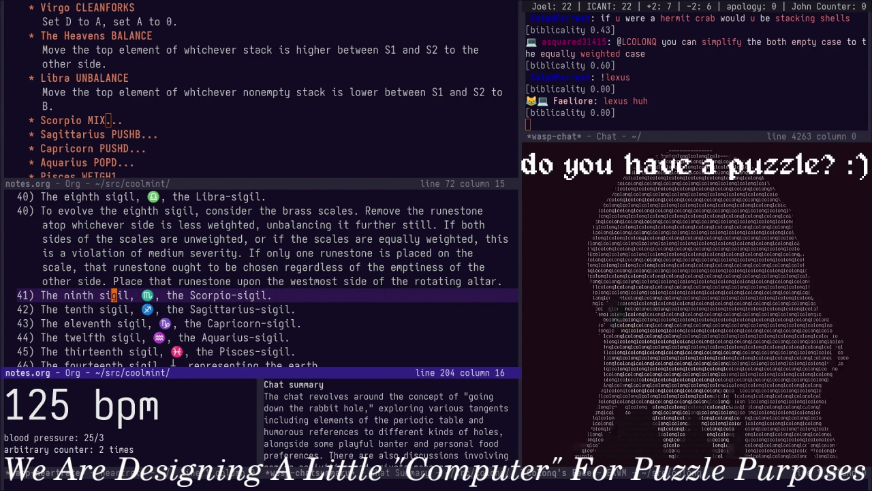
Begin item 41 with 'To evolve the ninth sigil,' and unfold the Scorpio MIX rule in the outline pane
{"action": "type", "text": "o"}
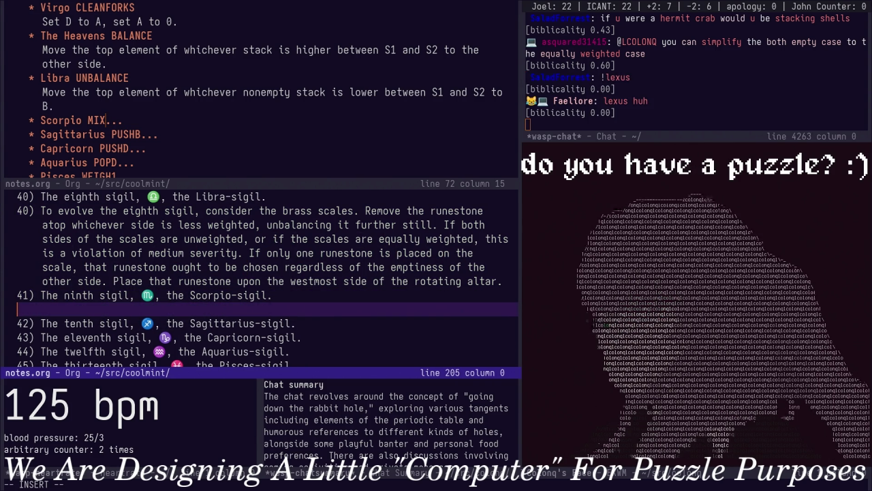
{"action": "type", "text": "41"}
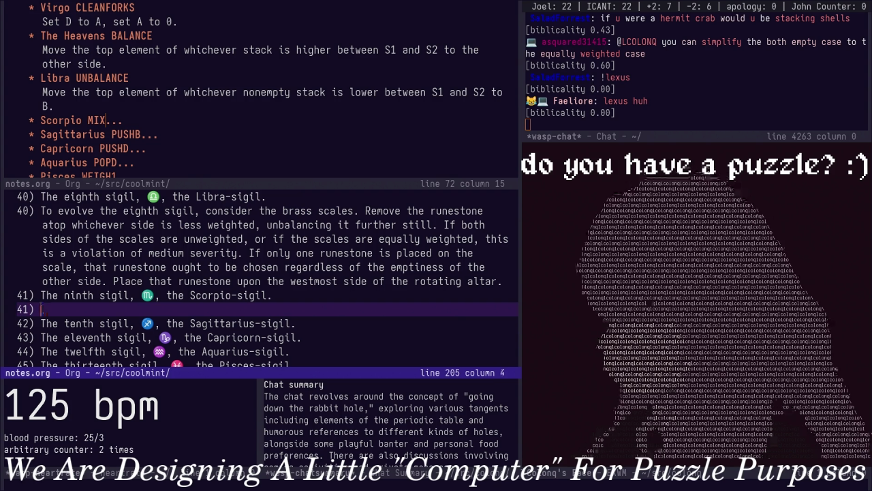
{"action": "type", "text": "To e"}
{"action": "type", "text": "volve the nin"}
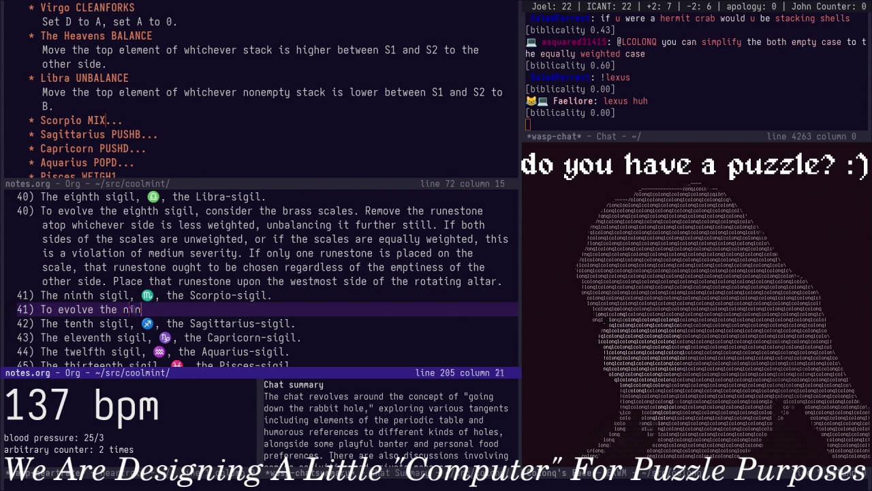
{"action": "type", "text": "th sigil,"}
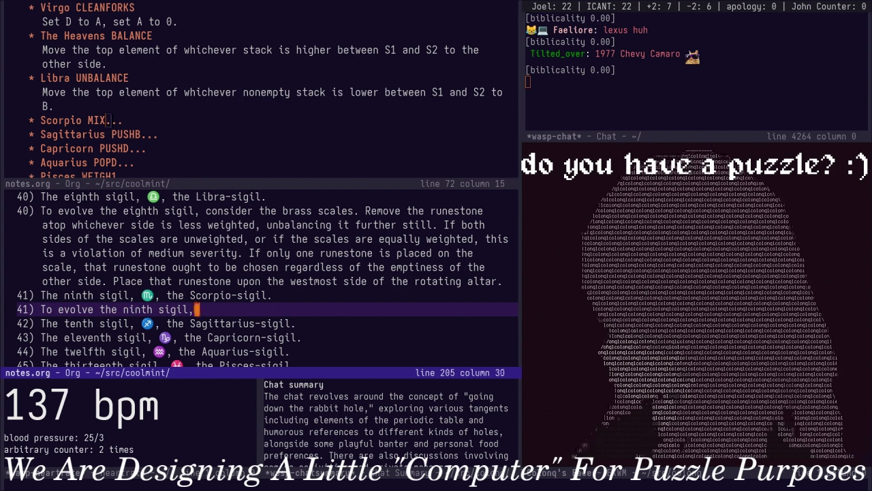
{"action": "key", "text": "ctrl+x"}
{"action": "key", "text": "o"}
{"action": "key", "text": "Tab"}
{"action": "key", "text": "ctrl+x"}
{"action": "key", "text": "o"}
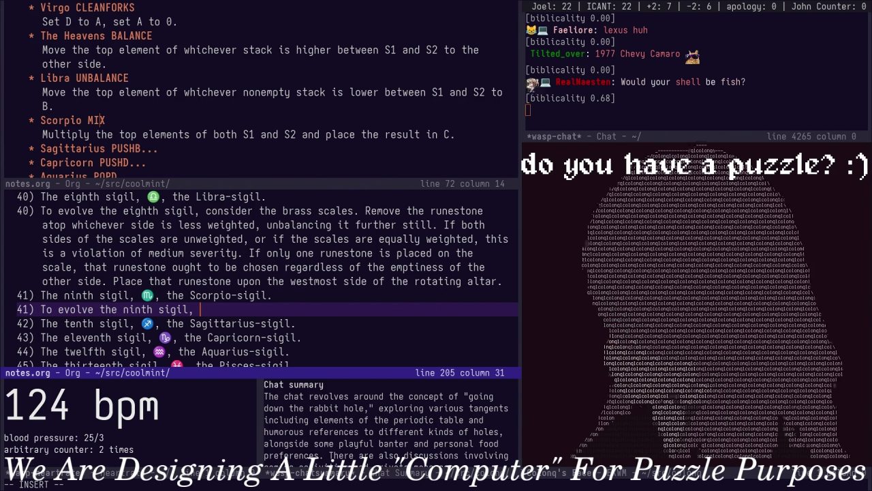
Write that an empty brass-scale side is a grievous violation, then prepare a new seven-times oregano runestone
{"action": "type", "text": "consi"}
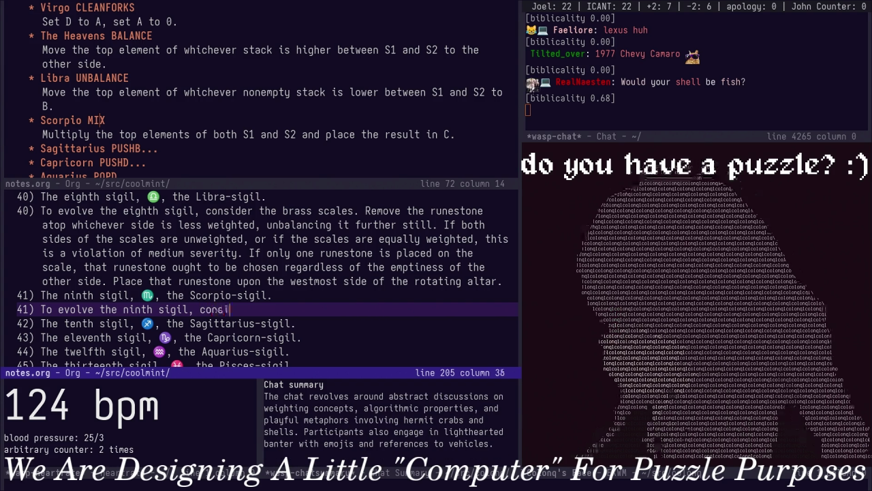
{"action": "type", "text": "der the runestones atop both sides of the brass scale. "}
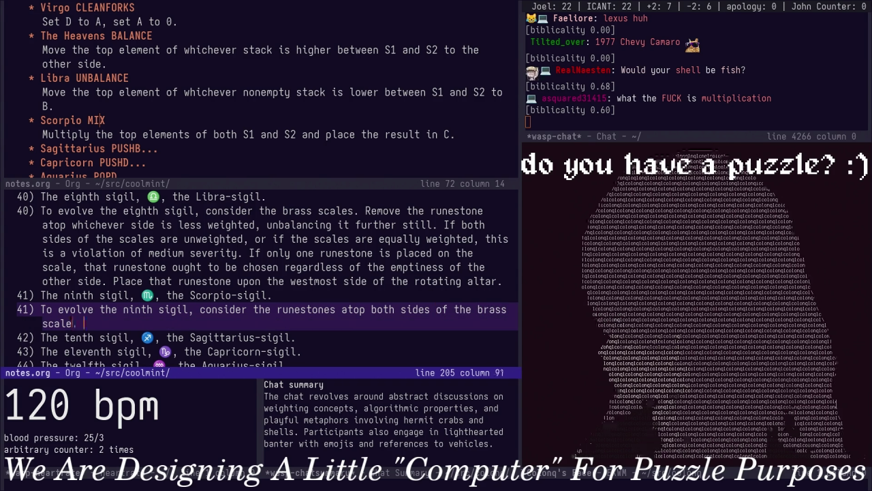
{"action": "type", "text": "If eithe"}
{"action": "type", "text": "r side of the brass scale is empt"}
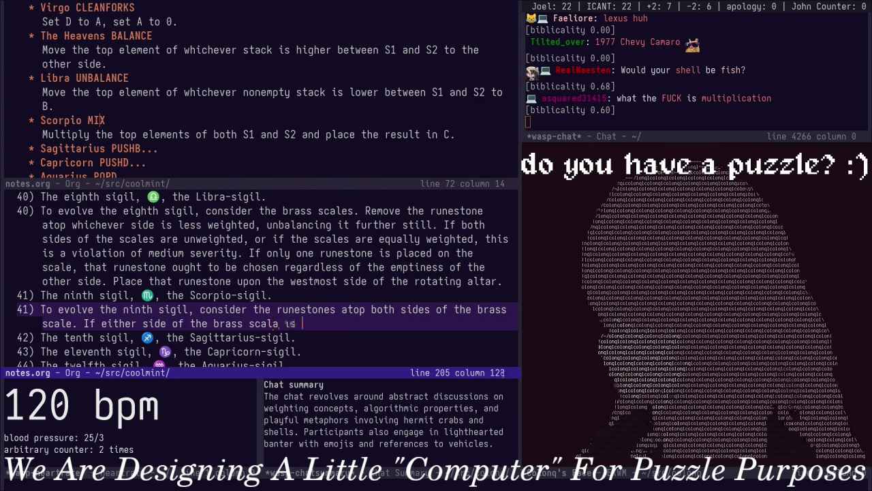
{"action": "type", "text": "y, this is a v"}
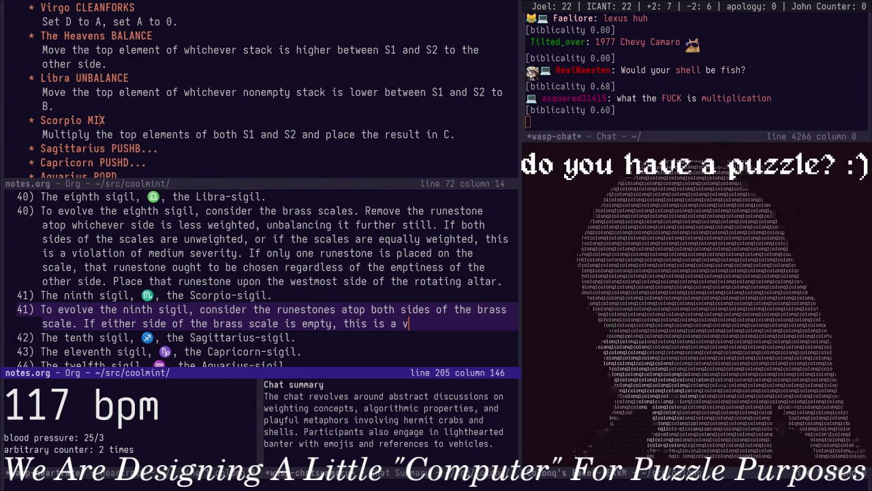
{"action": "type", "text": "iolation of griev"}
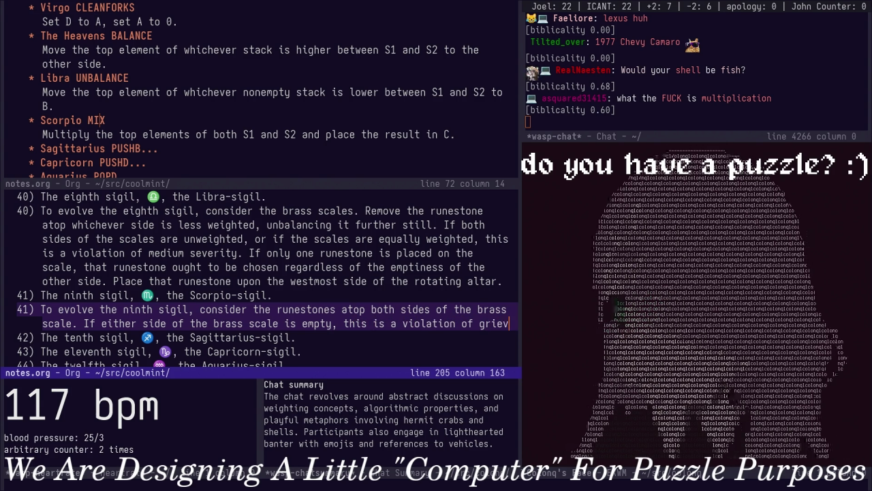
{"action": "type", "text": "ous charac"}
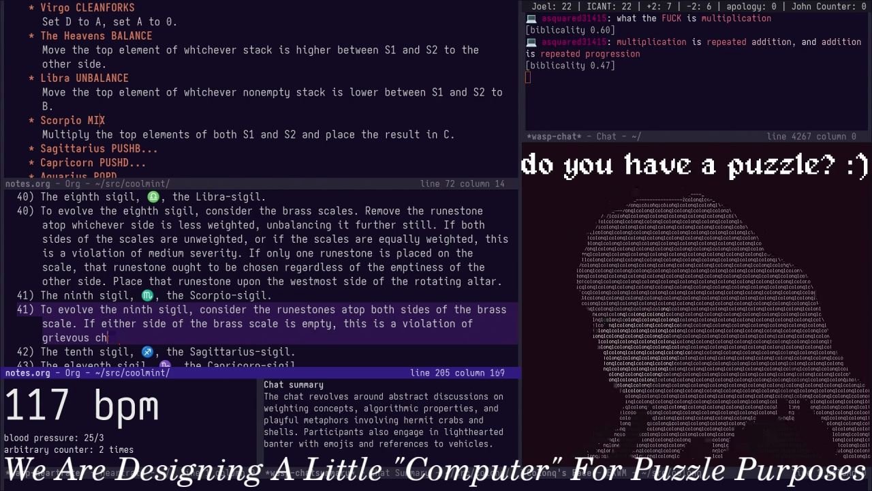
{"action": "type", "text": "ter"}
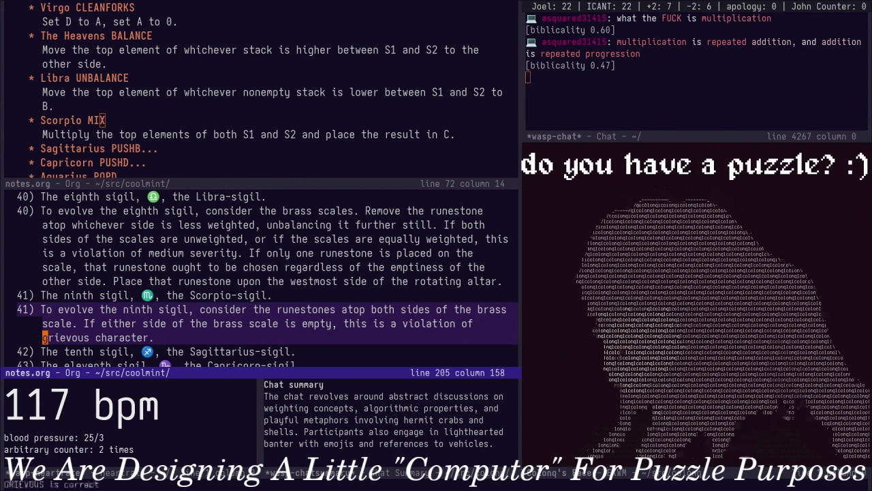
{"action": "type", "text": "."}
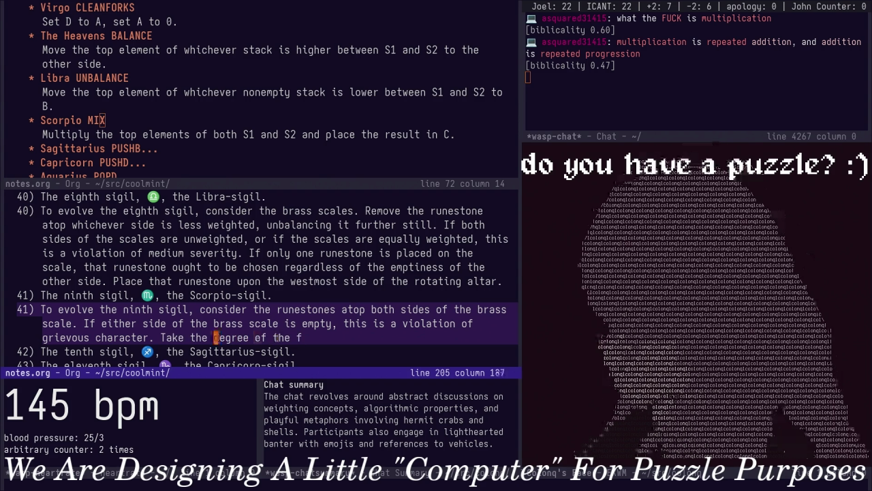
{"action": "key", "text": "alt+BackSpace"}
{"action": "key", "text": "alt+BackSpace"}
{"action": "key", "text": "alt+BackSpace"}
{"action": "type", "text": "Acc"}
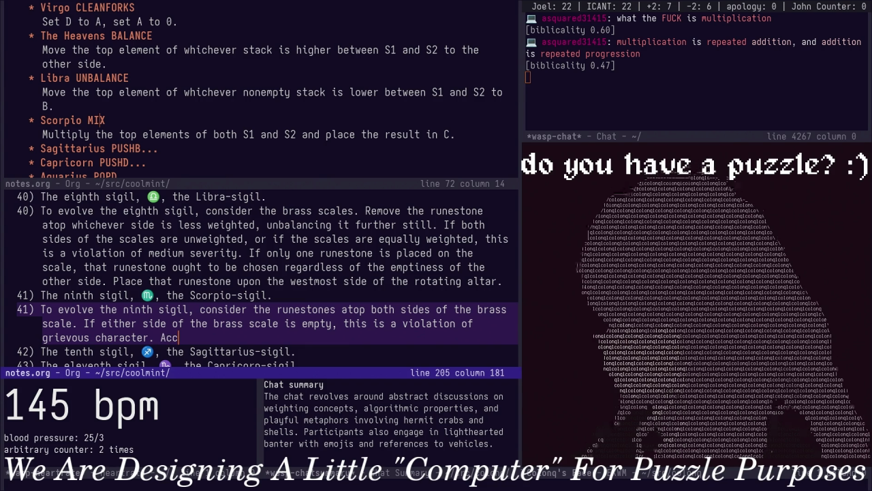
{"action": "type", "text": "the degr"}
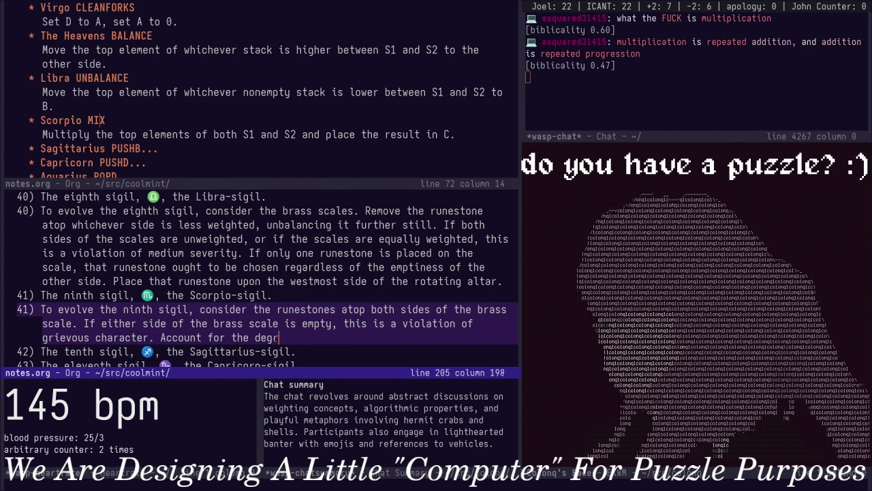
{"action": "type", "text": "ee of the first runest"}
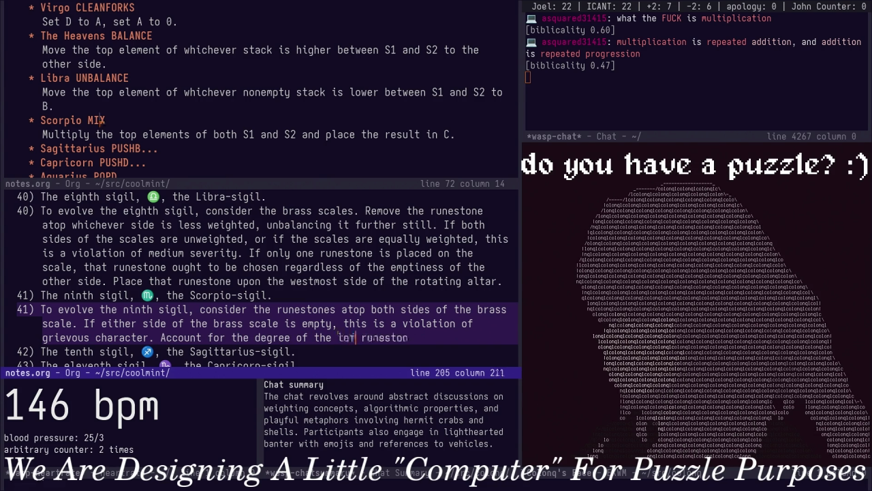
{"action": "type", "text": "tone. "}
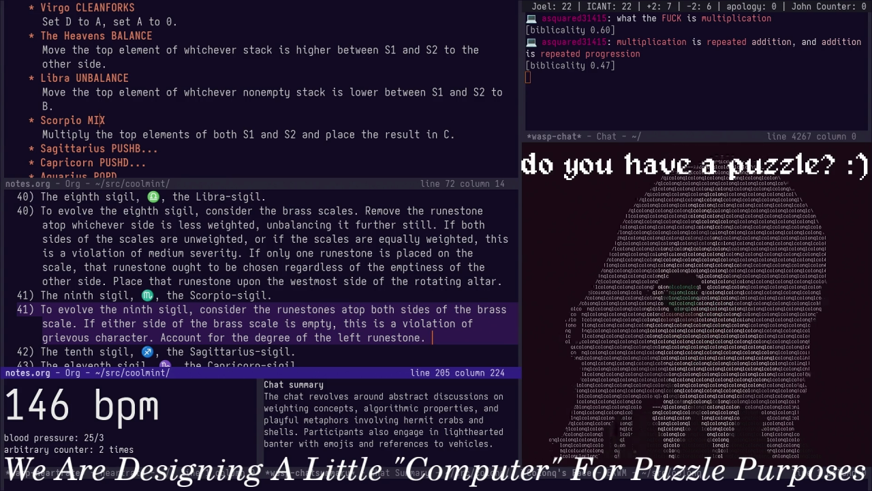
{"action": "type", "text": "I"}
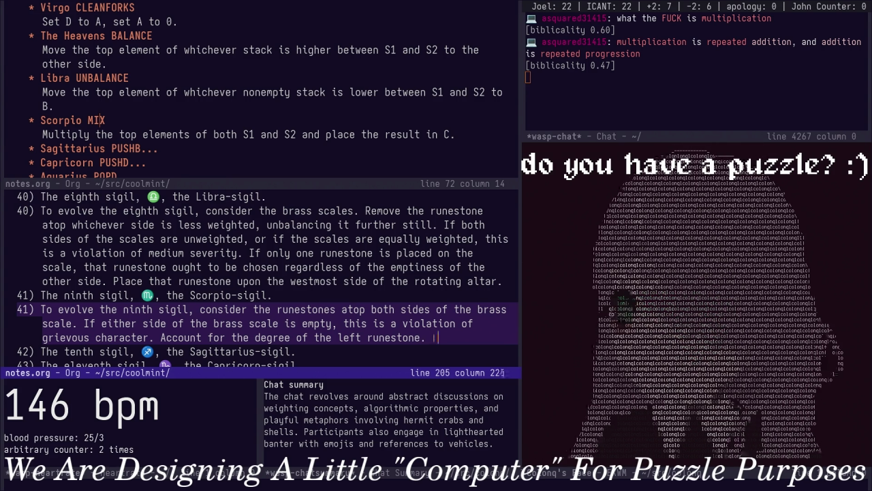
{"action": "type", "text": "Progress "}
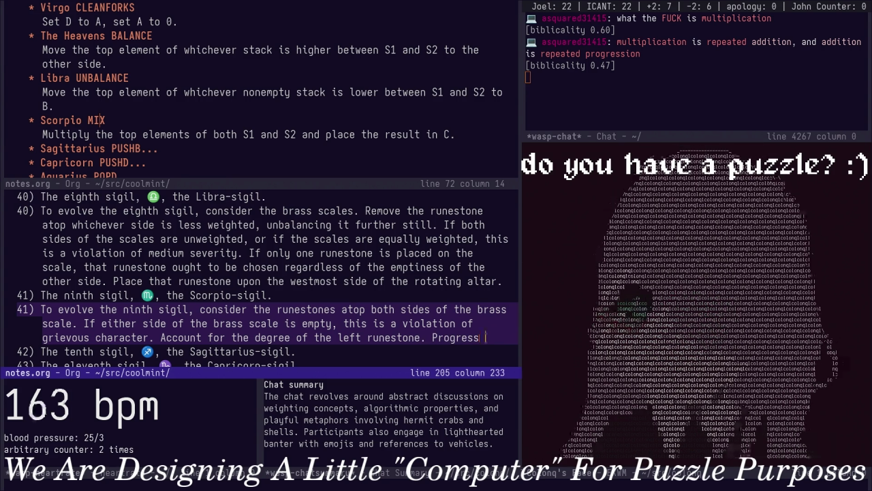
{"action": "type", "text": "he "}
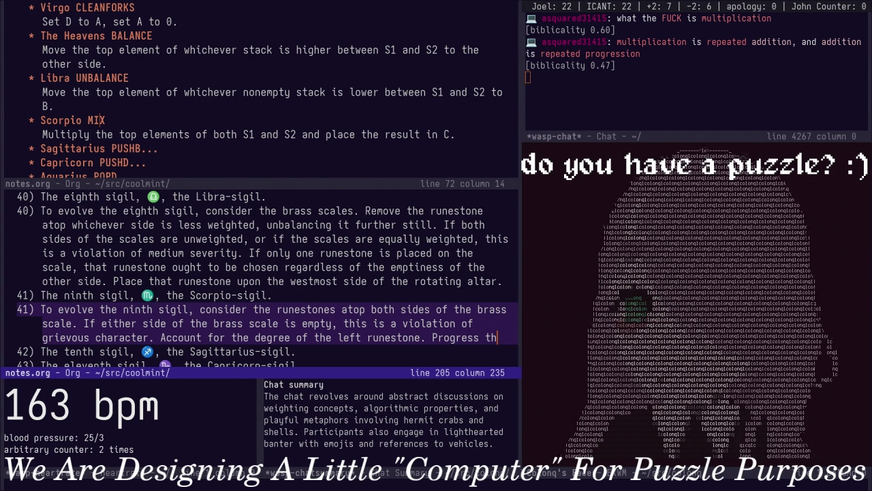
{"action": "type", "text": "degre"}
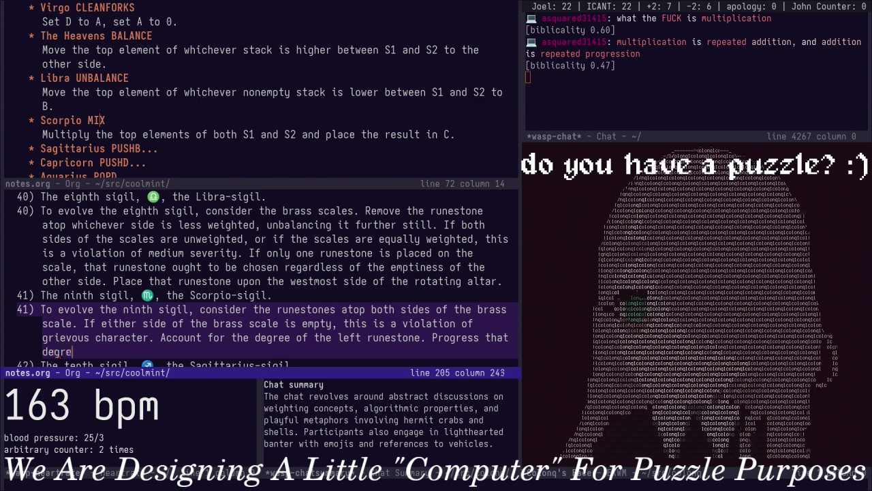
{"action": "type", "text": "e"}
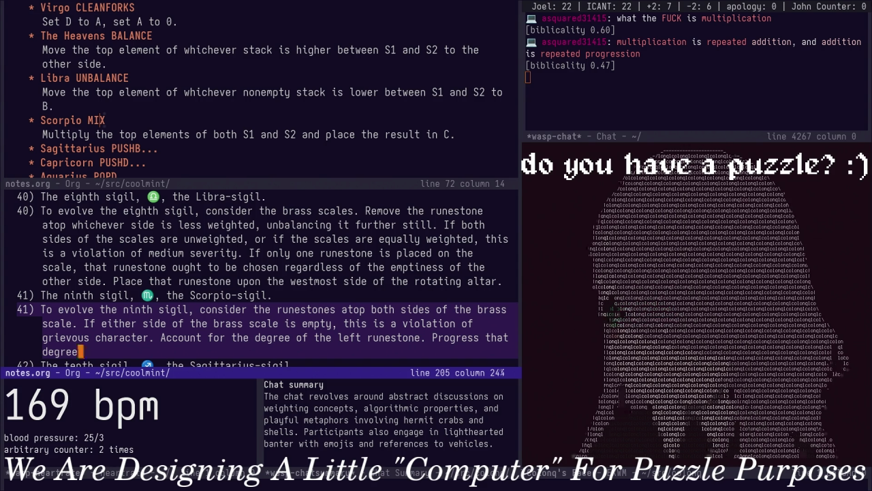
{"action": "key", "text": "alt+b"}
{"action": "key", "text": "alt+b"}
{"action": "key", "text": "alt+b"}
{"action": "key", "text": "alt+b"}
{"action": "key", "text": "alt+b"}
{"action": "key", "text": "alt+b"}
{"action": "key", "text": "alt+b"}
{"action": "key", "text": "alt+b"}
{"action": "key", "text": "alt+b"}
{"action": "key", "text": "alt+b"}
{"action": "type", "text": "Prepare a new seven-times oregano runestone."}
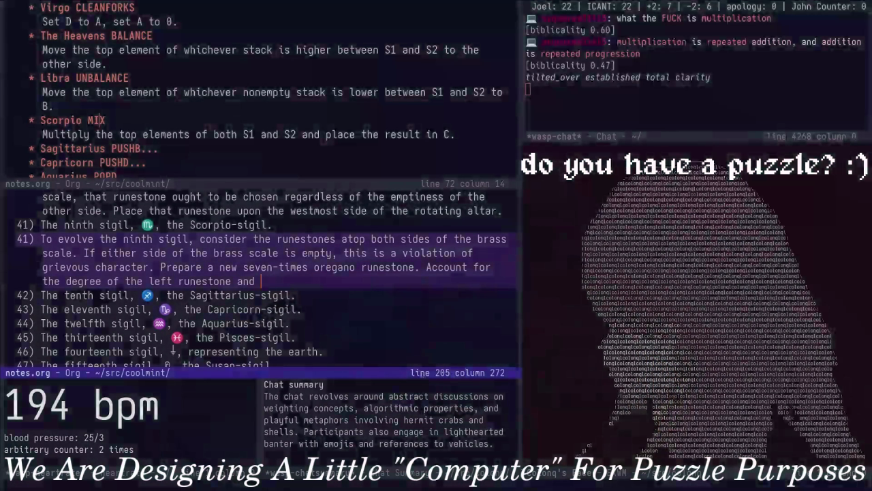
Start the sentence progressing the new runestone a number of times equal to the left degree
{"action": "type", "text": "fo"}
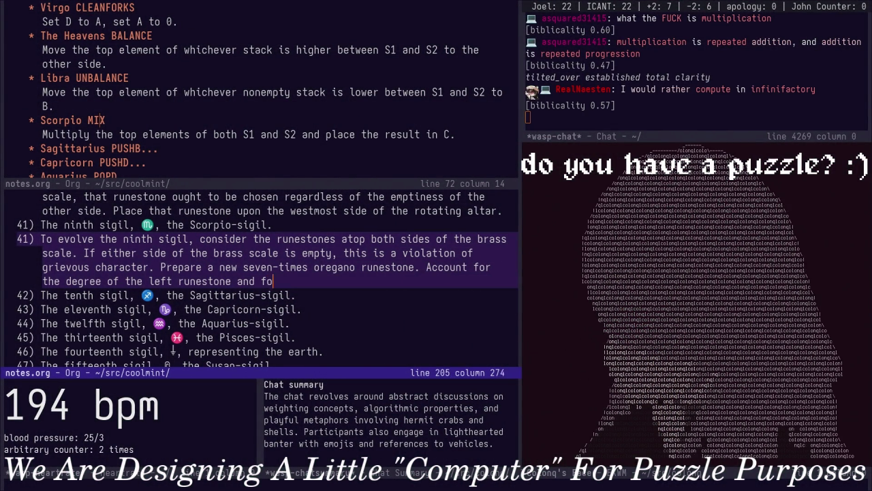
{"action": "key", "text": "BackSpace"}
{"action": "key", "text": "BackSpace"}
{"action": "type", "text": "also for the deg"}
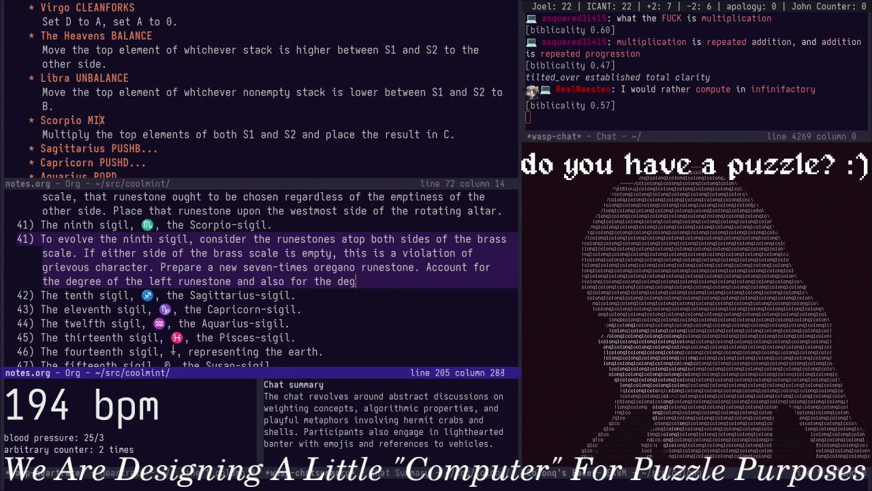
{"action": "type", "text": "ree of the right ru"}
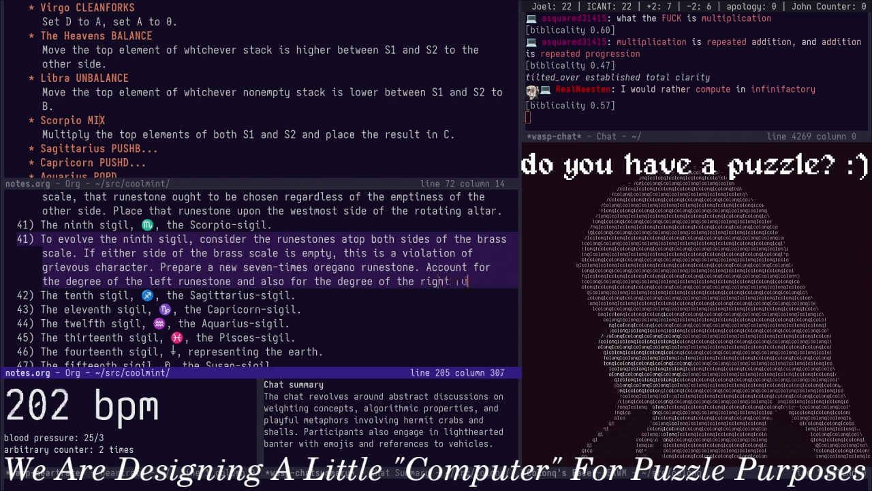
{"action": "type", "text": "nestone. "}
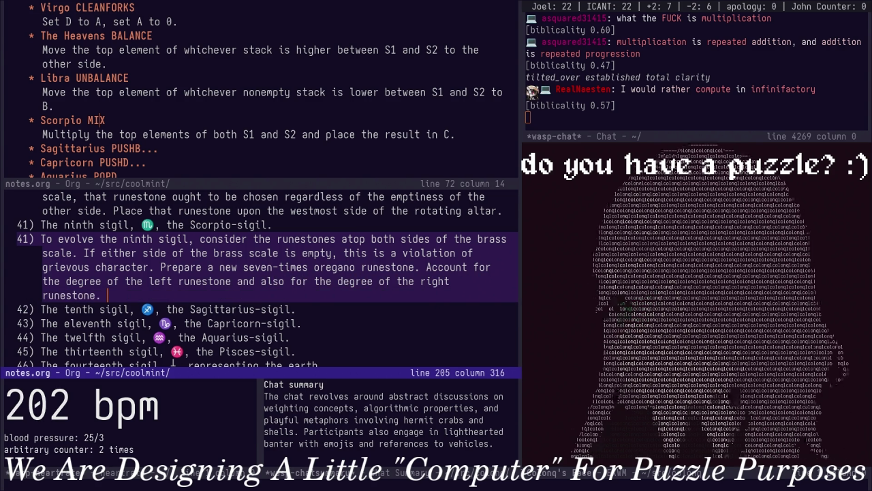
{"action": "type", "text": "Progress"}
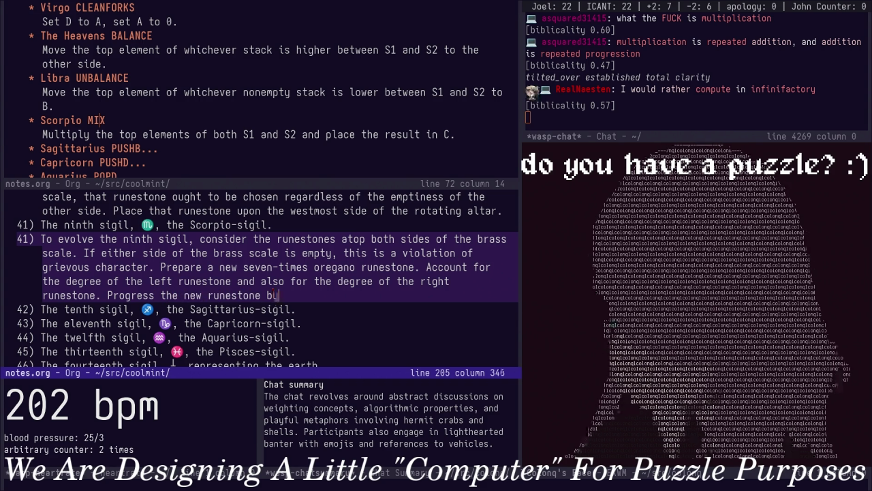
{"action": "type", "text": "the de"}
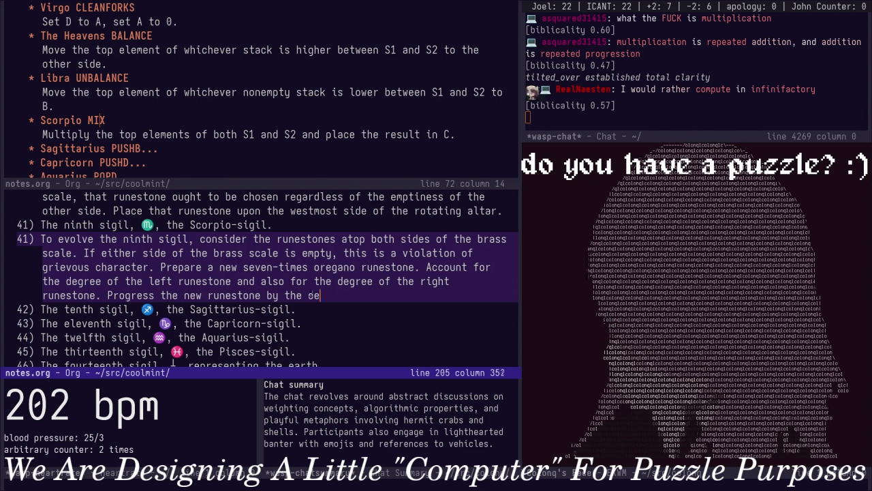
{"action": "key", "text": "Escape"}
{"action": "key", "text": "b"}
{"action": "key", "text": "b"}
{"action": "type", "text": "b"}
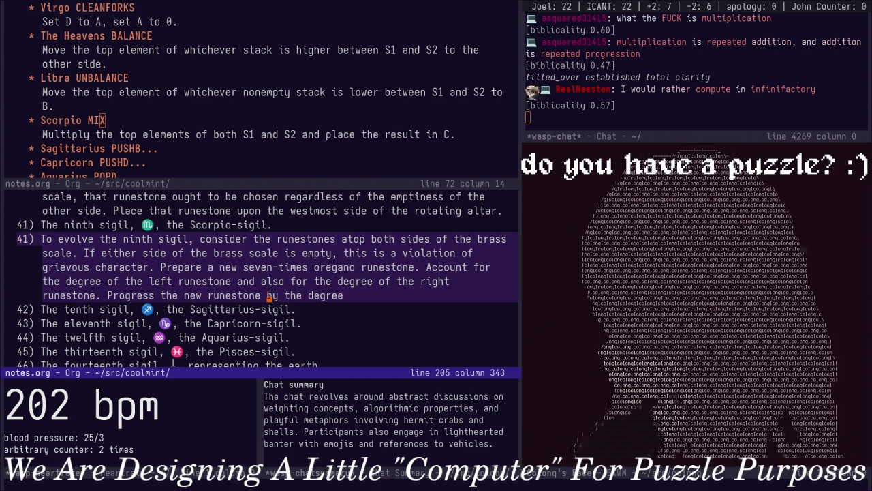
{"action": "type", "text": "C"}
{"action": "type", "text": "repeatedly"}
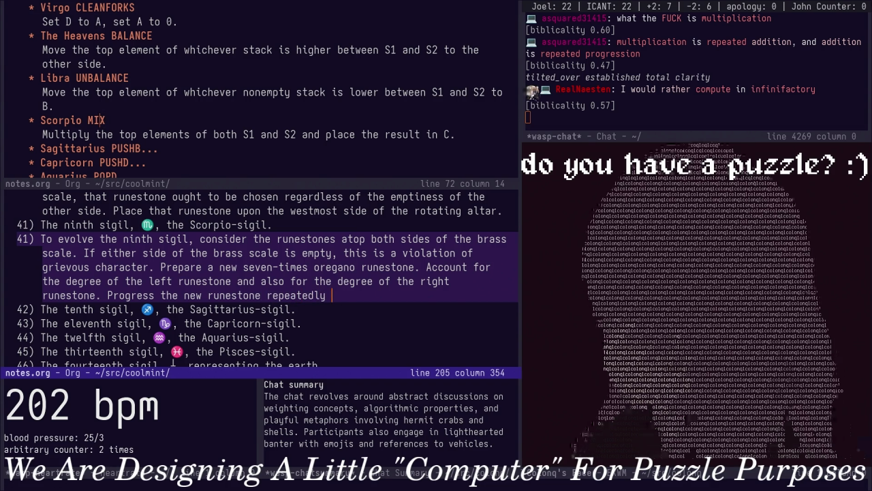
{"action": "key", "text": "BackSpace"}
{"action": "key", "text": "BackSpace"}
{"action": "key", "text": "BackSpace"}
{"action": "key", "text": "BackSpace"}
{"action": "key", "text": "BackSpace"}
{"action": "key", "text": "BackSpace"}
{"action": "type", "text": "a number of times equal to"}
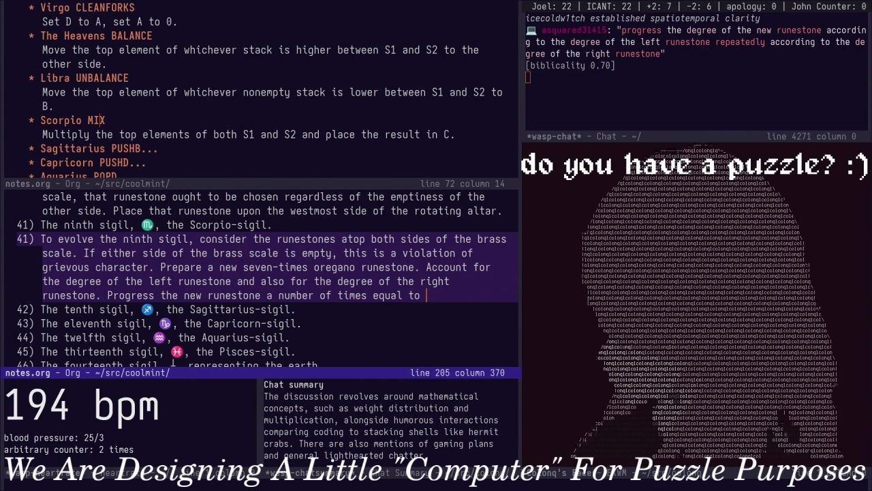
Add 'repeating this process a number of times equal to the right degree', inserting 'number of the' before each degree
{"action": "type", "text": "t d"}
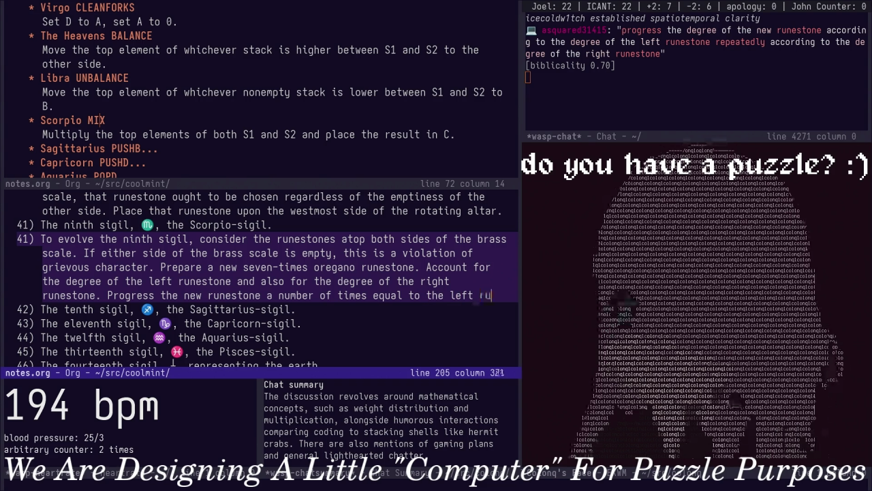
{"action": "type", "text": "ee,"}
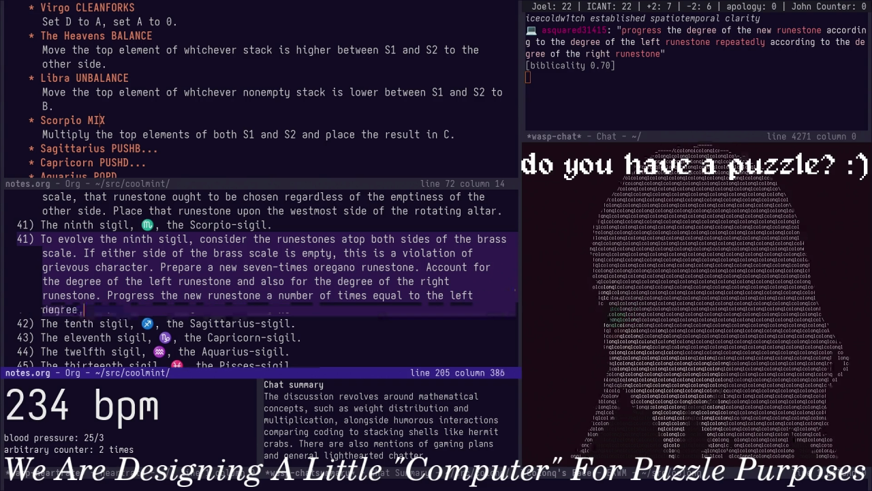
{"action": "type", "text": " repeating this process "}
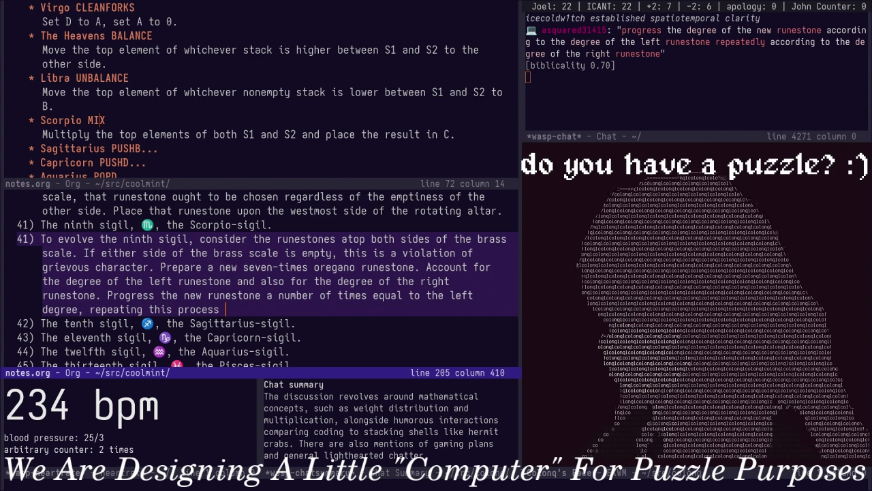
{"action": "type", "text": "a number of times e"}
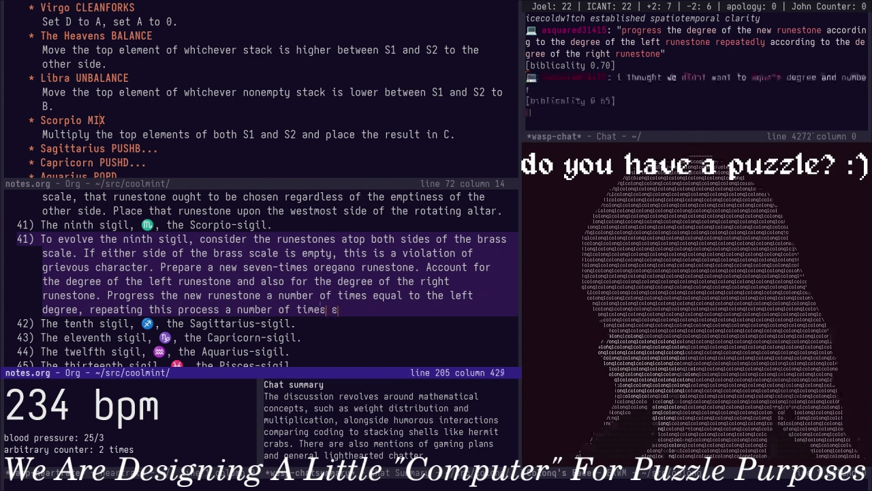
{"action": "type", "text": "qual to the rig"}
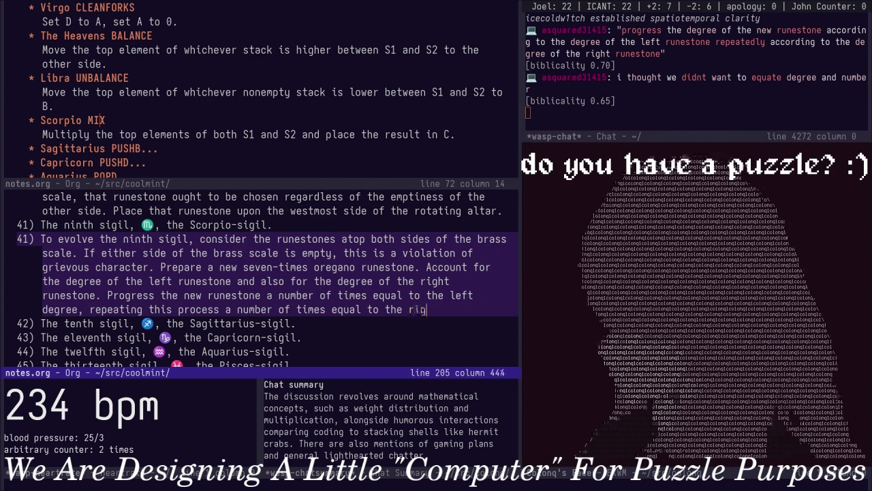
{"action": "type", "text": "ht degree"}
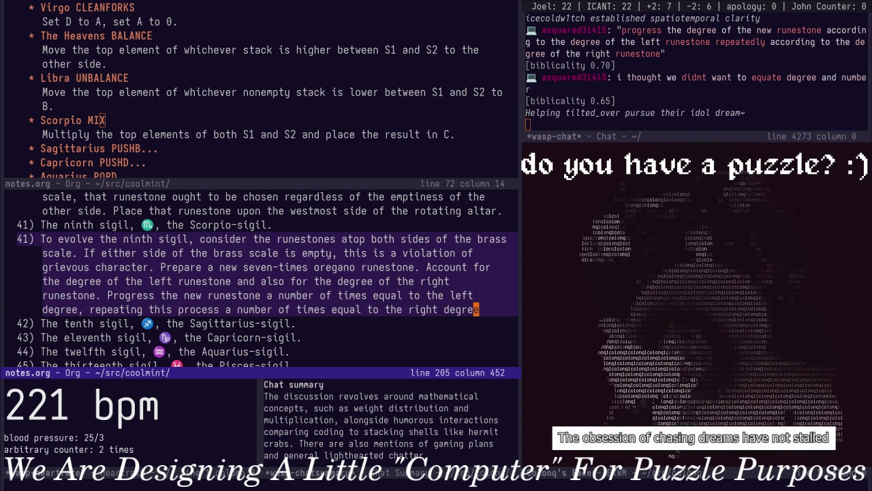
{"action": "key", "text": "b"}
{"action": "key", "text": "b"}
{"action": "key", "text": "b"}
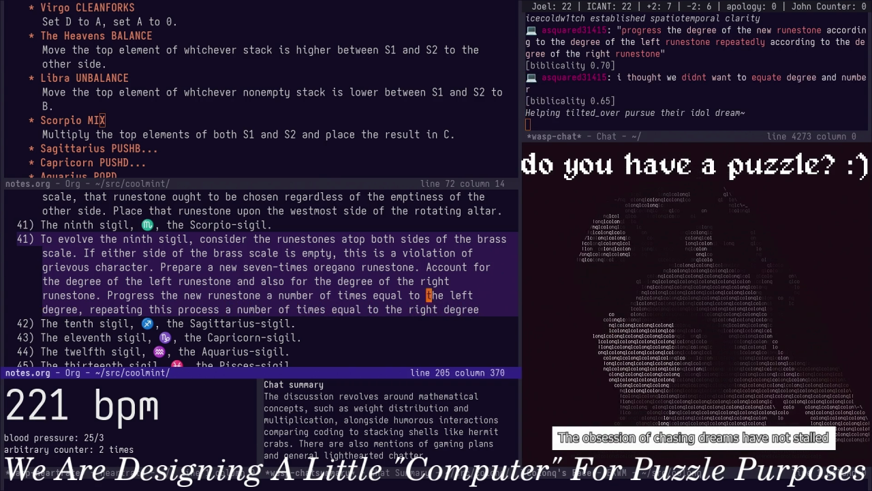
{"action": "type", "text": "winumber of "}
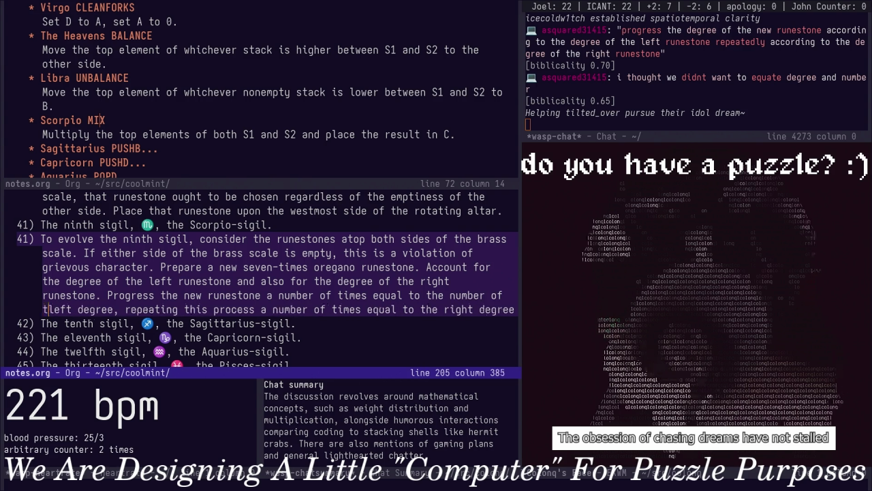
{"action": "type", "text": "the"}
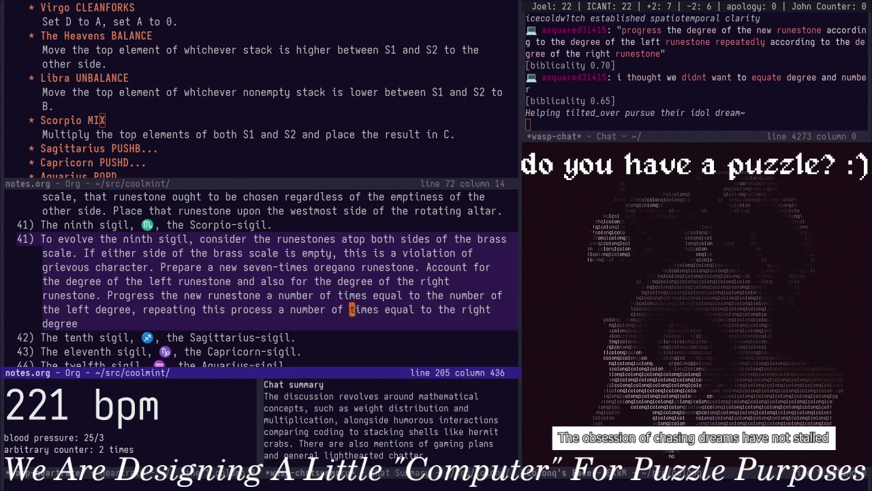
{"action": "key", "text": "w"}
{"action": "key", "text": "w"}
{"action": "key", "text": "w"}
{"action": "type", "text": "inumber "}
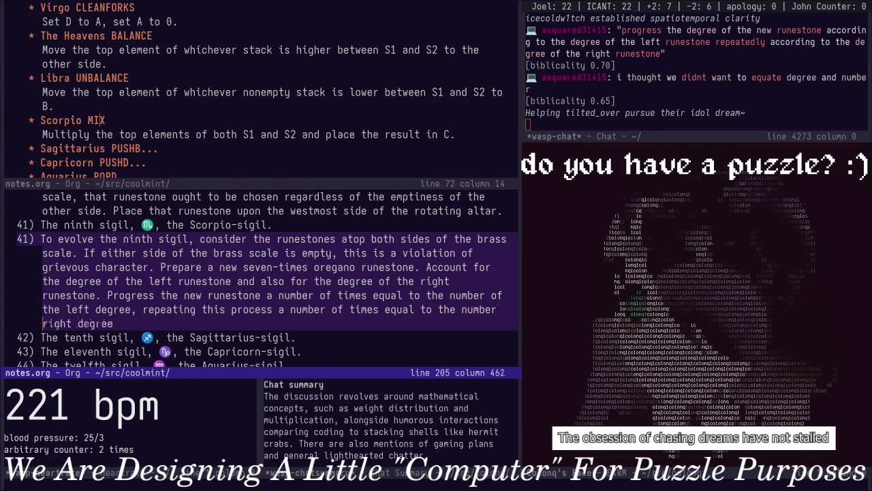
{"action": "type", "text": "of the "}
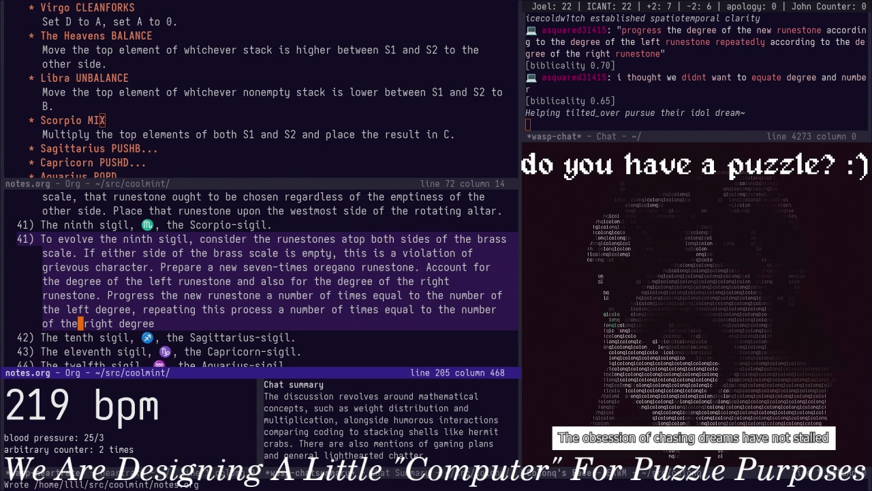
{"action": "type", "text": "A."}
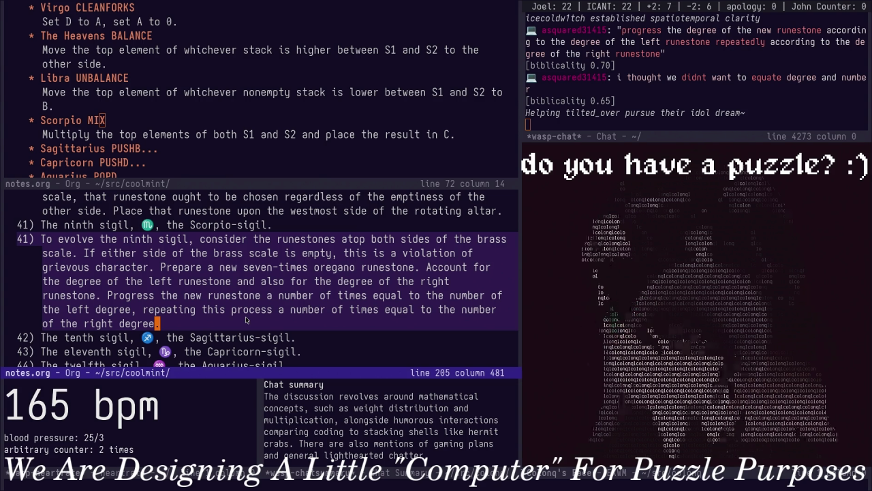
Insert the definition: to progress rectangularly is to progress a runestone by another runestone's degree
{"action": "left_click", "coordinate": [233, 295]}
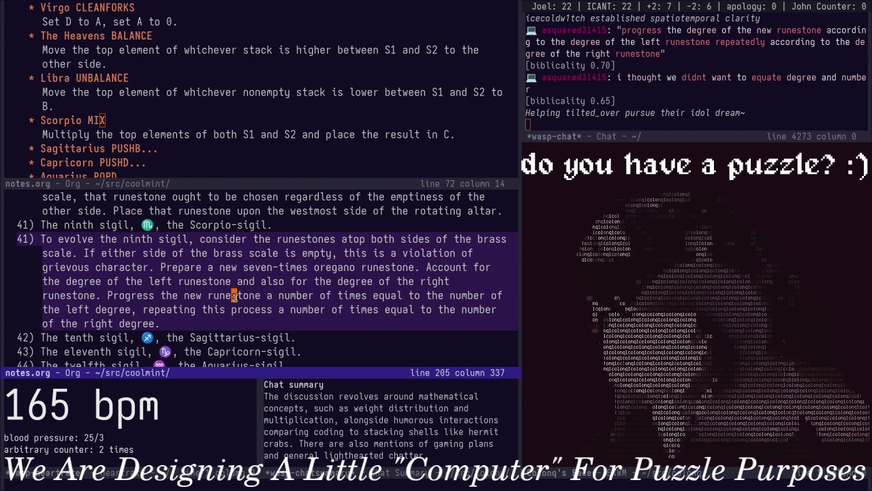
{"action": "key", "text": "alt+a"}
{"action": "key", "text": "alt+e"}
{"action": "key", "text": "alt+e"}
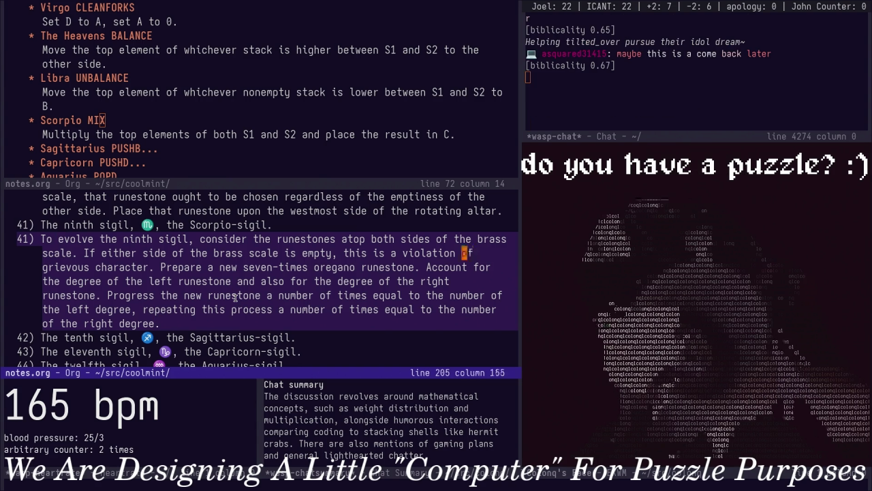
{"action": "key", "text": "alt+e"}
{"action": "key", "text": "alt+e"}
{"action": "key", "text": "alt+e"}
{"action": "key", "text": "Right"}
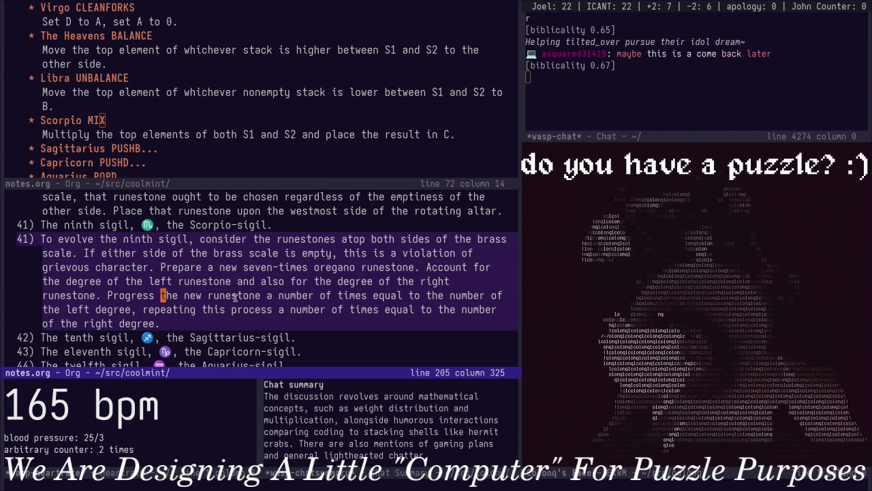
{"action": "type", "text": "To "}
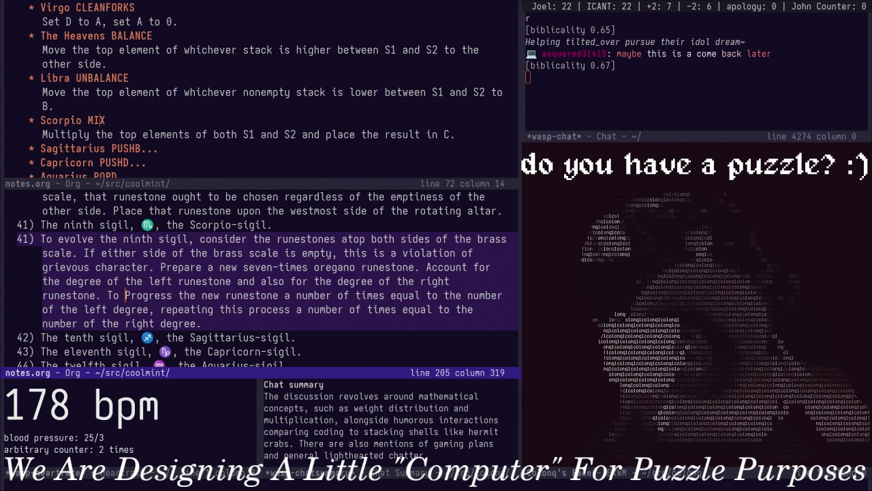
{"action": "type", "text": "prog"}
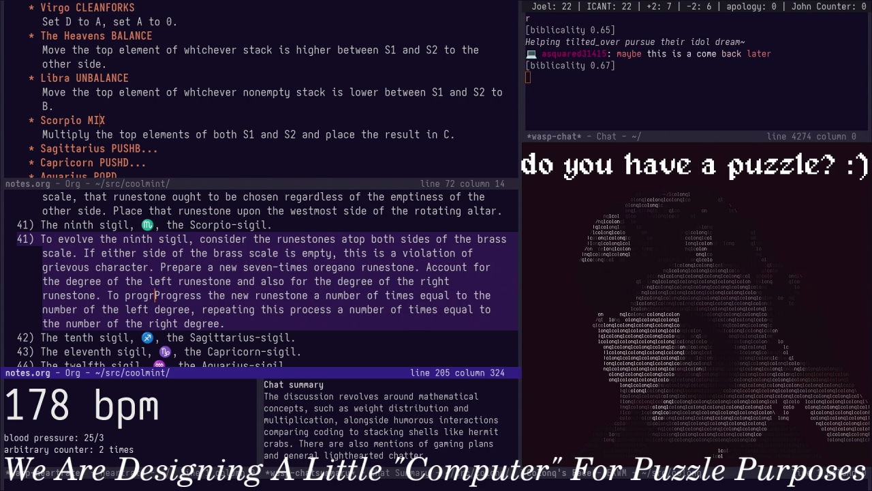
{"action": "type", "text": "ress"}
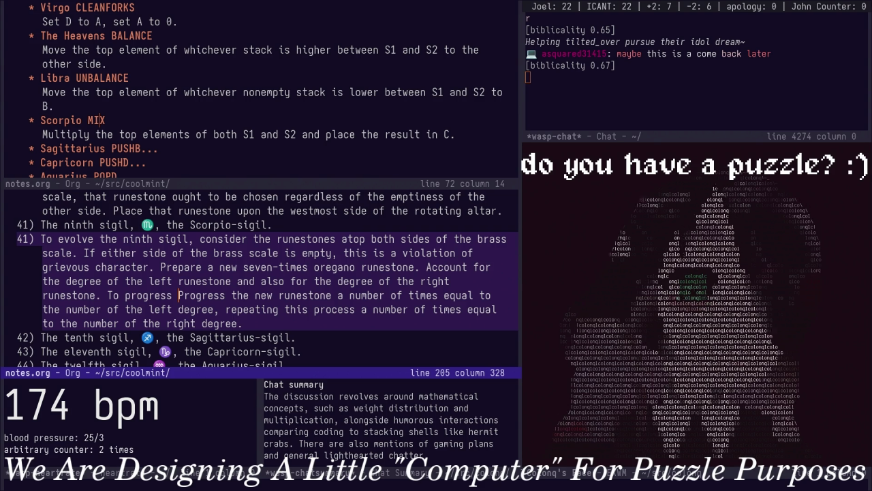
{"action": "type", "text": "re"}
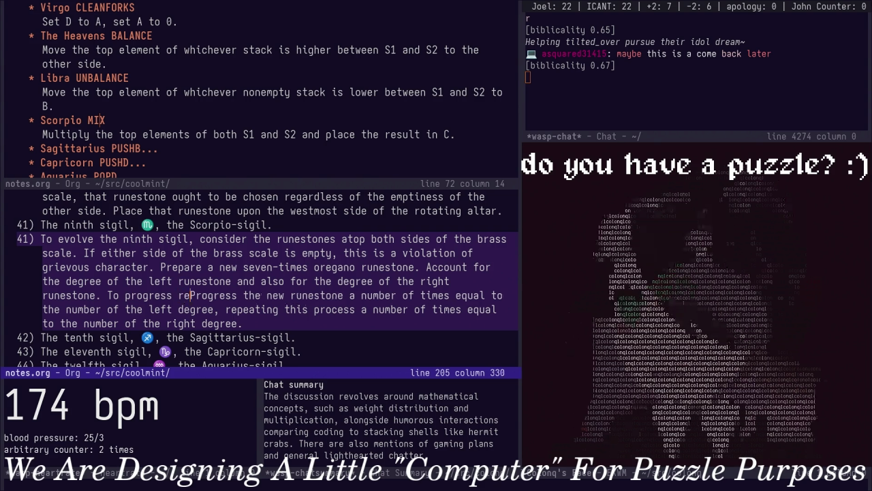
{"action": "type", "text": "ctangularly "}
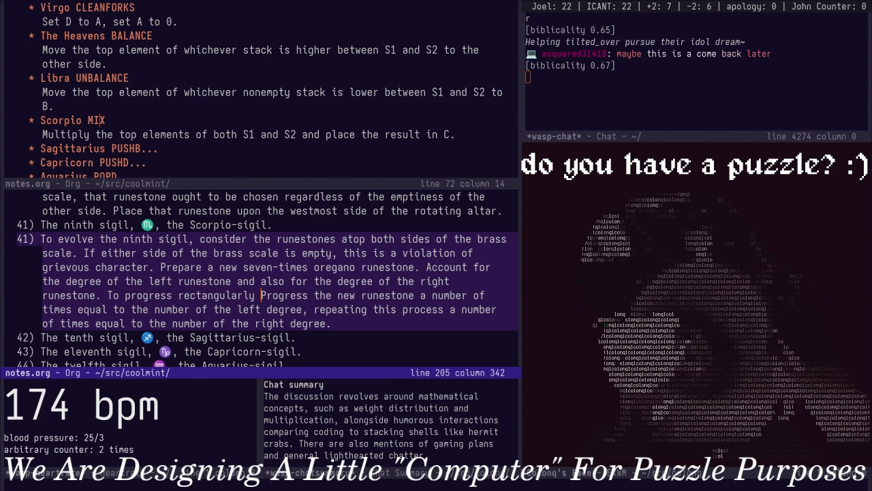
{"action": "type", "text": "is to progress a runes"}
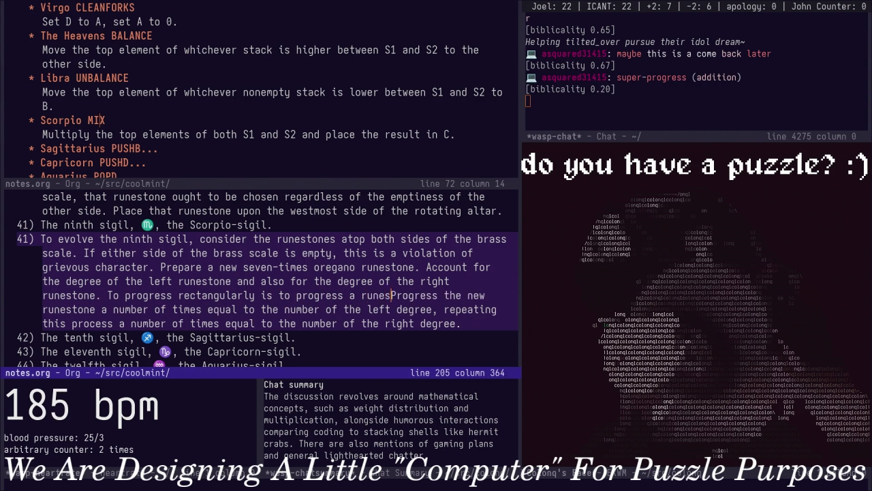
{"action": "type", "text": "tone a number of times "}
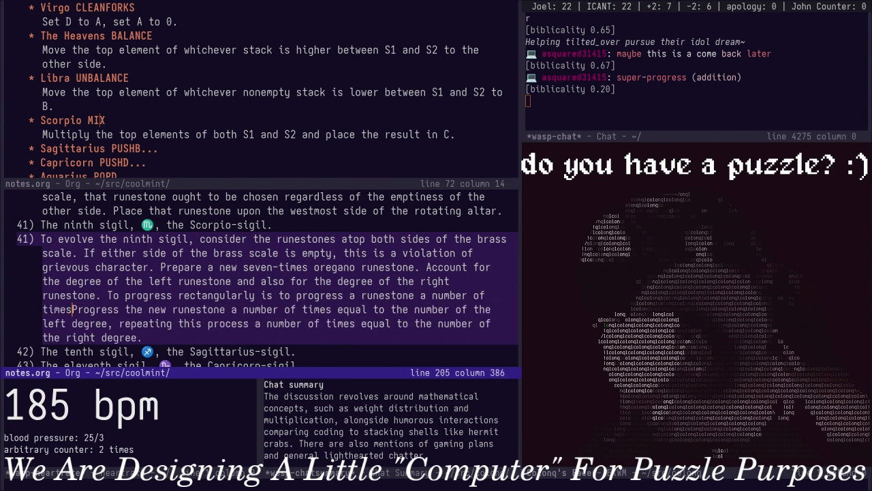
{"action": "type", "text": "equal "}
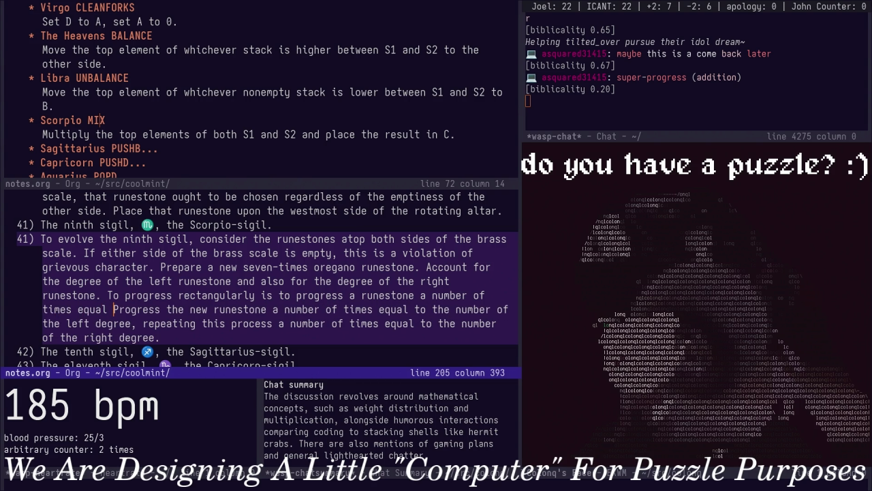
{"action": "type", "text": "to the "}
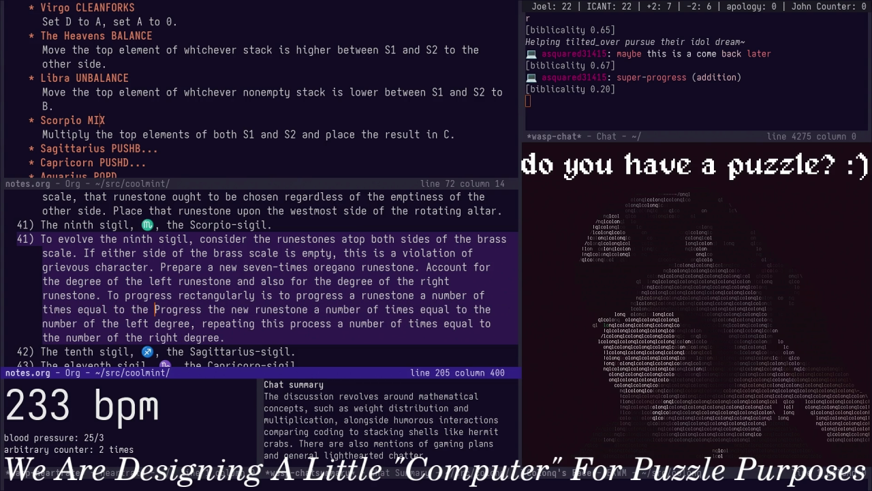
{"action": "type", "text": "degree of an"}
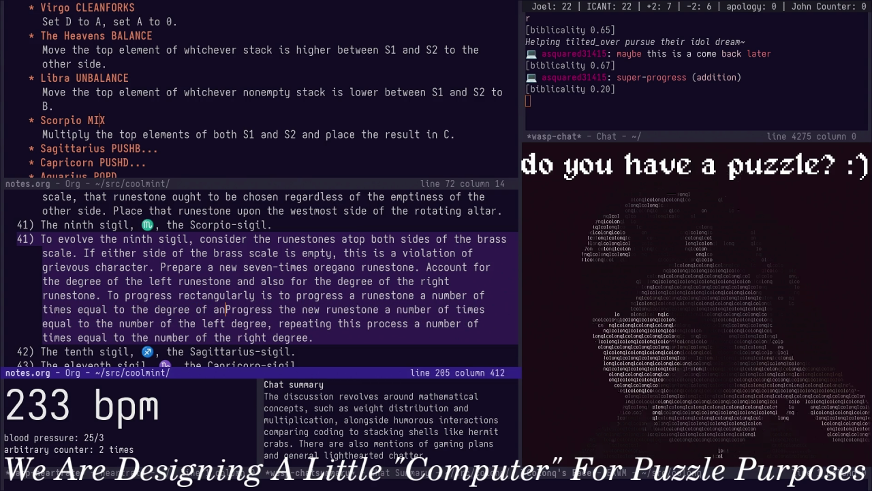
{"action": "type", "text": "other ru"}
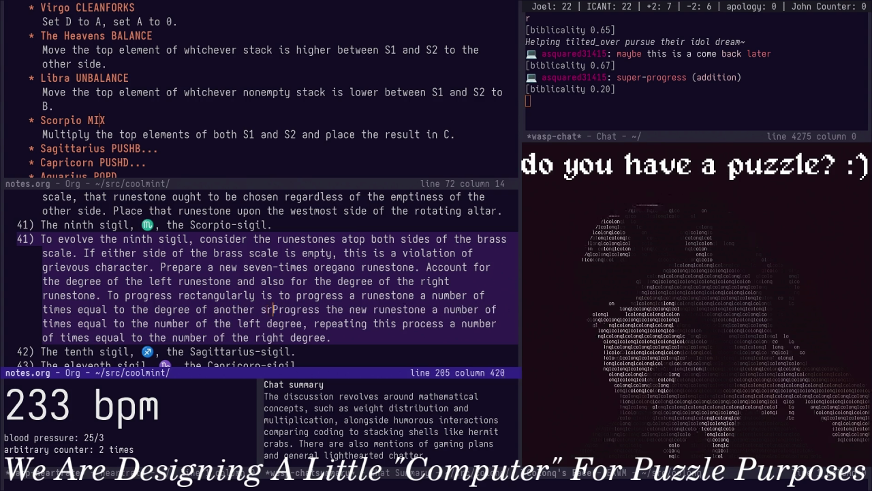
{"action": "type", "text": "nestone."}
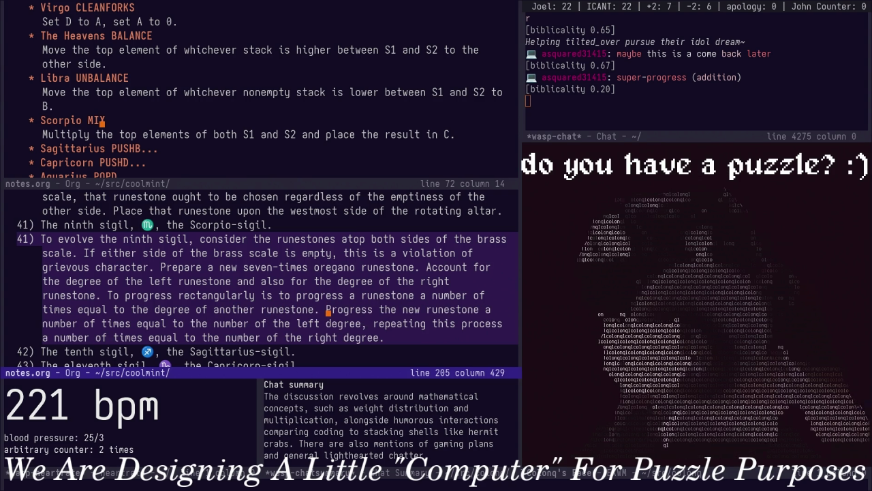
Replace the old progress text with progressing the new runestone rectangularly by the left and right runestone degrees
{"action": "key", "text": "alt+d"}
{"action": "key", "text": "alt+d"}
{"action": "key", "text": "alt+d"}
{"action": "key", "text": "alt+d"}
{"action": "key", "text": "alt+d"}
{"action": "key", "text": "alt+d"}
{"action": "key", "text": "alt+d"}
{"action": "key", "text": "alt+d"}
{"action": "key", "text": "alt+d"}
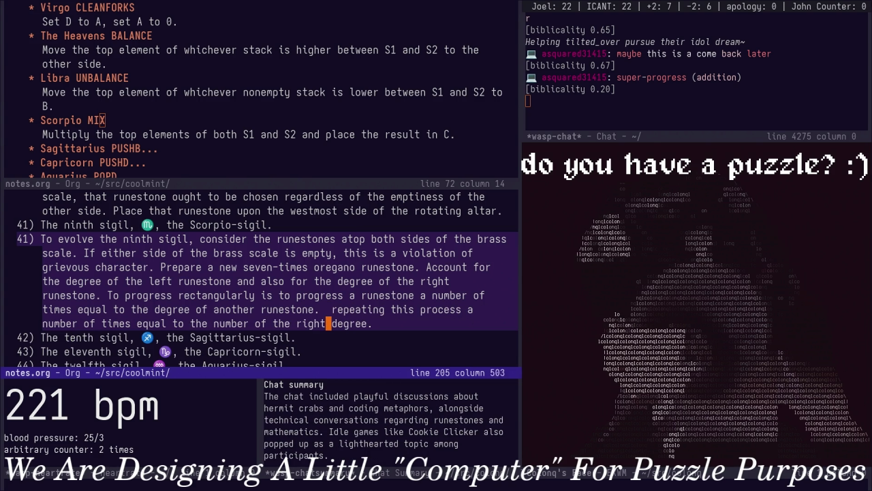
{"action": "key", "text": "alt+d"}
{"action": "key", "text": "alt+d"}
{"action": "key", "text": "alt+d"}
{"action": "key", "text": "shift+d"}
{"action": "key", "text": "i"}
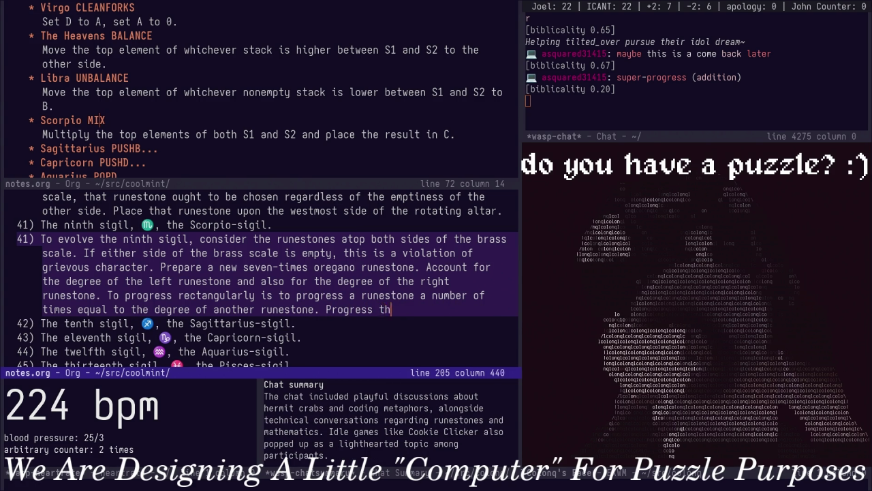
{"action": "type", "text": "he new runestone re"}
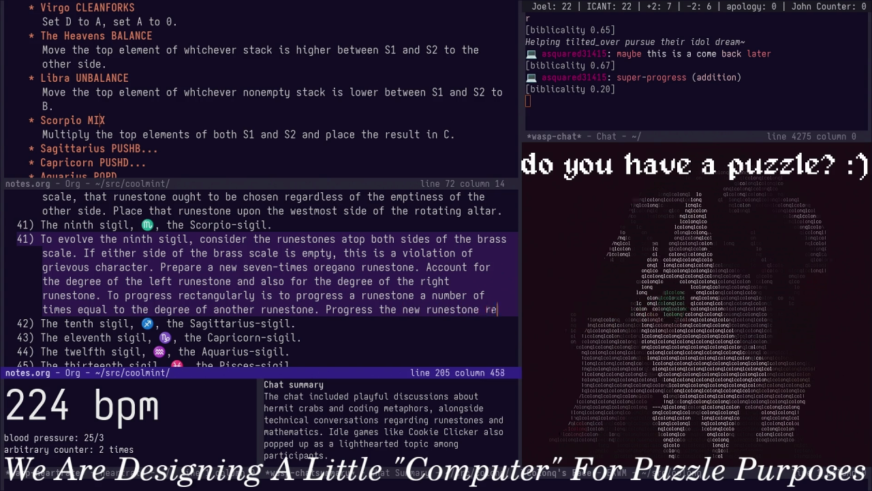
{"action": "type", "text": "ctangularly according"}
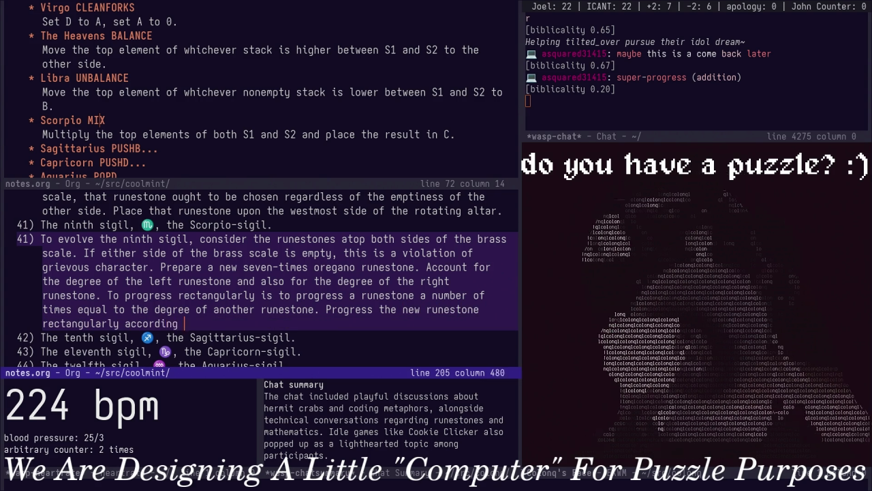
{"action": "key", "text": "BackSpace"}
{"action": "key", "text": "BackSpace"}
{"action": "type", "text": "eft runestone"}
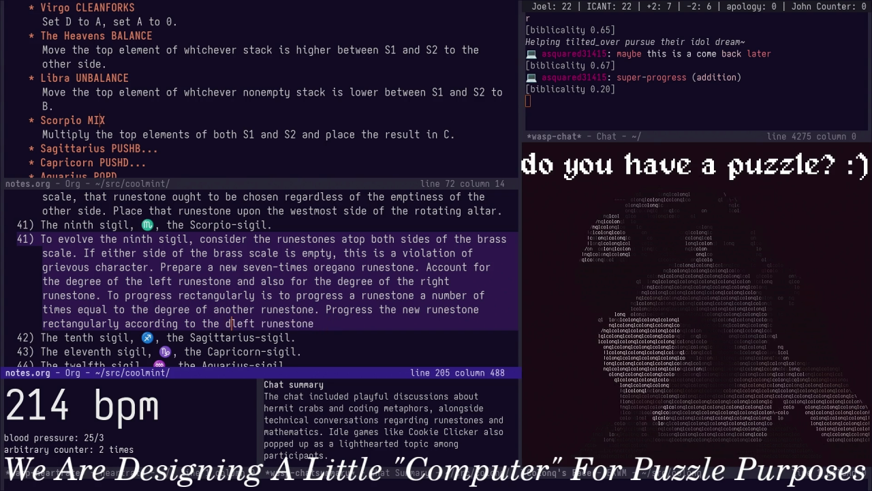
{"action": "type", "text": " gree of"}
{"action": "key", "text": "shift+a"}
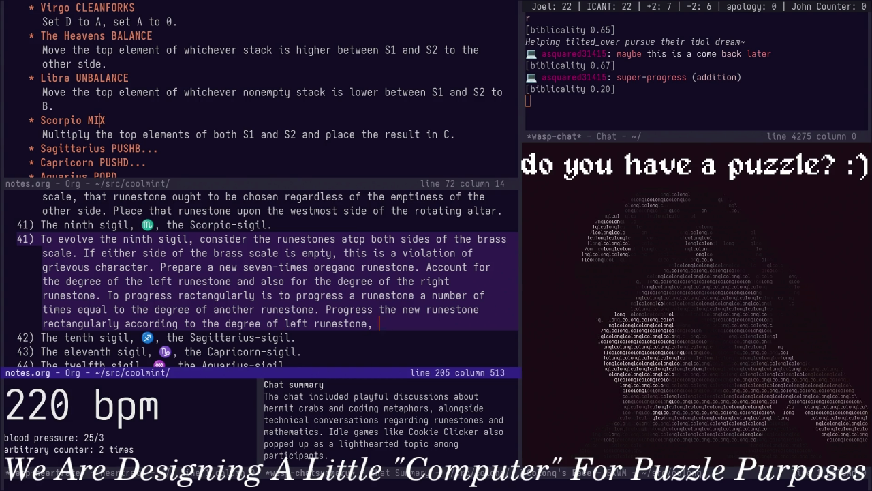
{"action": "type", "text": "number of "}
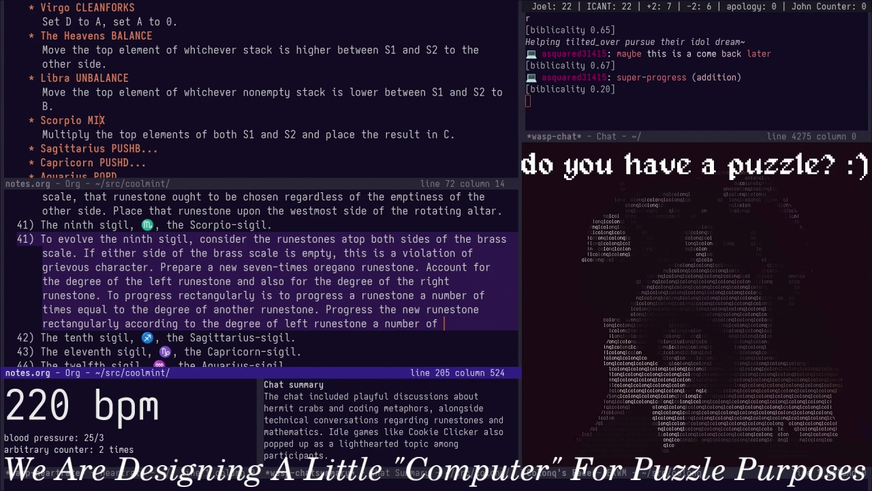
{"action": "type", "text": "times equal to the e"}
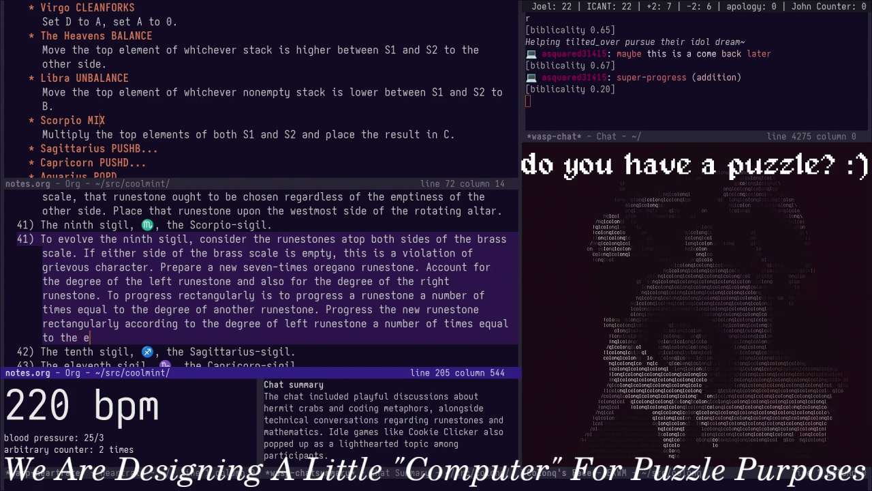
{"action": "type", "text": "degree of the right "}
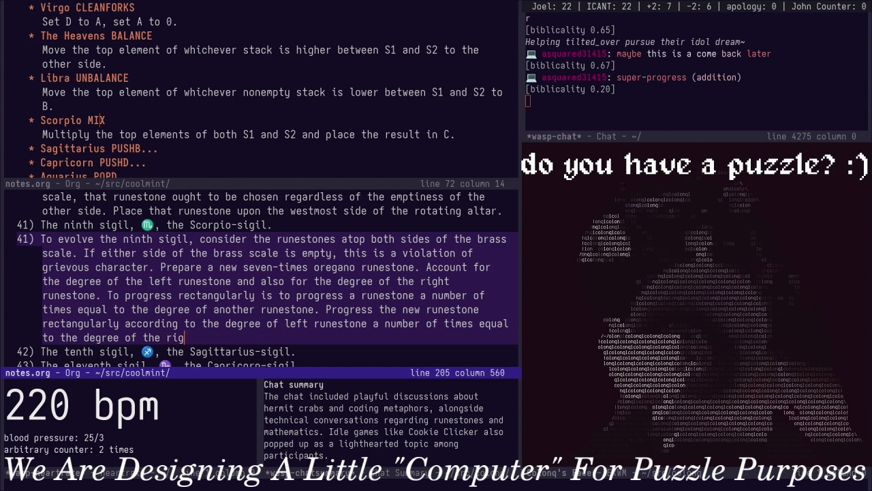
{"action": "type", "text": "runestone."}
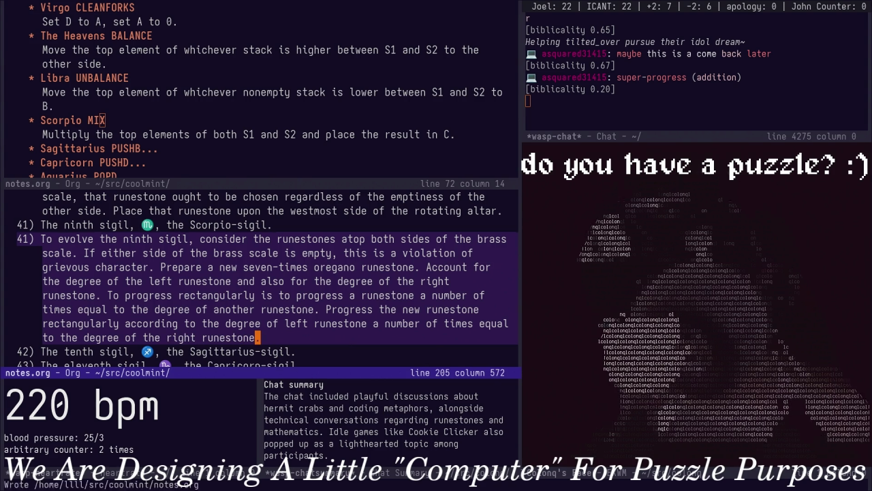
{"action": "key", "text": "Down"}
{"action": "key", "text": "Down"}
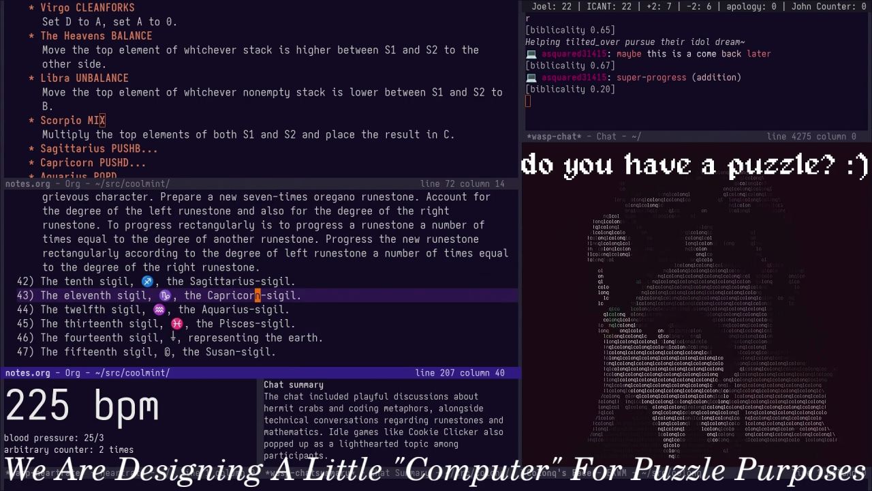
Expand the Sagittarius heading in the outline pane to check its rule
{"action": "key", "text": "ctrl+x"}
{"action": "key", "text": "o"}
{"action": "key", "text": "Down"}
{"action": "key", "text": "Down"}
{"action": "key", "text": "Tab"}
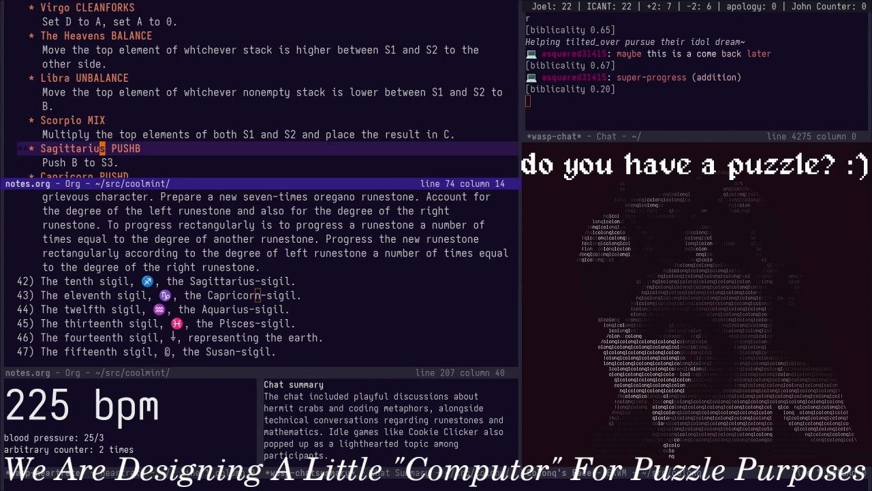
{"action": "key", "text": "Down"}
{"action": "key", "text": "Down"}
{"action": "key", "text": "ctrl+x"}
{"action": "key", "text": "o"}
Navigate up through the earlier evolve clauses to the second sigil's paragraph 32
{"action": "key", "text": "Up"}
{"action": "key", "text": "Up"}
{"action": "key", "text": "Up"}
{"action": "key", "text": "ctrl+a"}
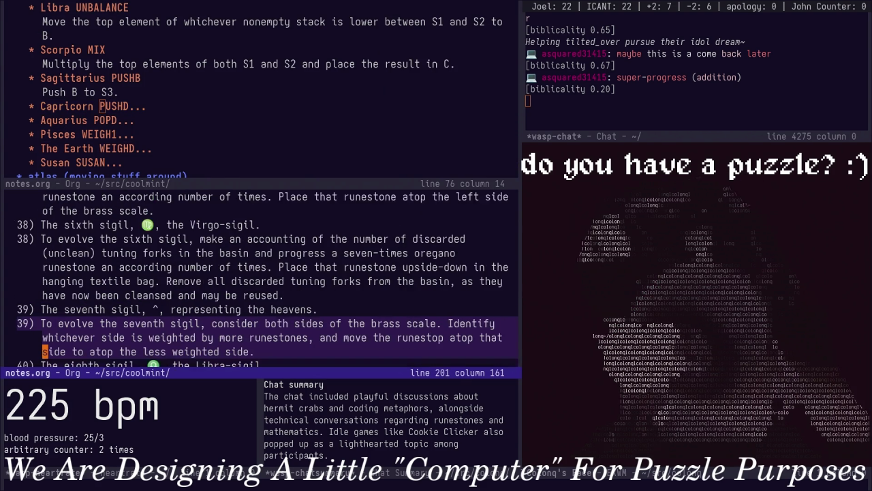
{"action": "key", "text": "Up"}
{"action": "key", "text": "Up"}
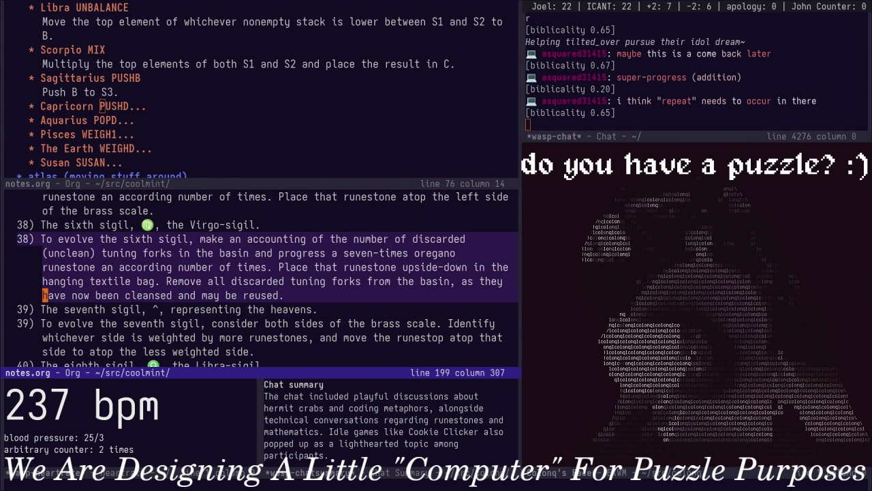
{"action": "key", "text": "Up"}
{"action": "key", "text": "Up"}
{"action": "key", "text": "Up"}
{"action": "key", "text": "Up"}
{"action": "key", "text": "Up"}
{"action": "key", "text": "Up"}
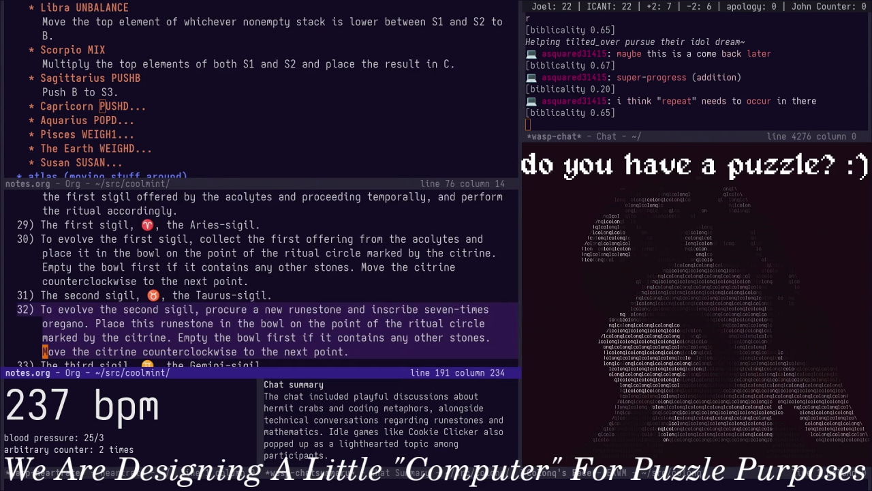
{"action": "key", "text": "Up"}
{"action": "key", "text": "Up"}
{"action": "key", "text": "Up"}
{"action": "key", "text": "Down"}
{"action": "key", "text": "Down"}
{"action": "key", "text": "Down"}
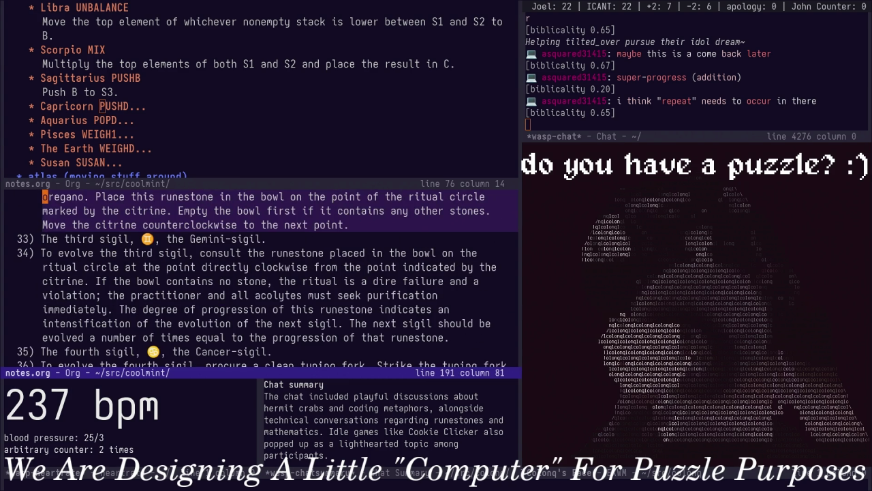
{"action": "key", "text": "Up"}
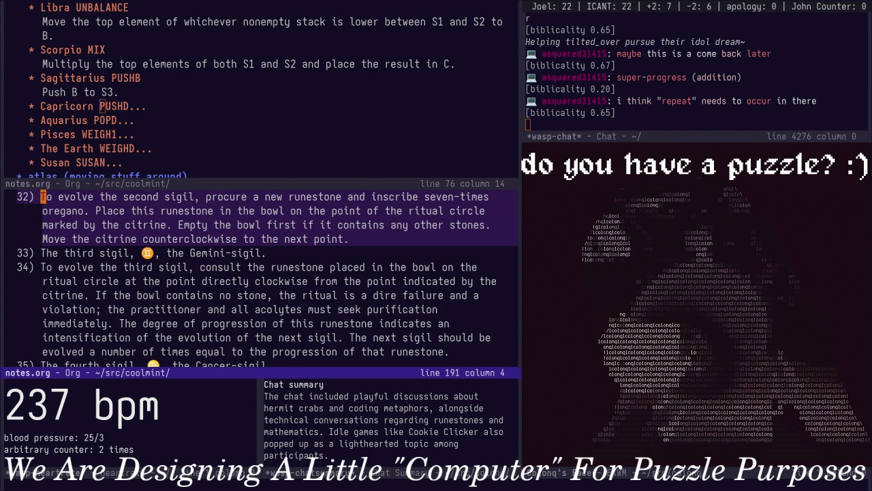
Paste a copy of the clause below the tenth sigil line and return to paragraph 32
{"action": "key", "text": "Down"}
{"action": "key", "text": "Down"}
{"action": "key", "text": "Down"}
{"action": "key", "text": "Down"}
{"action": "key", "text": "Down"}
{"action": "key", "text": "Down"}
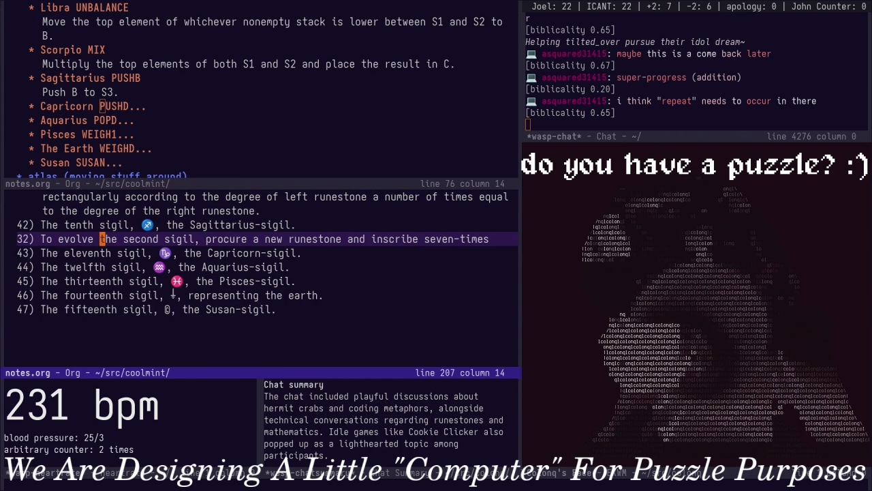
{"action": "type", "text": "cwtenth"}
{"action": "key", "text": "Escape"}
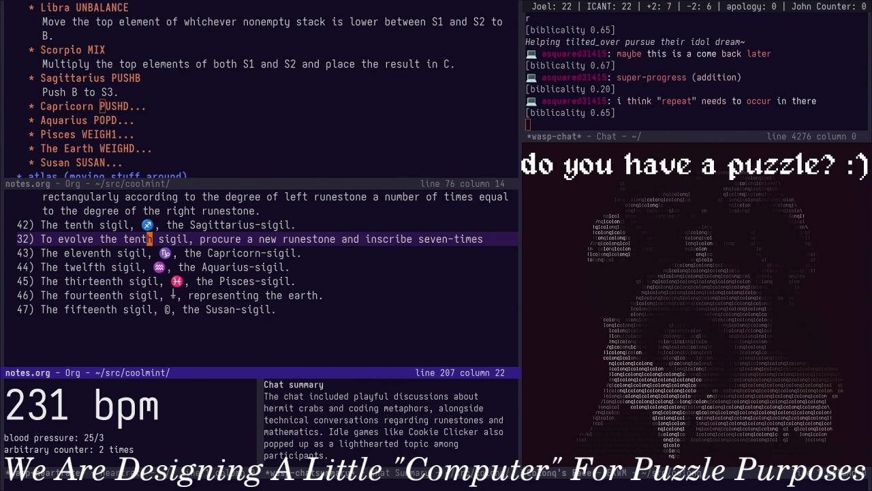
{"action": "scroll", "coordinate": [266, 279], "scroll_direction": "up", "scroll_amount": 3}
{"action": "scroll", "coordinate": [266, 280], "scroll_direction": "up", "scroll_amount": 3}
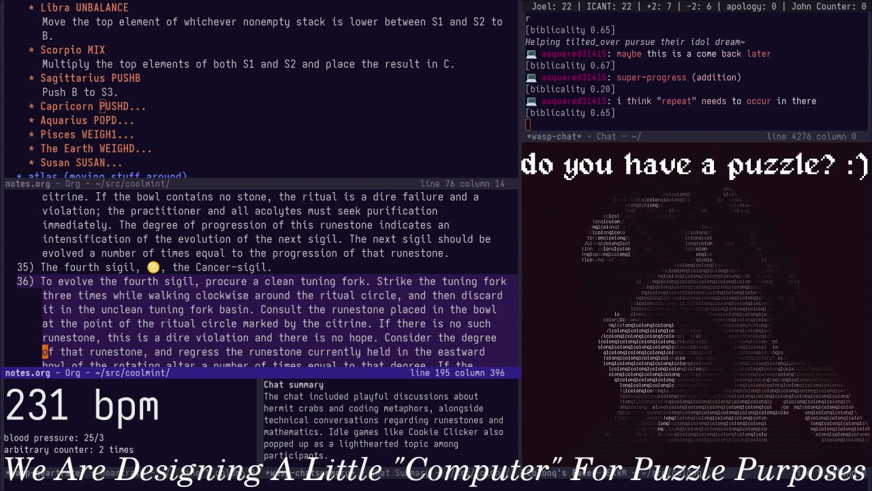
{"action": "scroll", "coordinate": [266, 279], "scroll_direction": "up", "scroll_amount": 2}
{"action": "scroll", "coordinate": [266, 279], "scroll_direction": "up", "scroll_amount": 3}
{"action": "scroll", "coordinate": [266, 280], "scroll_direction": "up", "scroll_amount": 3}
{"action": "scroll", "coordinate": [266, 279], "scroll_direction": "down", "scroll_amount": 5}
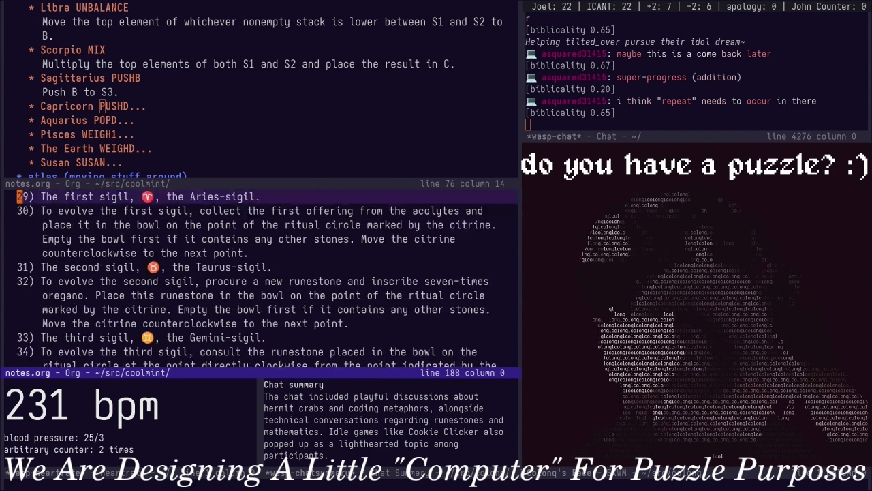
{"action": "key", "text": "j"}
{"action": "key", "text": "j"}
{"action": "key", "text": "j"}
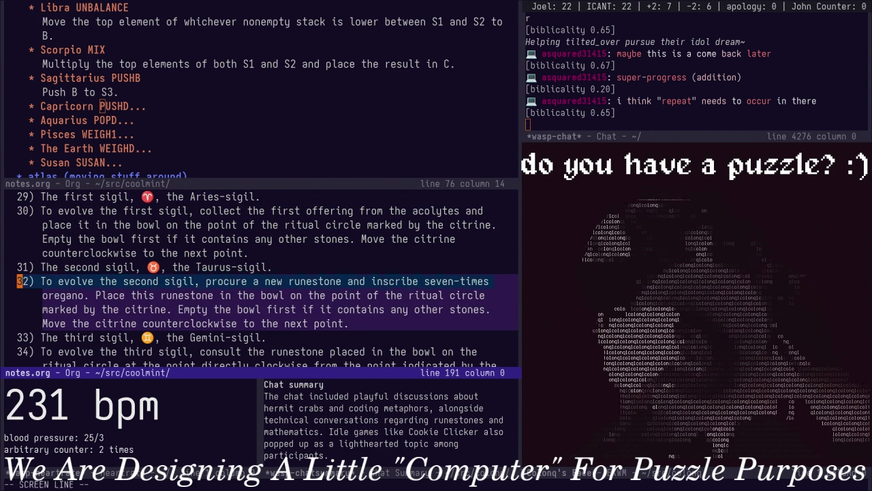
Paste the full second-sigil paragraph below the tenth sigil line, renaming 'second' to 'tenth'
{"action": "key", "text": "G"}
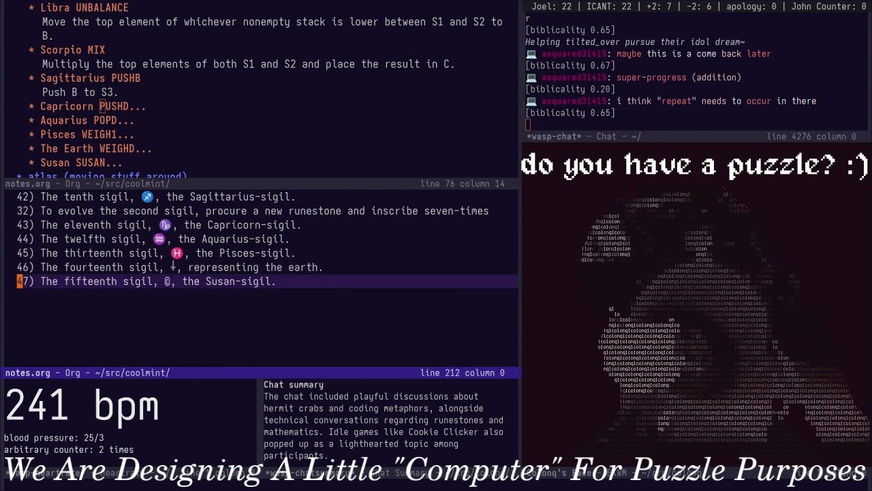
{"action": "key", "text": "k"}
{"action": "key", "text": "k"}
{"action": "key", "text": "k"}
{"action": "key", "text": "k"}
{"action": "key", "text": "k"}
{"action": "key", "text": "k"}
{"action": "key", "text": "j"}
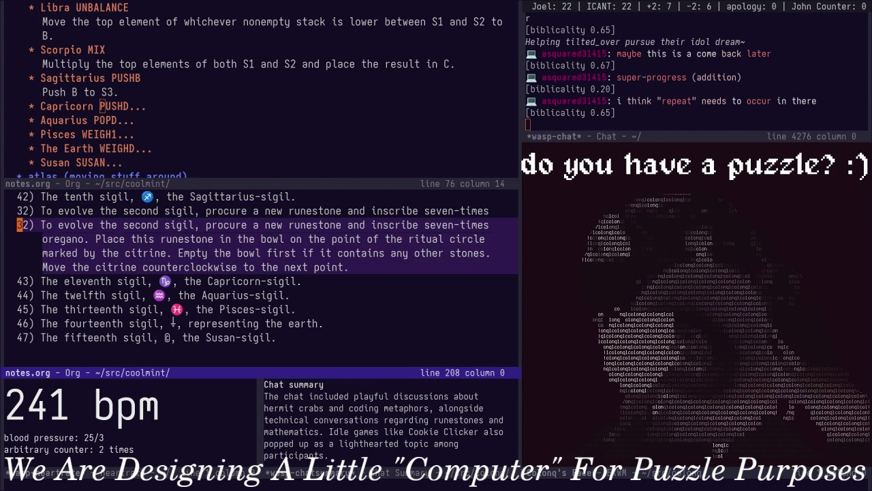
{"action": "key", "text": "l"}
{"action": "key", "text": "l"}
{"action": "key", "text": "w"}
{"action": "key", "text": "w"}
{"action": "key", "text": "w"}
{"action": "key", "text": "i"}
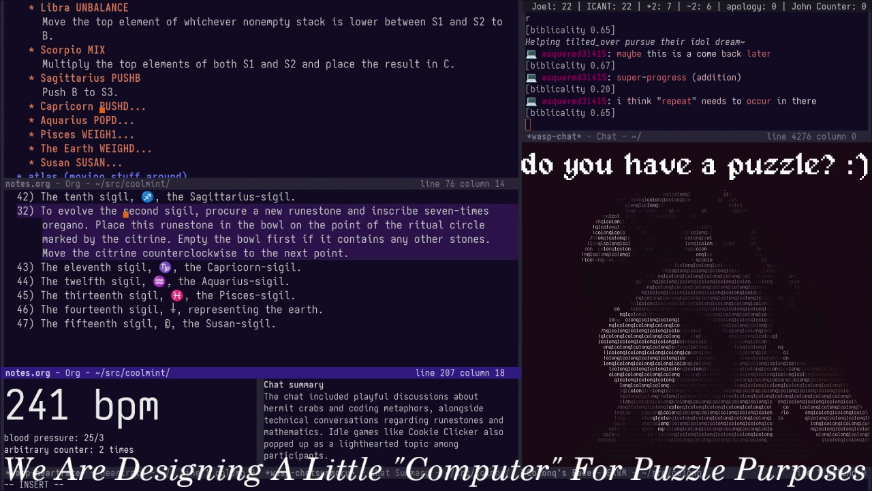
{"action": "key", "text": "Delete"}
{"action": "key", "text": "Delete"}
{"action": "key", "text": "Delete"}
{"action": "type", "text": "tenth"}
{"action": "key", "text": "Escape"}
Start a new progression sentence at the oregano phrase before 'Place this runestone'
{"action": "key", "text": "w"}
{"action": "key", "text": "w"}
{"action": "key", "text": "w"}
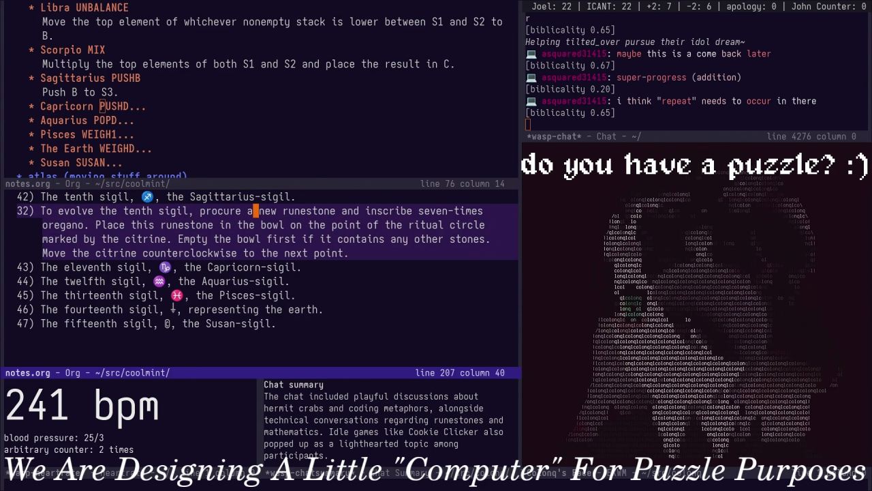
{"action": "key", "text": "w"}
{"action": "key", "text": "w"}
{"action": "key", "text": "w"}
{"action": "key", "text": "w"}
{"action": "key", "text": "w"}
{"action": "key", "text": "w"}
{"action": "key", "text": "j"}
{"action": "key", "text": "w"}
{"action": "key", "text": "w"}
{"action": "key", "text": "w"}
{"action": "key", "text": "w"}
{"action": "key", "text": "w"}
{"action": "key", "text": "0"}
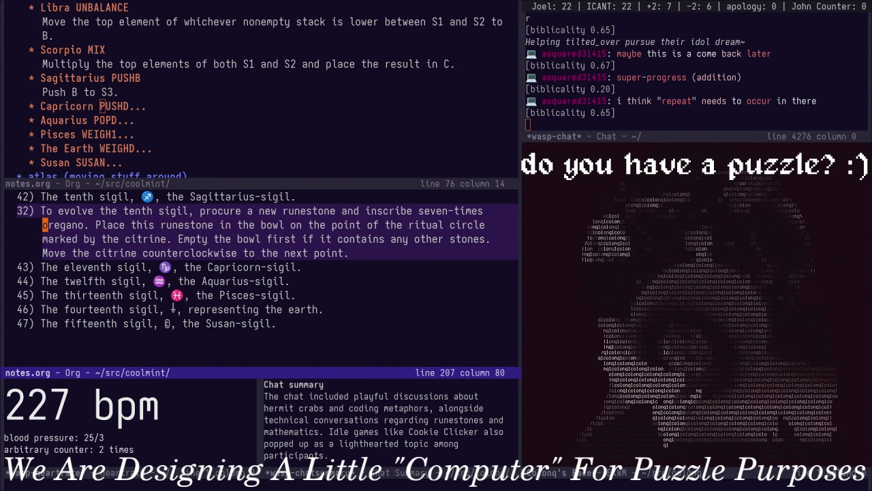
{"action": "type", "text": "Ad"}
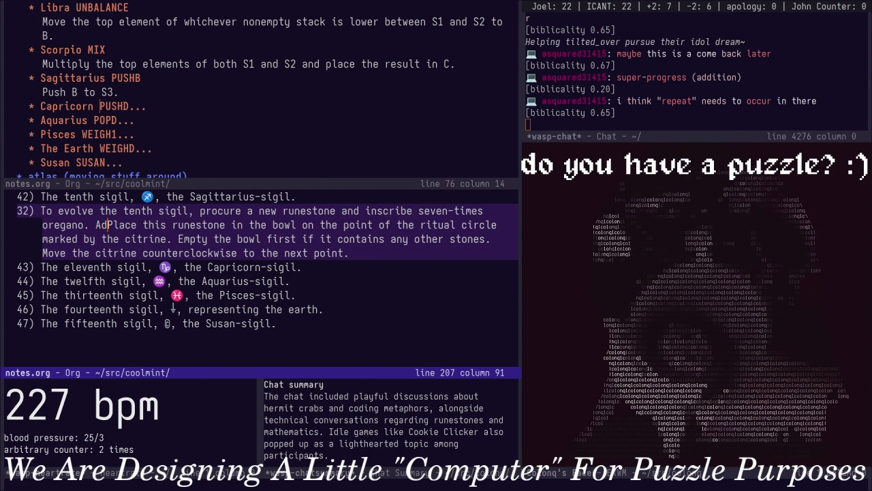
{"action": "type", "text": "v"}
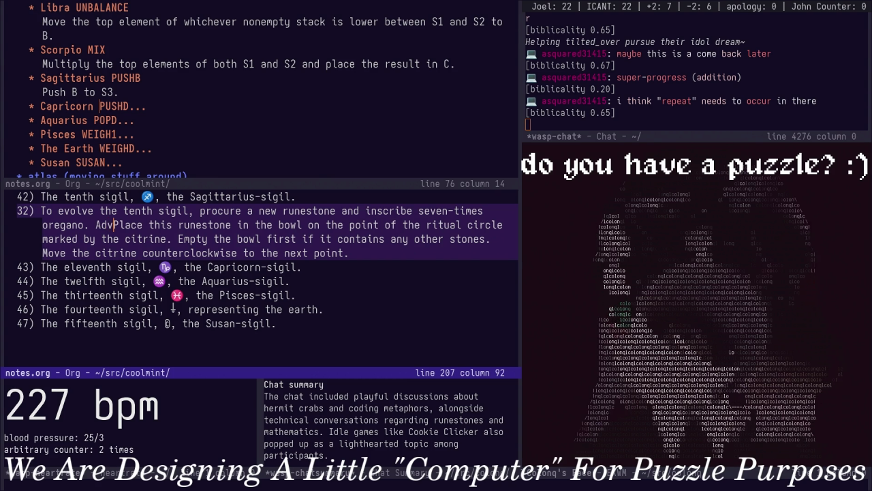
{"action": "type", "text": "ance"}
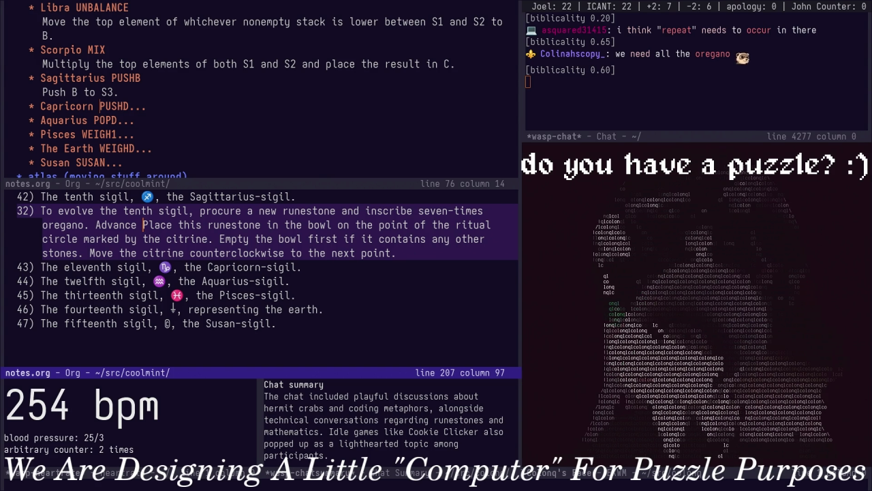
{"action": "type", "text": "t"}
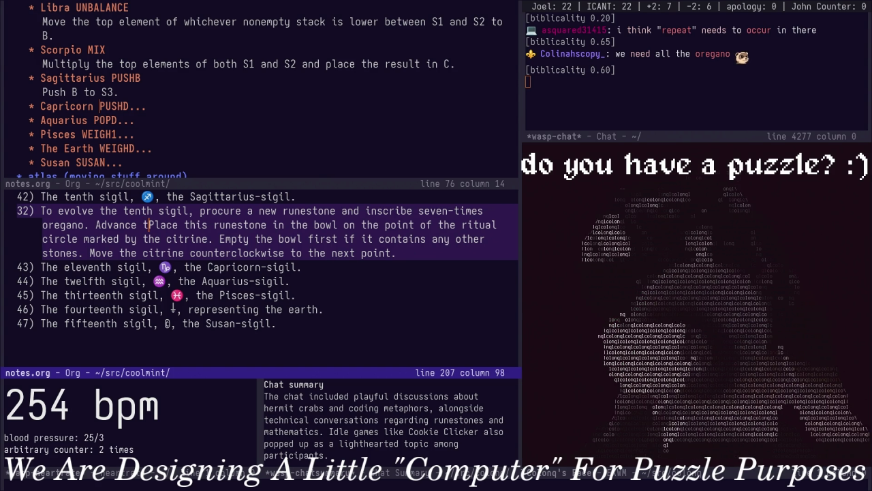
{"action": "type", "text": "hat"}
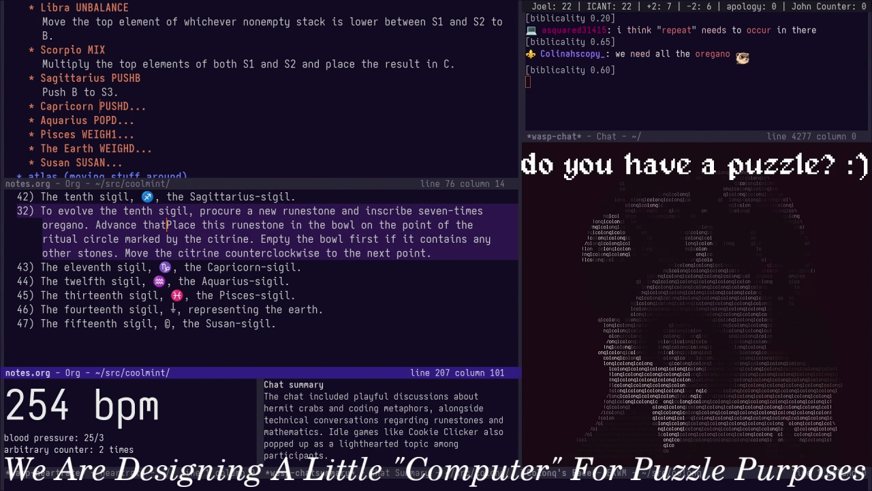
{"action": "key", "text": "BackSpace"}
{"action": "key", "text": "BackSpace"}
{"action": "key", "text": "BackSpace"}
{"action": "key", "text": "BackSpace"}
{"action": "key", "text": "BackSpace"}
{"action": "key", "text": "BackSpace"}
Write: progress that runestone by the westward-bowl runestone's degree; an empty bowl is a violation
{"action": "type", "text": "Pro"}
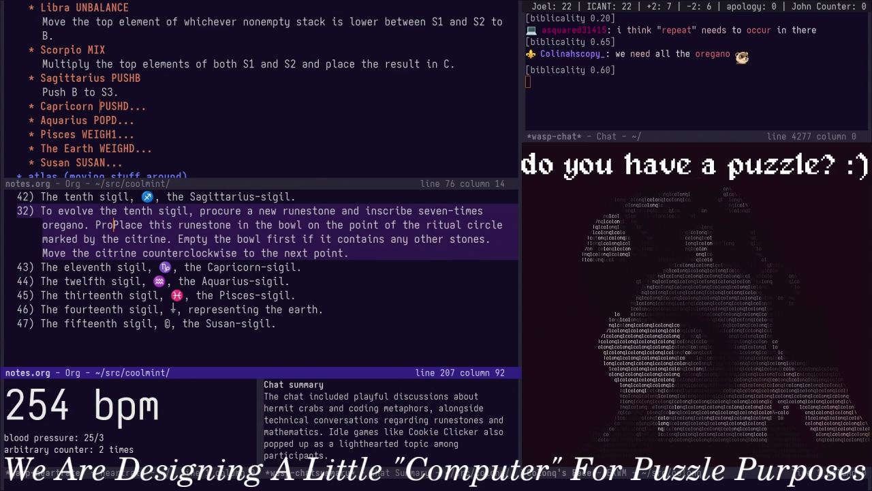
{"action": "type", "text": "gress that runestone a number of "}
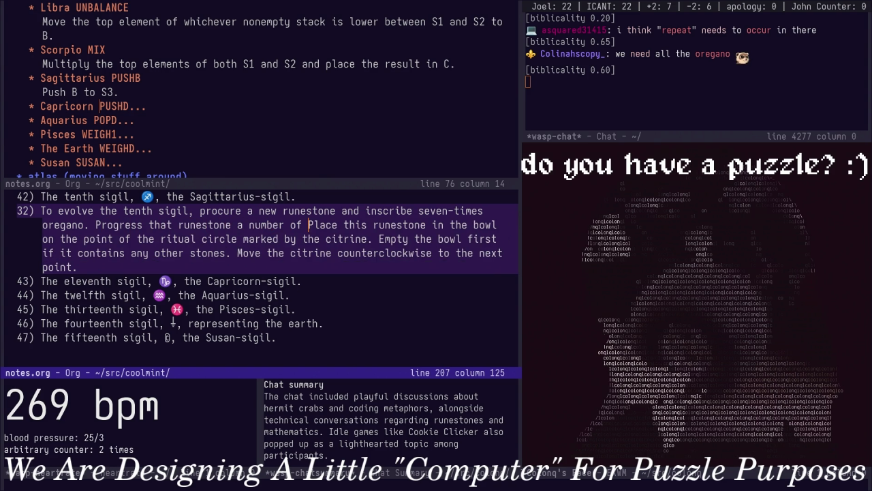
{"action": "type", "text": "times equal to th"}
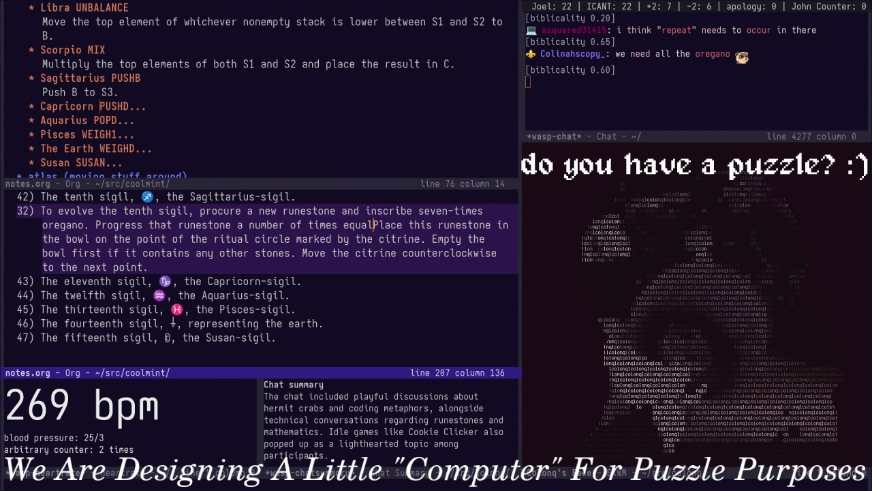
{"action": "type", "text": "e degree of the runestone in"}
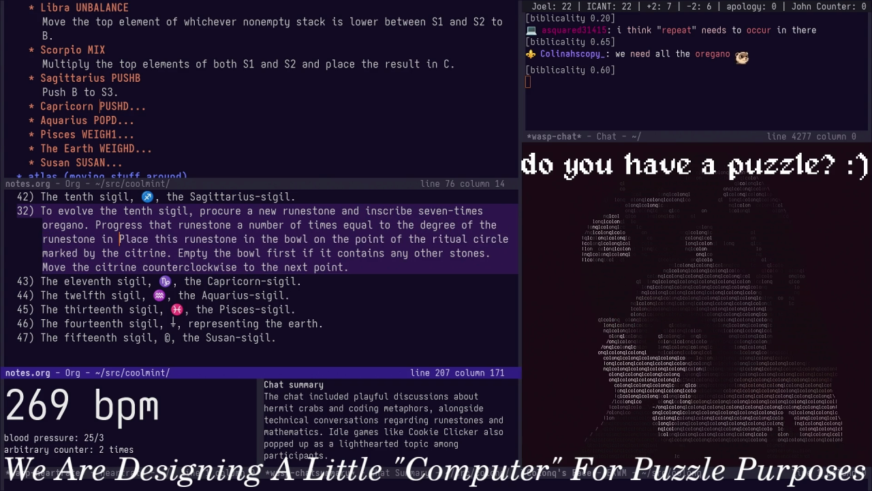
{"action": "key", "text": "BackSpace"}
{"action": "key", "text": "BackSpace"}
{"action": "key", "text": "BackSpace"}
{"action": "type", "text": "in the e"}
{"action": "key", "text": "BackSpace"}
{"action": "type", "text": "westward bowl"}
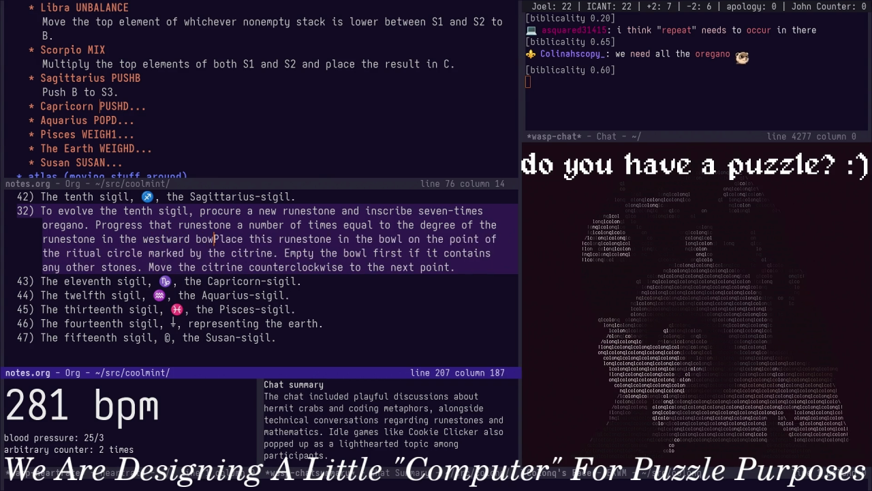
{"action": "type", "text": " of the rotating altar"}
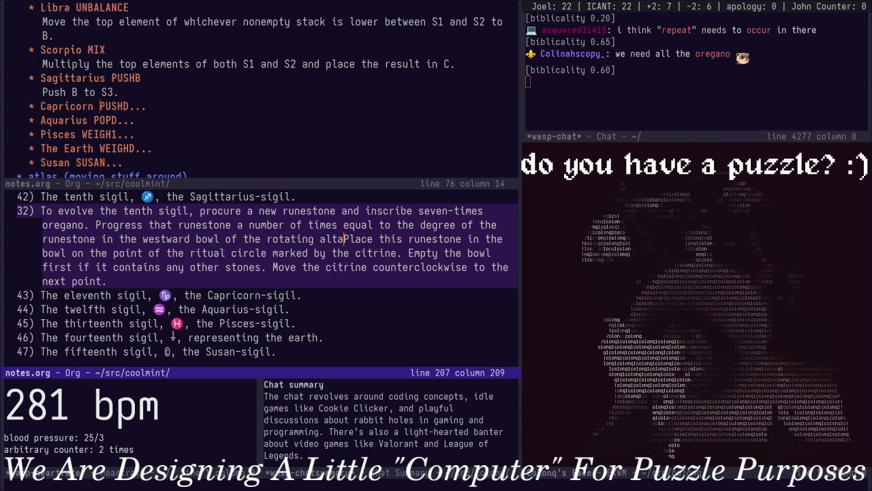
{"action": "type", "text": ". "}
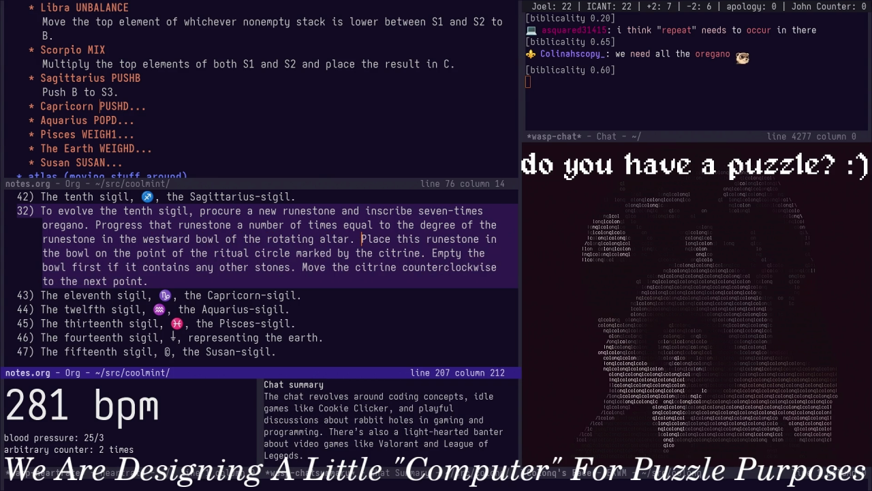
{"action": "type", "text": "If th"}
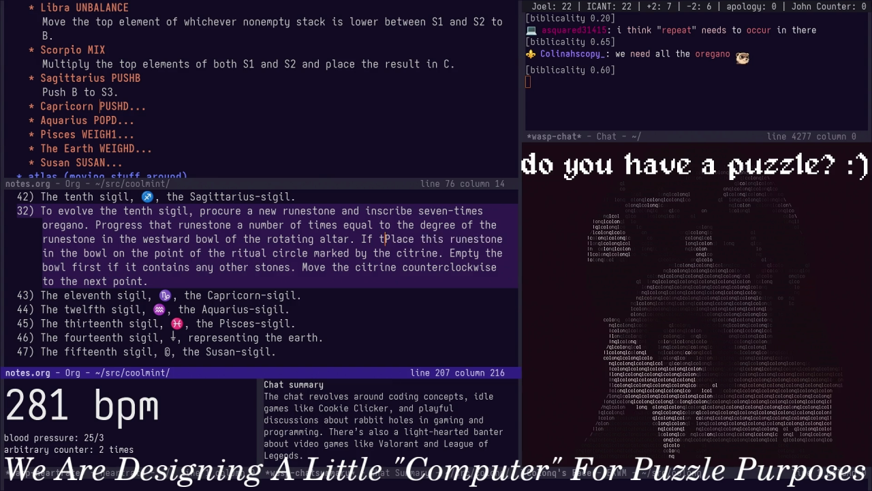
{"action": "type", "text": "ere is no runestone in tha"}
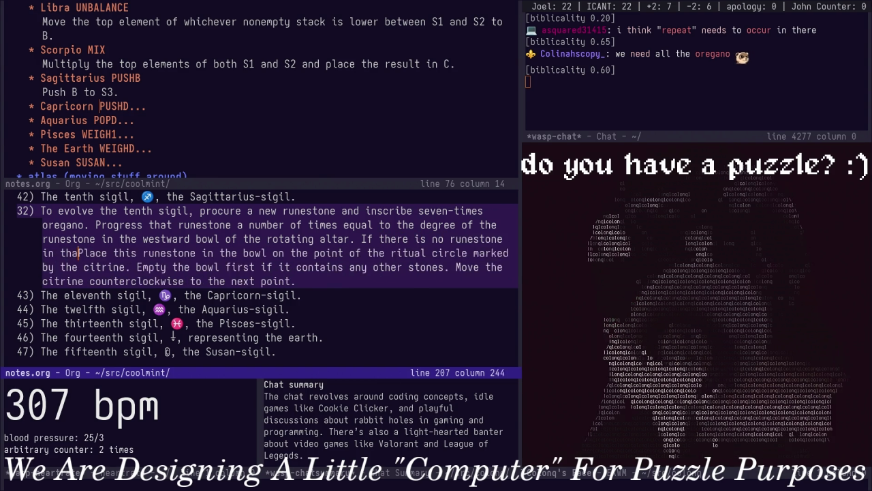
{"action": "type", "text": "t bowl, this is a moderately severe violation and you should not despair, although the ritual is uns"}
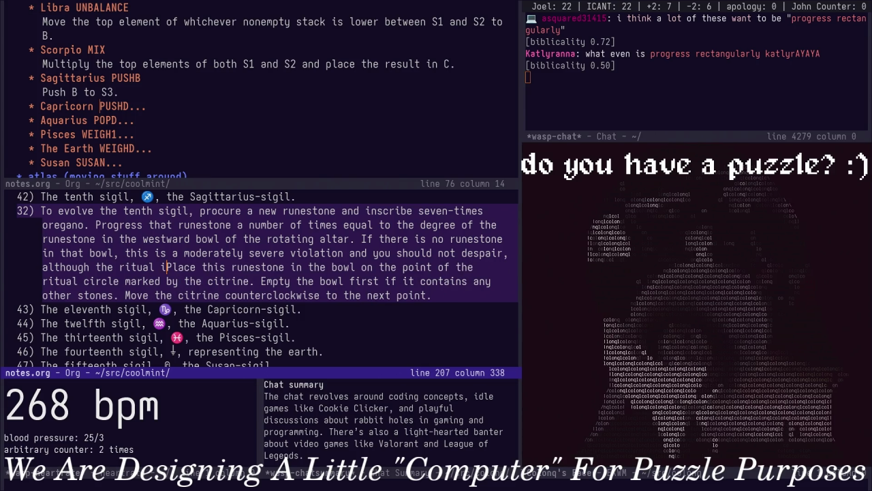
{"action": "type", "text": "a"}
{"action": "type", "text": "lvageabl"}
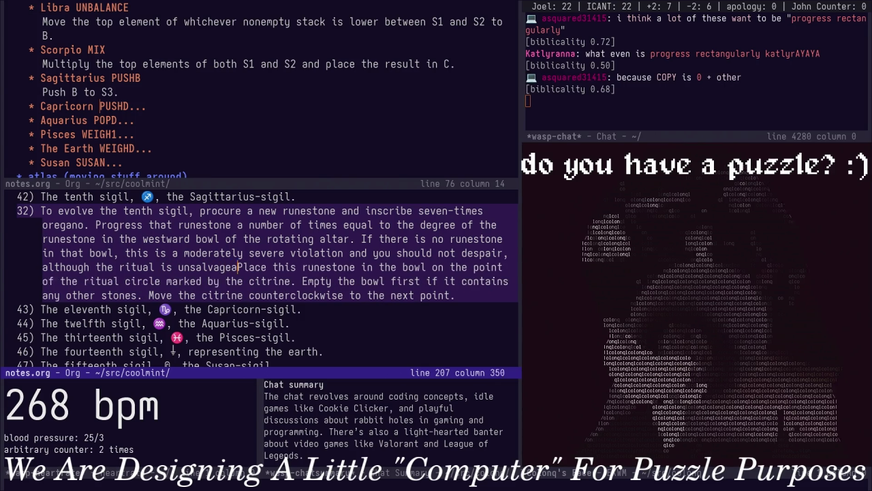
{"action": "type", "text": "e"}
Keep 'unsalvageable' after spell-checking, change 'should' to 'must', and save notes.org
{"action": "key", "text": "alt+dollar"}
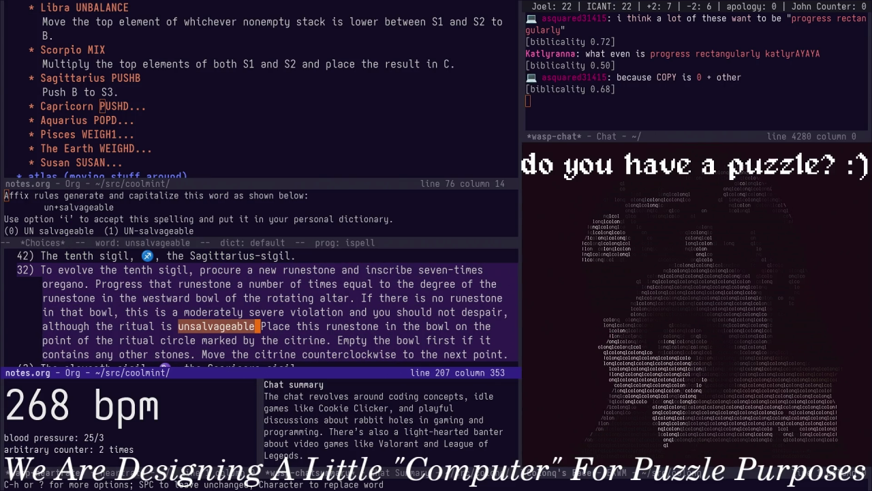
{"action": "key", "text": "space"}
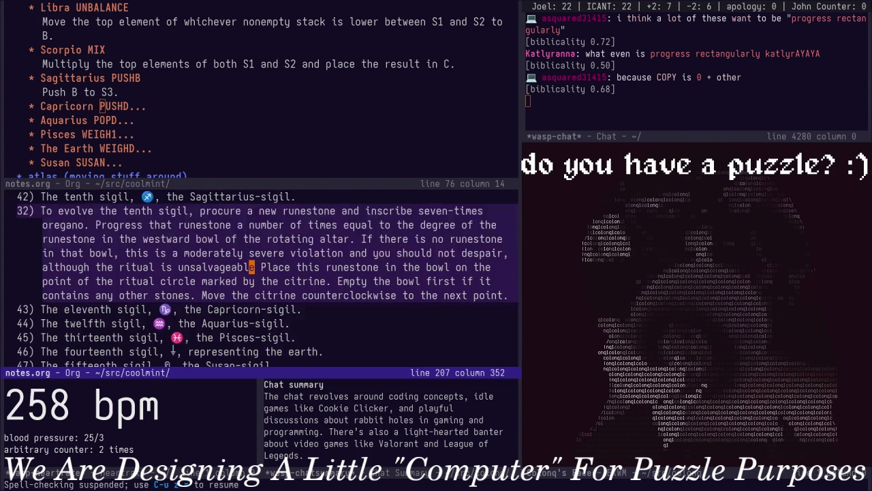
{"action": "key", "text": "alt+b"}
{"action": "key", "text": "alt+b"}
{"action": "key", "text": "alt+b"}
{"action": "key", "text": "alt+b"}
{"action": "key", "text": "alt+b"}
{"action": "key", "text": "alt+f"}
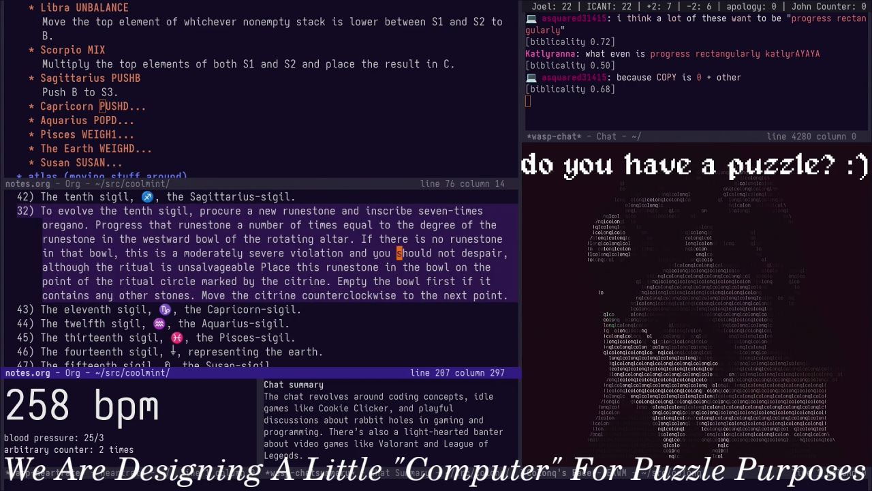
{"action": "key", "text": "alt+d"}
{"action": "type", "text": "must"}
{"action": "key", "text": "ctrl+x"}
{"action": "key", "text": "ctrl+s"}
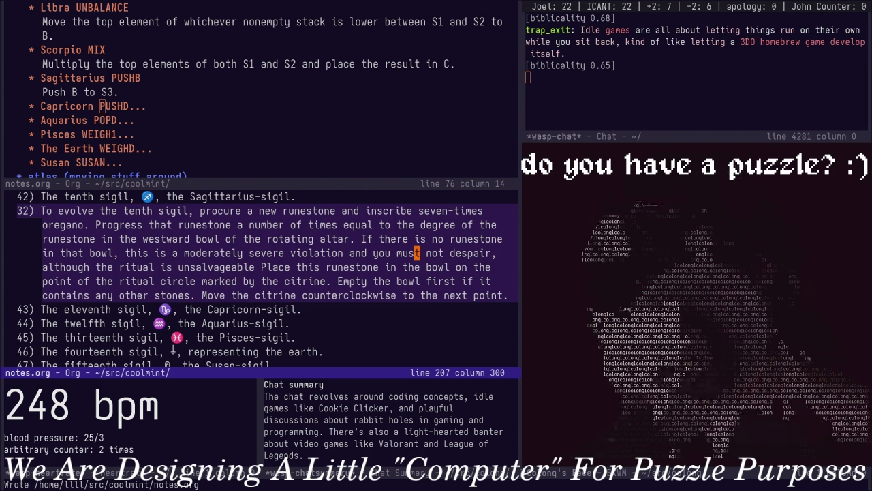
Add a period after 'unsalvageable'
{"action": "key", "text": "Right"}
{"action": "key", "text": "Right"}
{"action": "key", "text": "Right"}
{"action": "key", "text": "Right"}
{"action": "key", "text": "Right"}
{"action": "key", "text": "Right"}
{"action": "key", "text": "Left"}
{"action": "key", "text": "Left"}
{"action": "key", "text": "Left"}
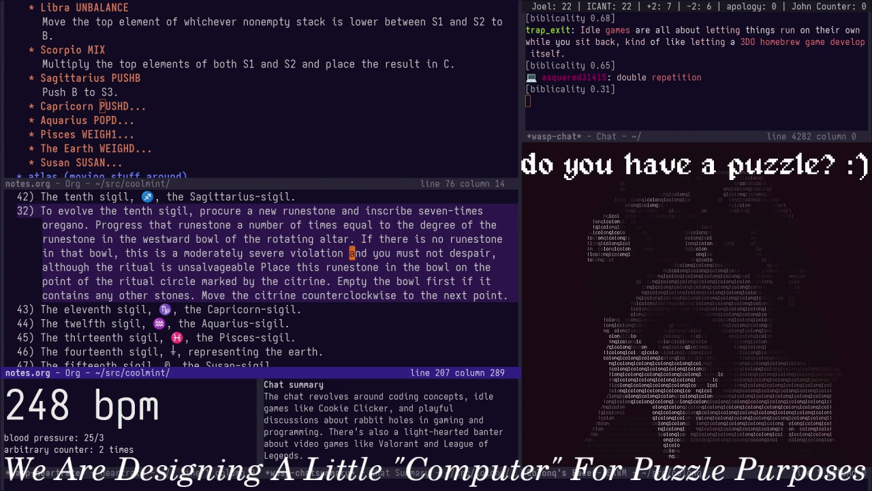
{"action": "key", "text": "Right"}
{"action": "key", "text": "Right"}
{"action": "key", "text": "Right"}
{"action": "key", "text": "Right"}
{"action": "key", "text": "Right"}
{"action": "key", "text": "Right"}
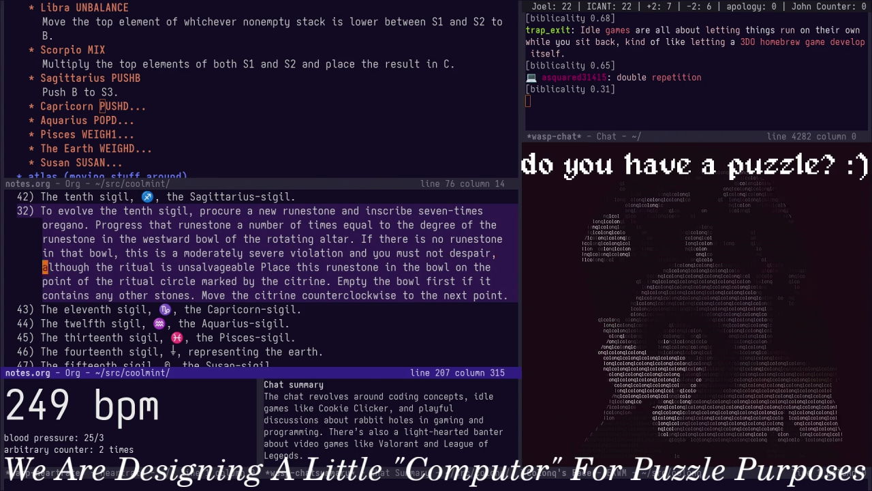
{"action": "key", "text": "Right"}
{"action": "key", "text": "Right"}
{"action": "key", "text": "Right"}
{"action": "key", "text": "Right"}
{"action": "key", "text": "Right"}
{"action": "key", "text": "Right"}
{"action": "key", "text": "Left"}
{"action": "key", "text": "Left"}
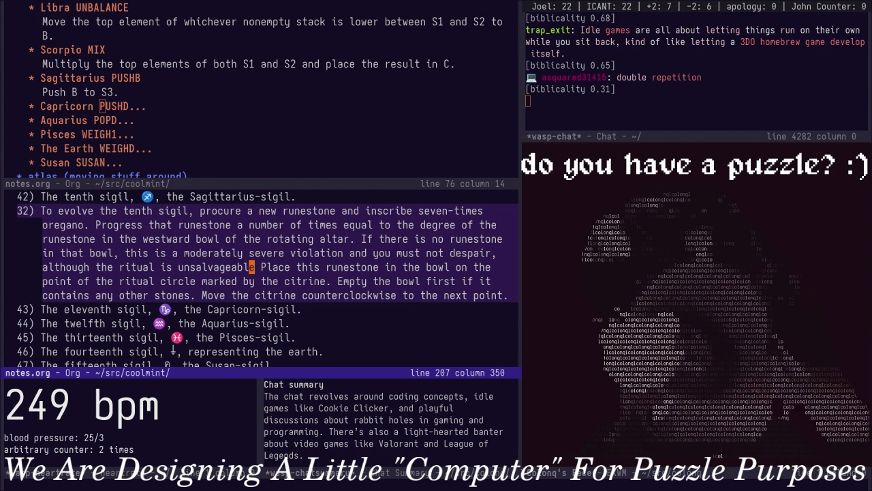
{"action": "type", "text": "."}
{"action": "key", "text": "Right"}
{"action": "key", "text": "Right"}
{"action": "key", "text": "Right"}
{"action": "key", "text": "Down"}
{"action": "key", "text": "Up"}
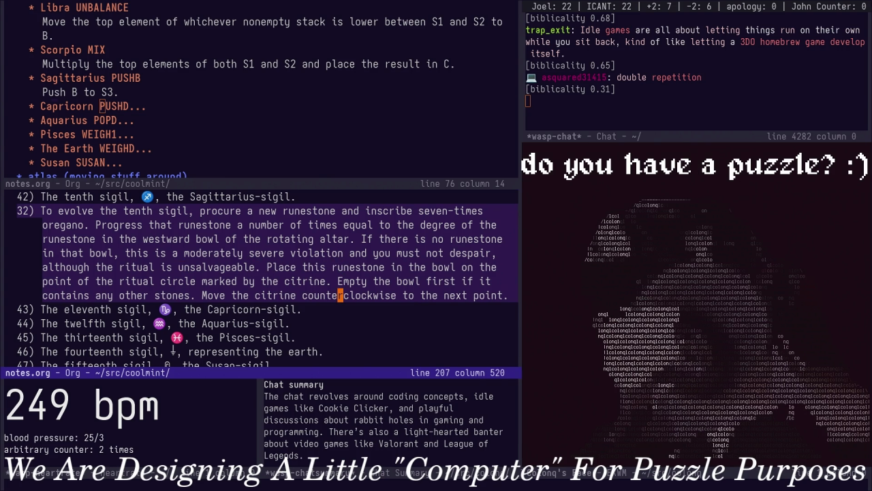
Unfold the Capricorn PUSHD description in the outline pane
{"action": "key", "text": "ctrl+x"}
{"action": "key", "text": "o"}
{"action": "key", "text": "Tab"}
{"action": "key", "text": "Down"}
{"action": "key", "text": "Down"}
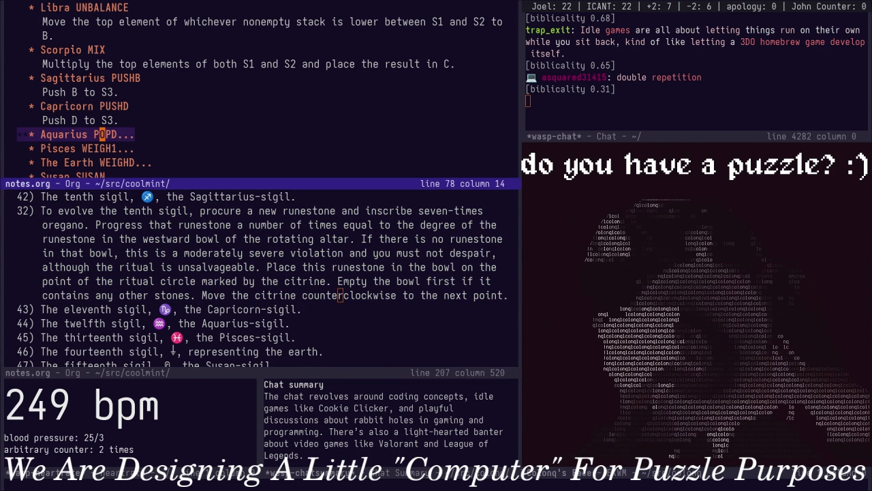
Duplicate the tenth sigil's clause below the eleventh sigil entry
{"action": "key", "text": "ctrl+x"}
{"action": "key", "text": "o"}
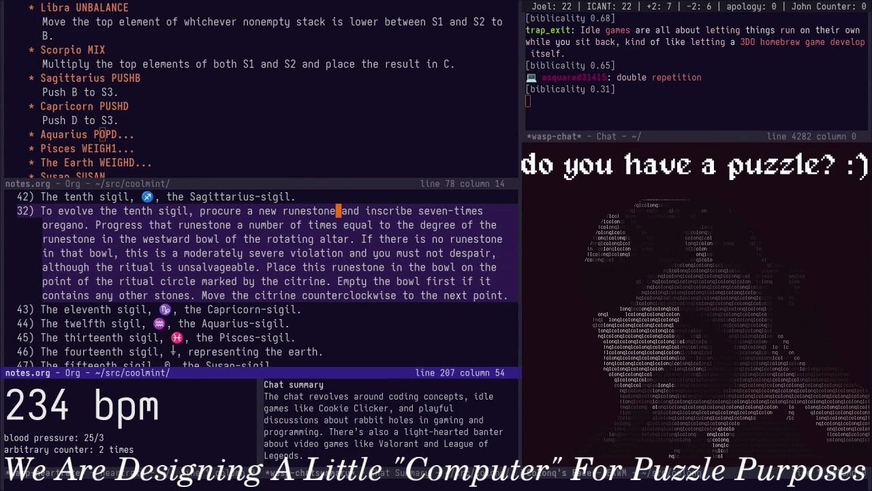
{"action": "key", "text": "Down"}
{"action": "key", "text": "Down"}
{"action": "key", "text": "Down"}
{"action": "key", "text": "ctrl+y"}
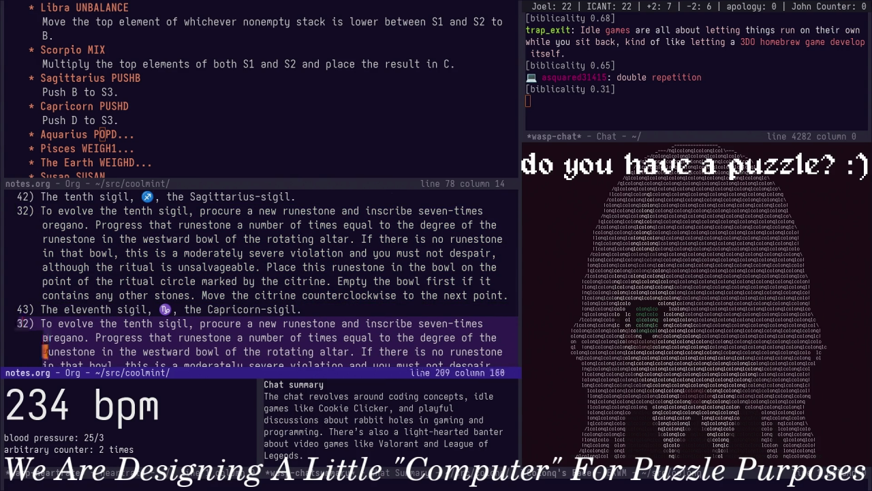
{"action": "key", "text": "Up"}
{"action": "key", "text": "Up"}
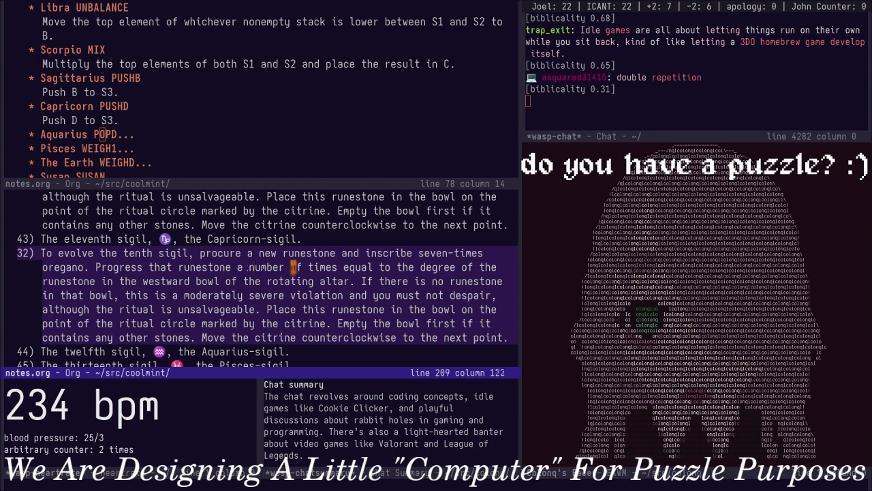
{"action": "key", "text": "ctrl+e"}
{"action": "key", "text": "ctrl+a"}
Replace the rotating-altar sentence with 'Consult the upside-down runestone in the hanging mesh bag'
{"action": "key", "text": "w"}
{"action": "key", "text": "w"}
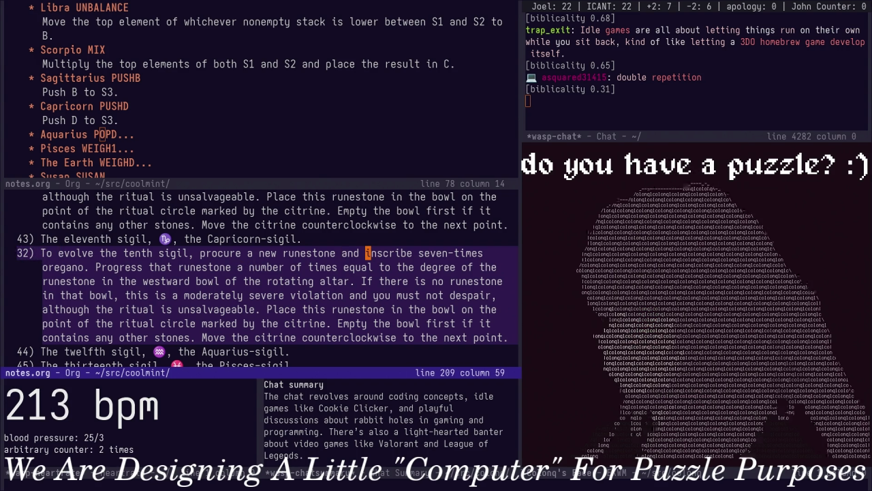
{"action": "key", "text": "w"}
{"action": "key", "text": "w"}
{"action": "key", "text": "w"}
{"action": "key", "text": "w"}
{"action": "key", "text": "w"}
{"action": "key", "text": "w"}
{"action": "key", "text": "w"}
{"action": "key", "text": "w"}
{"action": "key", "text": "w"}
{"action": "key", "text": "w"}
{"action": "key", "text": "w"}
{"action": "key", "text": "w"}
{"action": "key", "text": "w"}
{"action": "key", "text": "b"}
{"action": "key", "text": "b"}
{"action": "key", "text": "b"}
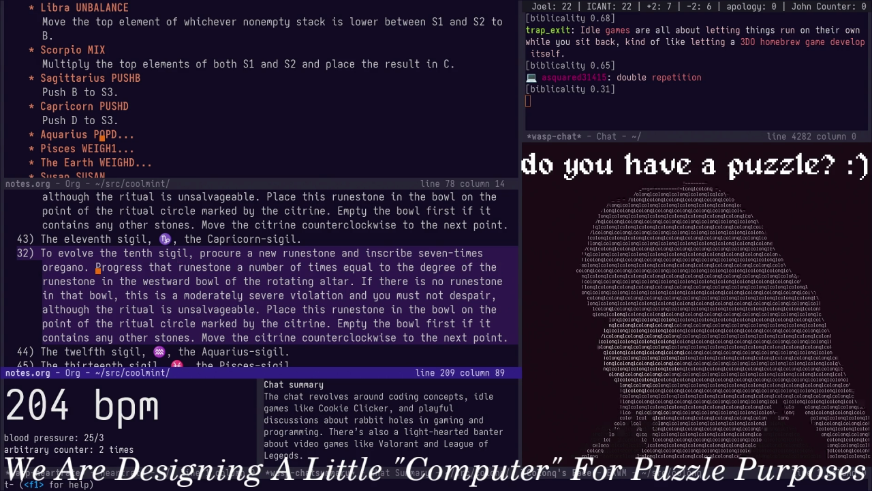
{"action": "key", "text": "d"}
{"action": "key", "text": "w"}
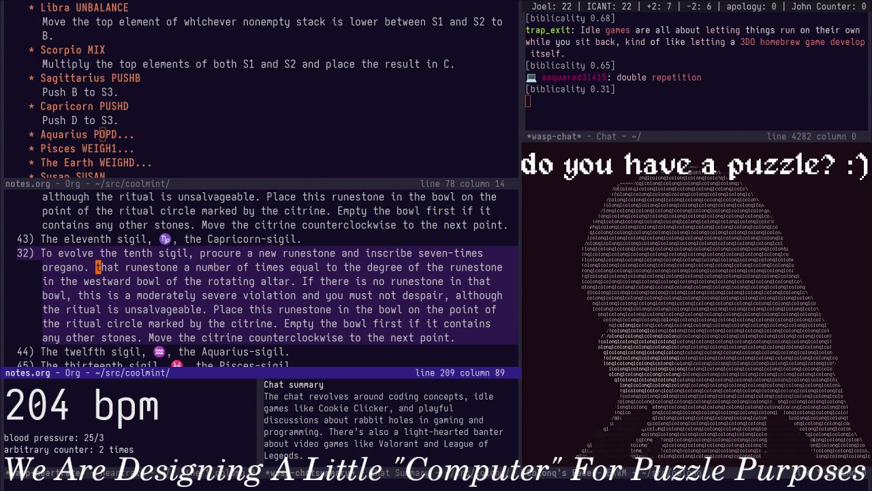
{"action": "key", "text": "w"}
{"action": "key", "text": "w"}
{"action": "key", "text": "w"}
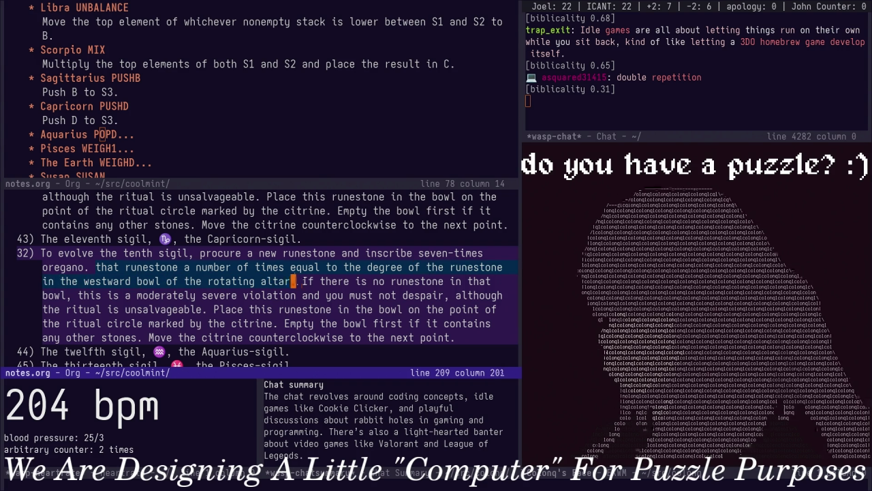
{"action": "key", "text": "d"}
{"action": "key", "text": "i"}
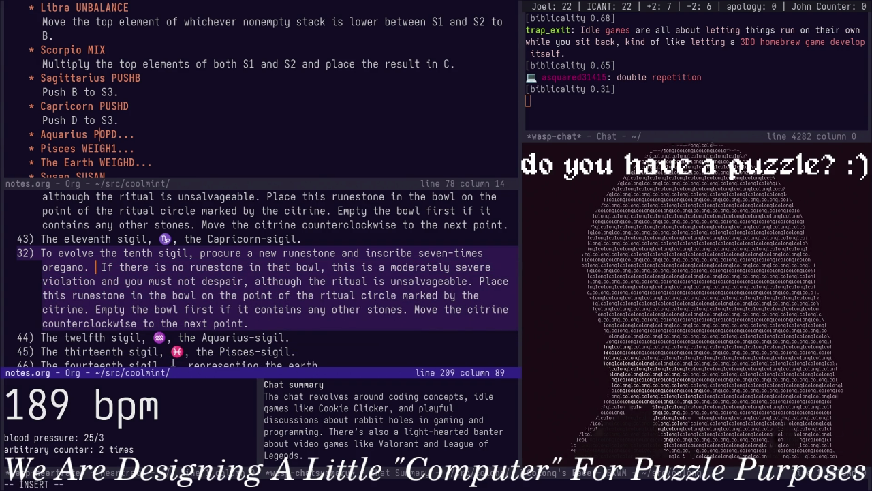
{"action": "type", "text": "Consult th"}
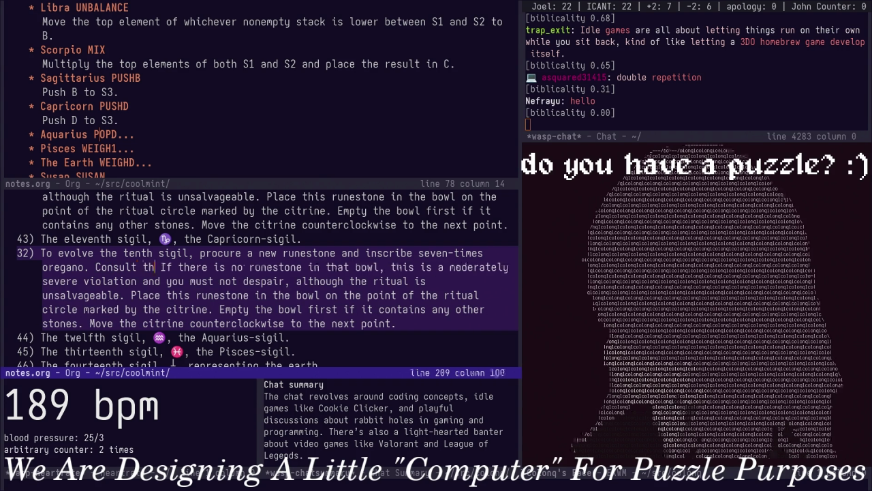
{"action": "type", "text": "e upside-down "}
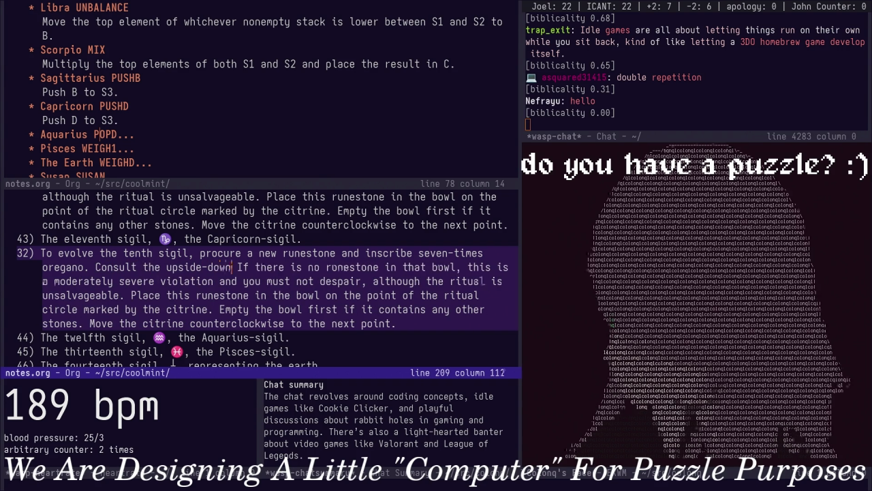
{"action": "type", "text": "runestone in the han "}
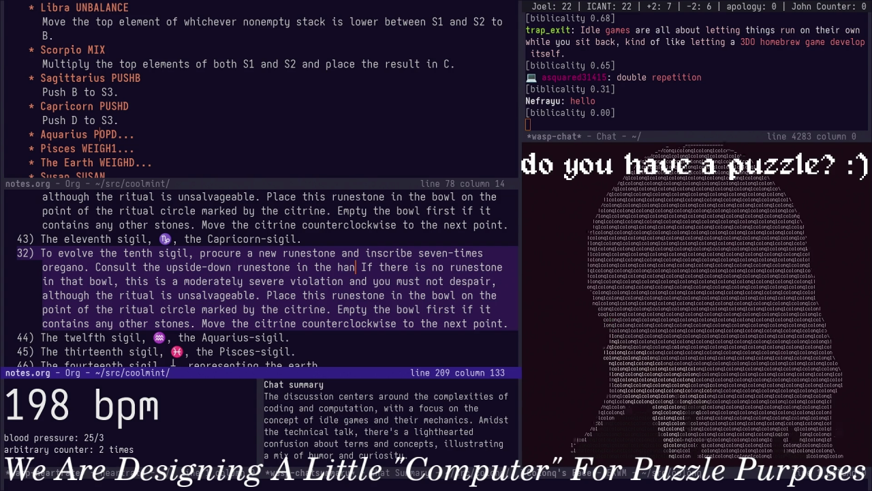
{"action": "type", "text": "ging mesh bag. If there is no such"}
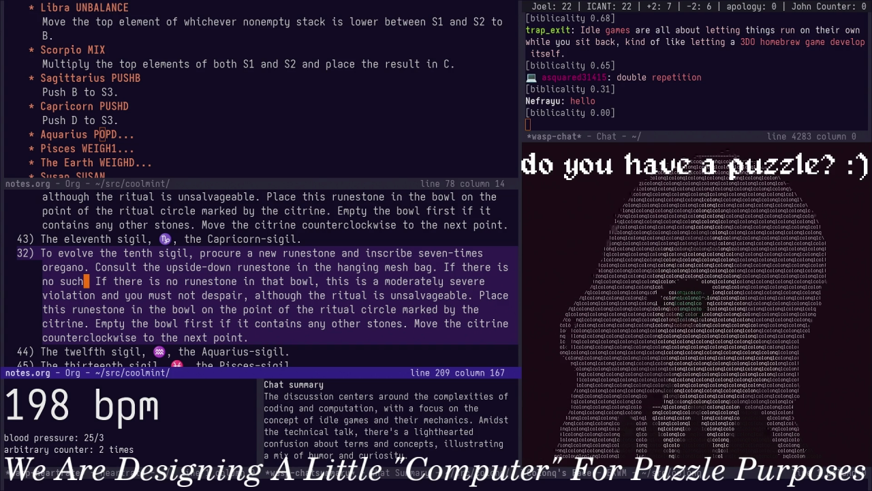
{"action": "key", "text": "Up"}
{"action": "key", "text": "Up"}
{"action": "key", "text": "Up"}
{"action": "key", "text": "Up"}
{"action": "key", "text": "Up"}
{"action": "key", "text": "Up"}
{"action": "key", "text": "Up"}
{"action": "key", "text": "Up"}
{"action": "key", "text": "Up"}
{"action": "key", "text": "Up"}
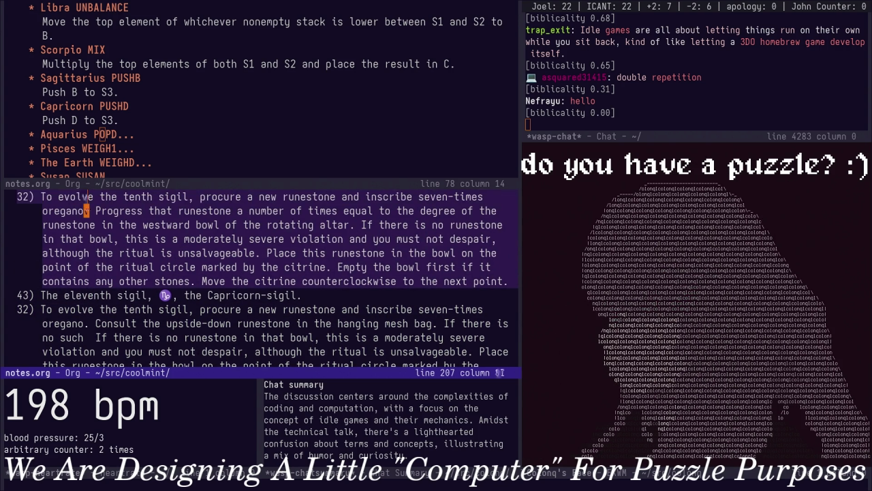
Replace the tenth clause's 'Progress that runestone…' phrase with 'Onto this runestone, copy the'
{"action": "key", "text": "Down"}
{"action": "key", "text": "alt+b"}
{"action": "key", "text": "ctrl+space"}
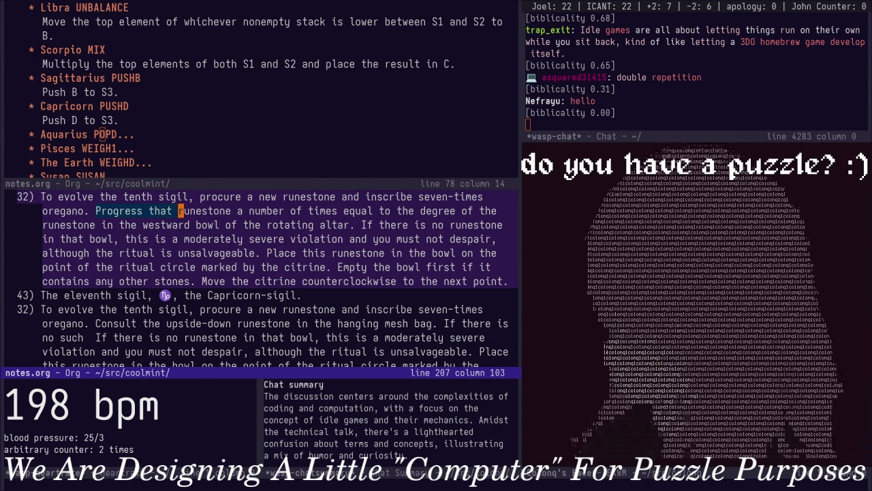
{"action": "key", "text": "alt+f"}
{"action": "key", "text": "alt+f"}
{"action": "key", "text": "alt+f"}
{"action": "key", "text": "alt+b"}
{"action": "key", "text": "alt+b"}
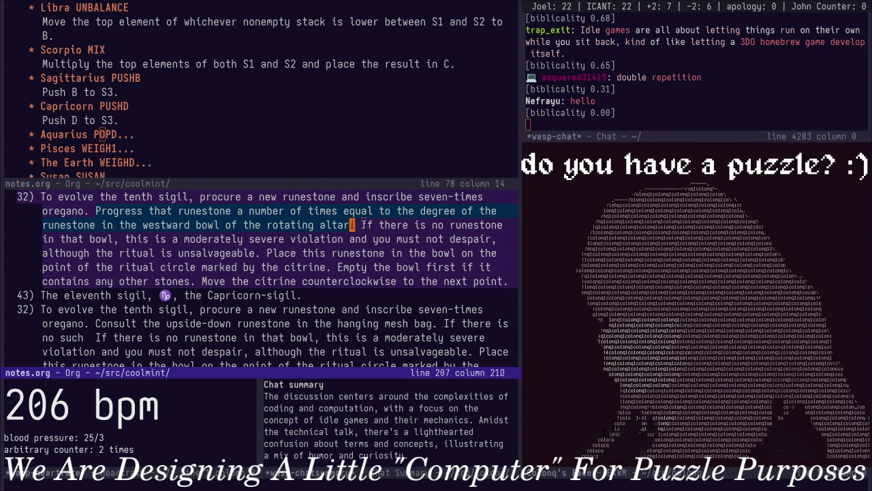
{"action": "key", "text": "alt+b"}
{"action": "key", "text": "alt+b"}
{"action": "key", "text": "alt+b"}
{"action": "key", "text": "alt+b"}
{"action": "key", "text": "alt+b"}
{"action": "key", "text": "alt+b"}
{"action": "key", "text": "alt+b"}
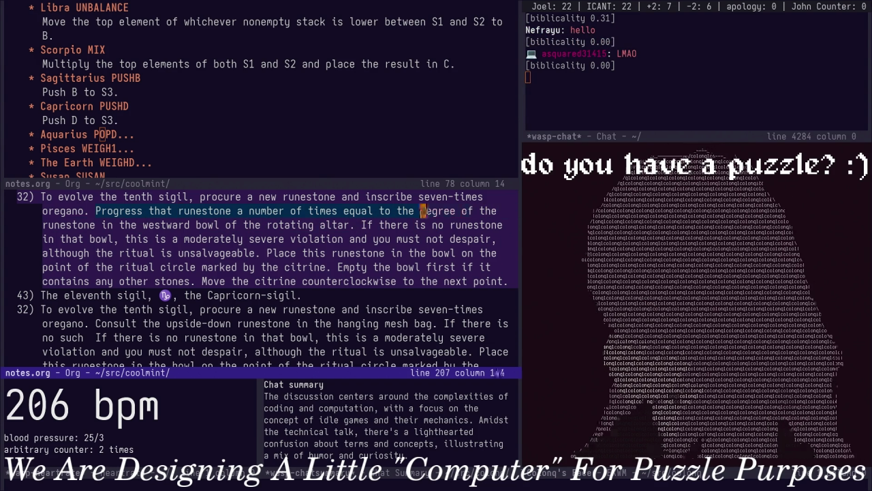
{"action": "type", "text": "cribe seven-times oregano. Onto th"}
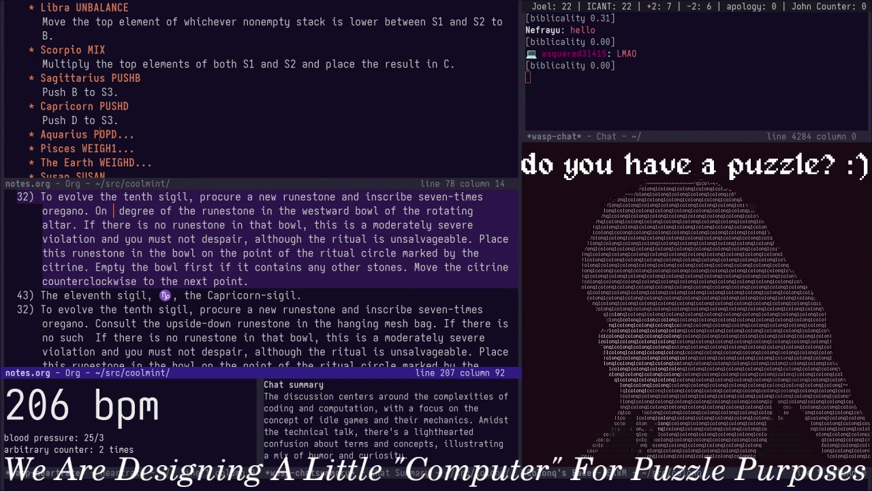
{"action": "type", "text": "is runestone"}
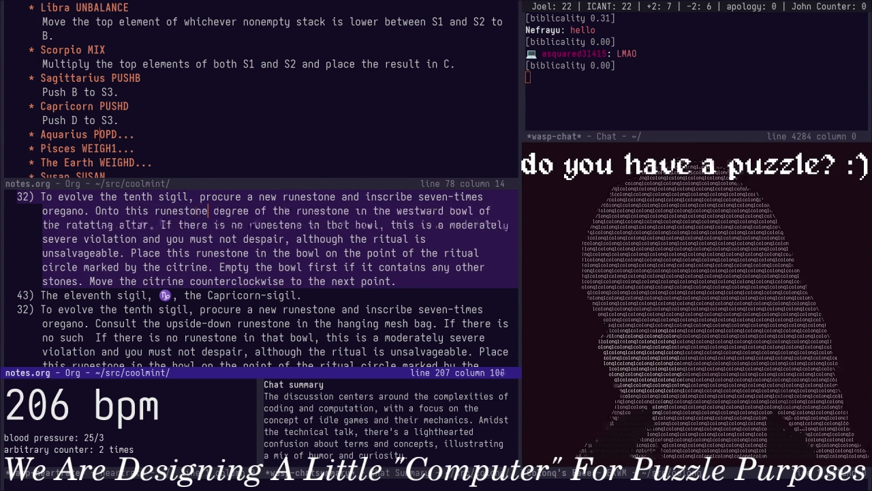
{"action": "type", "text": ", copy the s"}
{"action": "key", "text": "BackSpace"}
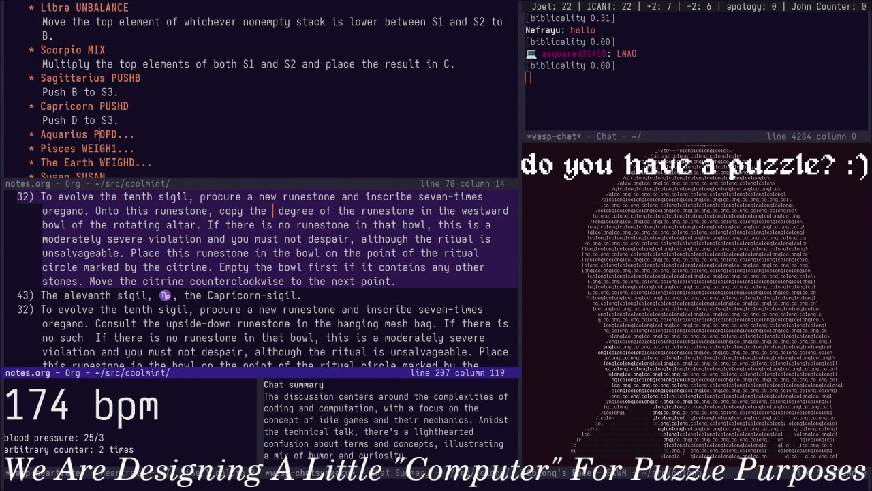
{"action": "type", "text": "r"}
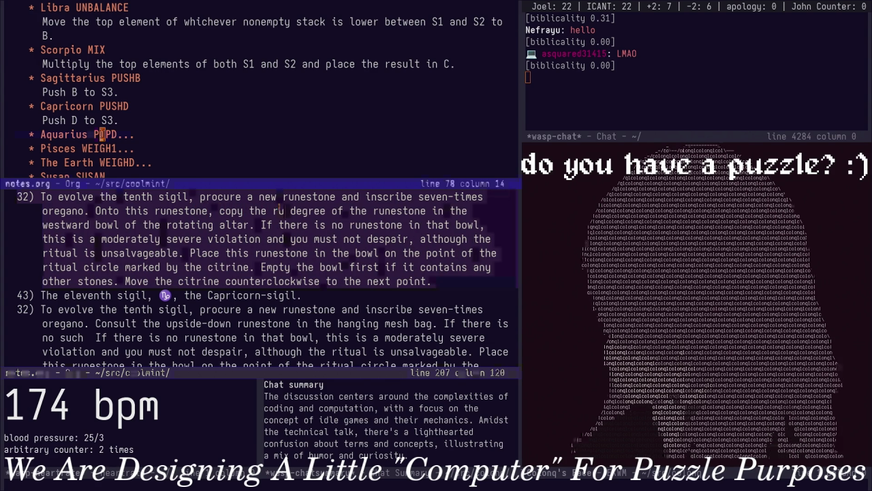
Scroll through the upper notes window to check the puzzle rules
{"action": "key", "text": "ctrl+x"}
{"action": "key", "text": "o"}
{"action": "scroll", "coordinate": [259, 89], "scroll_direction": "down", "scroll_amount": 4}
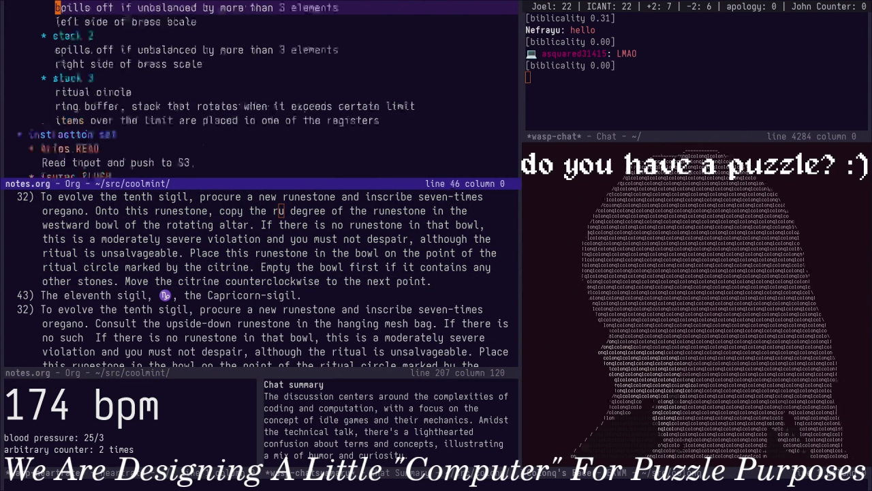
{"action": "scroll", "coordinate": [259, 89], "scroll_direction": "down", "scroll_amount": 7}
{"action": "scroll", "coordinate": [259, 89], "scroll_direction": "down", "scroll_amount": 7}
{"action": "scroll", "coordinate": [259, 89], "scroll_direction": "down", "scroll_amount": 6}
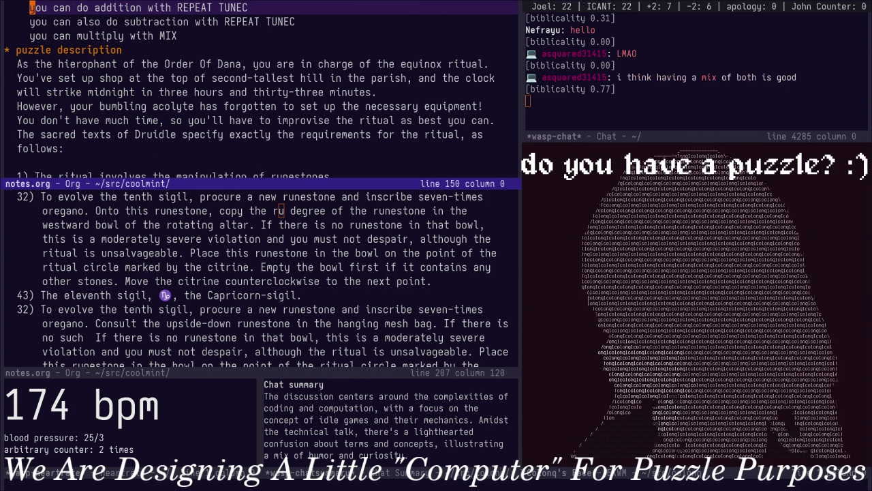
{"action": "scroll", "coordinate": [259, 88], "scroll_direction": "down", "scroll_amount": 2}
{"action": "scroll", "coordinate": [259, 89], "scroll_direction": "up", "scroll_amount": 2}
Finish the clause with 'marks from', delete 'degree', and close the upper notes view
{"action": "key", "text": "ctrl+x"}
{"action": "key", "text": "o"}
{"action": "key", "text": "BackSpace"}
{"action": "type", "text": "marks "}
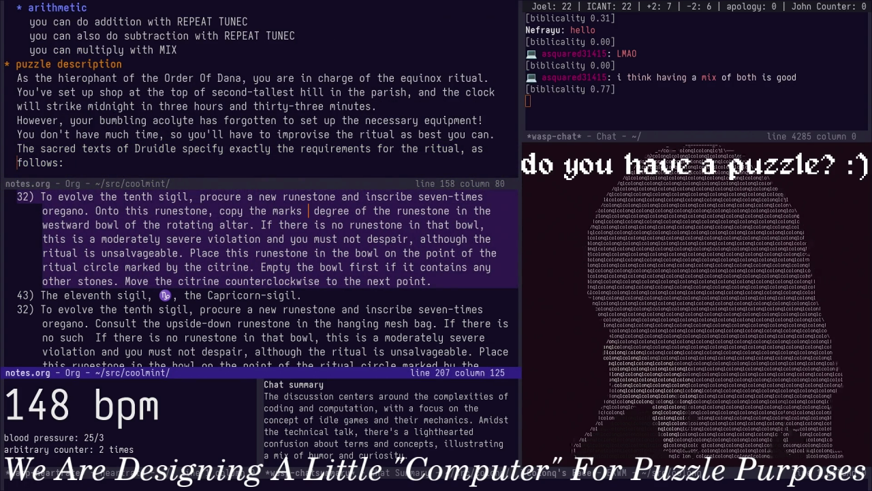
{"action": "type", "text": "from"}
{"action": "key", "text": "alt+d"}
{"action": "key", "text": "Right"}
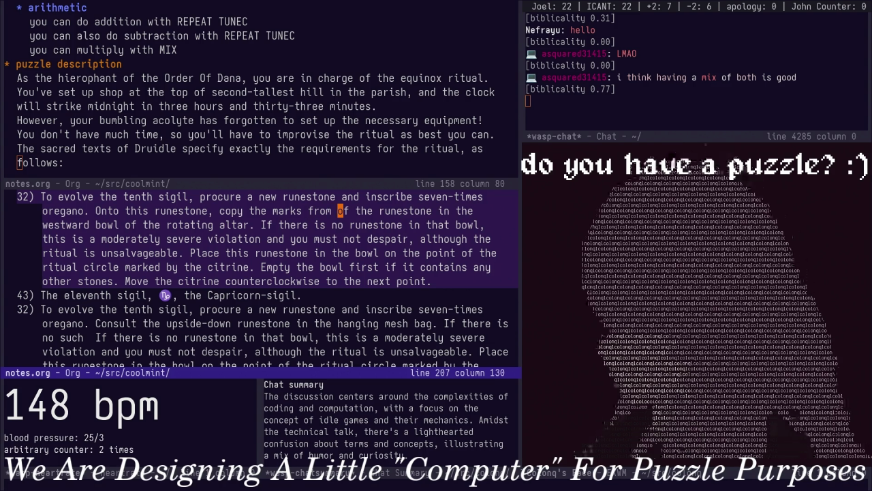
{"action": "key", "text": "Up"}
{"action": "key", "text": "ctrl+x"}
{"action": "key", "text": "1"}
{"action": "key", "text": "Down"}
{"action": "key", "text": "Down"}
{"action": "key", "text": "Down"}
{"action": "key", "text": "Down"}
{"action": "key", "text": "Down"}
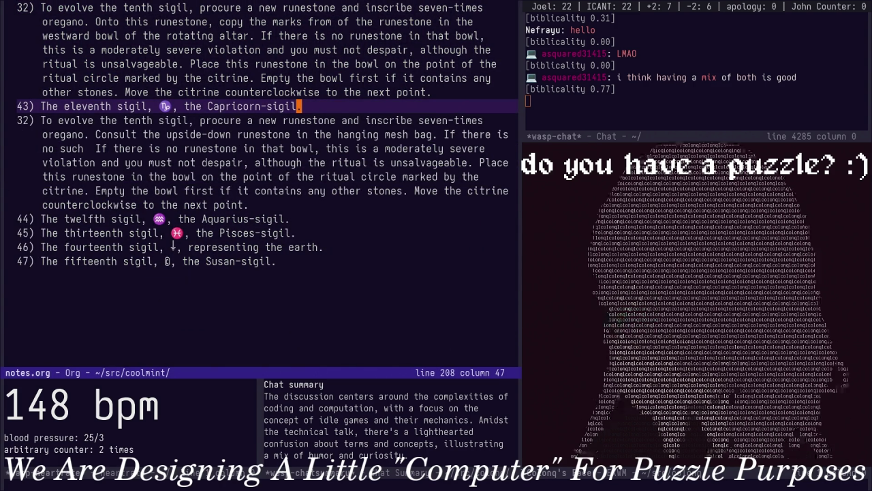
{"action": "key", "text": "Down"}
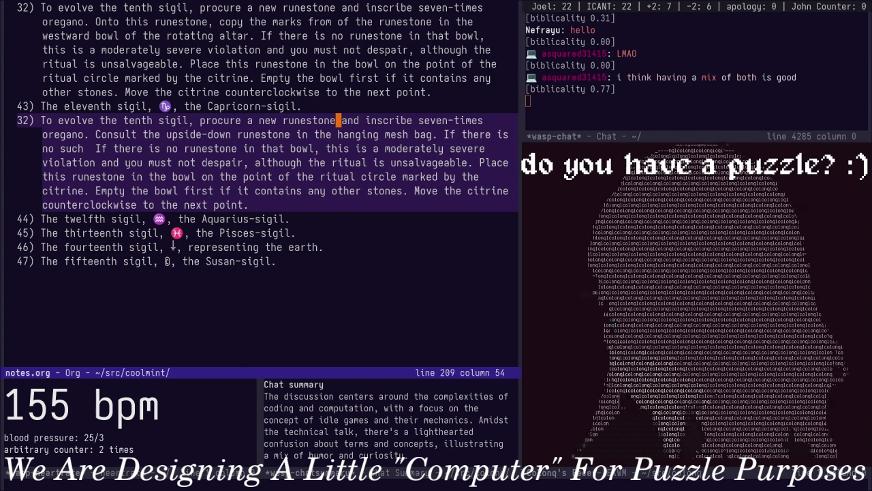
Insert 'runestone,' after 'no such' in the eleventh sigil's copied clause
{"action": "key", "text": "Right"}
{"action": "key", "text": "Right"}
{"action": "key", "text": "Right"}
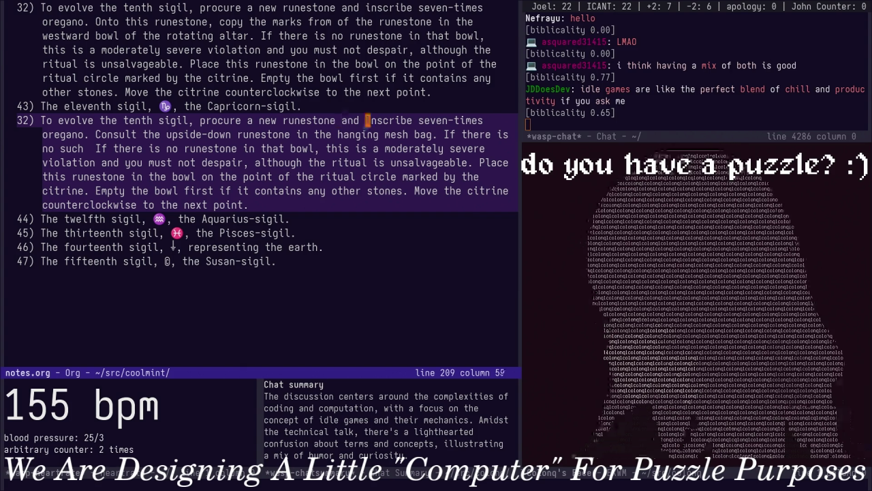
{"action": "key", "text": "alt+f"}
{"action": "key", "text": "alt+f"}
{"action": "key", "text": "alt+f"}
{"action": "key", "text": "alt+f"}
{"action": "key", "text": "alt+f"}
{"action": "key", "text": "alt+f"}
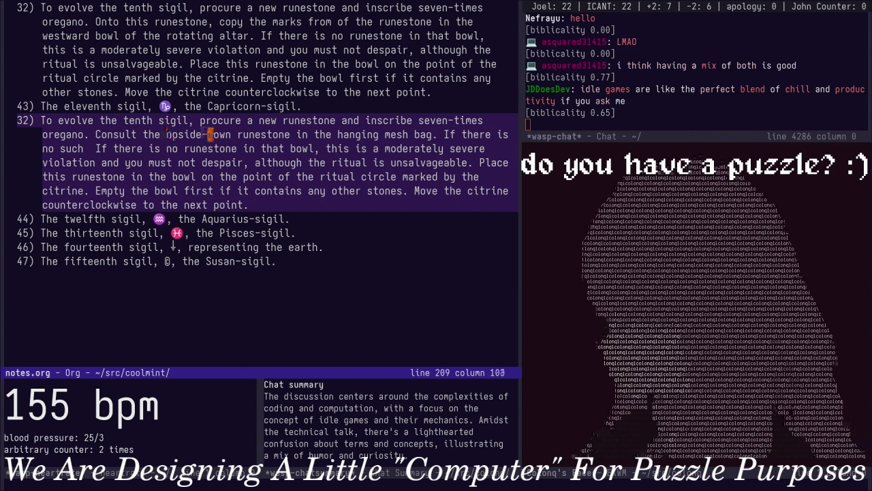
{"action": "key", "text": "w"}
{"action": "key", "text": "w"}
{"action": "key", "text": "w"}
{"action": "key", "text": "w"}
{"action": "key", "text": "w"}
{"action": "key", "text": "w"}
{"action": "type", "text": "wrunestone"}
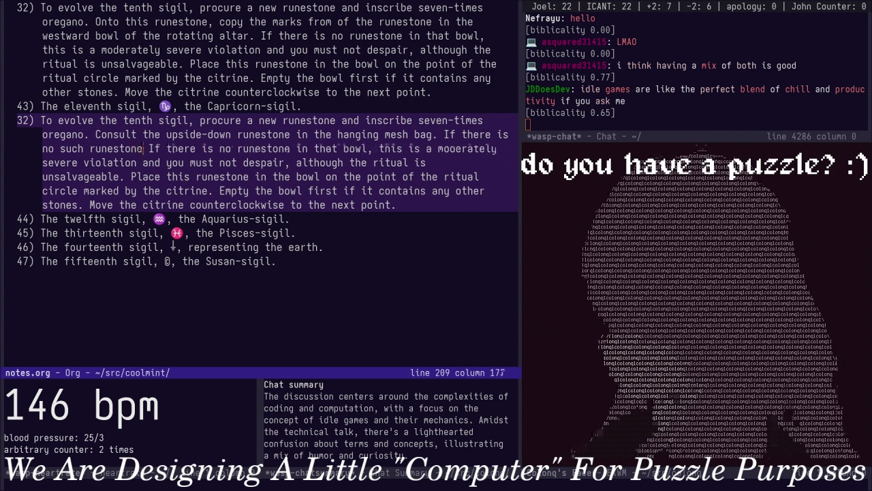
{"action": "type", "text": ","}
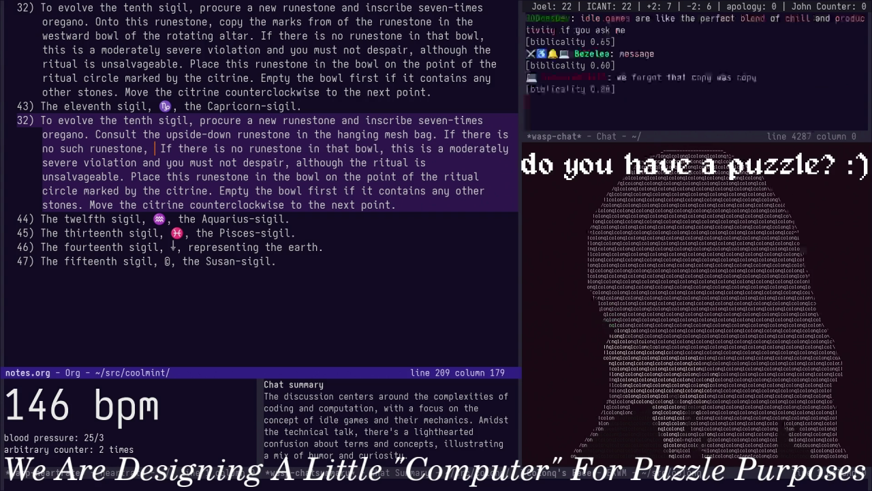
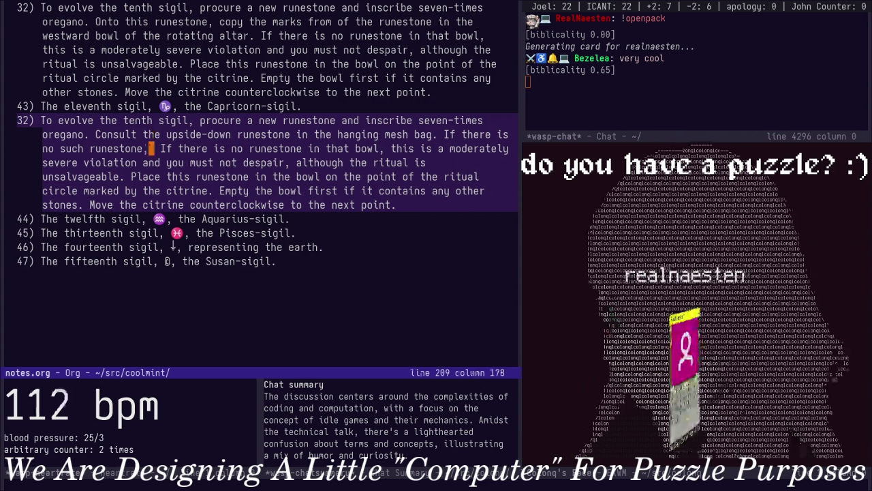
Scroll to the top of notes.org and expand the folded 'idea' heading to show the part notes
{"action": "scroll", "coordinate": [266, 184], "scroll_direction": "up", "scroll_amount": 10}
{"action": "scroll", "coordinate": [266, 184], "scroll_direction": "up", "scroll_amount": 10}
{"action": "scroll", "coordinate": [266, 184], "scroll_direction": "up", "scroll_amount": 10}
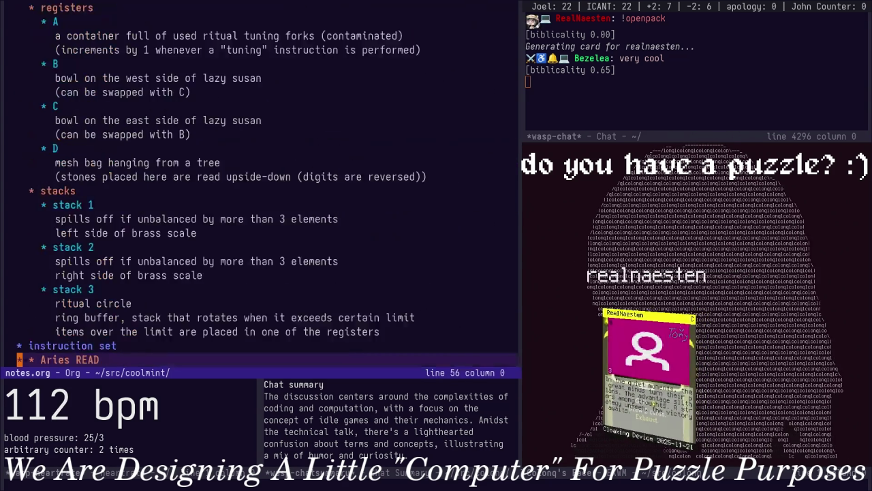
{"action": "scroll", "coordinate": [266, 184], "scroll_direction": "up", "scroll_amount": 5}
{"action": "left_click", "coordinate": [26, 8]}
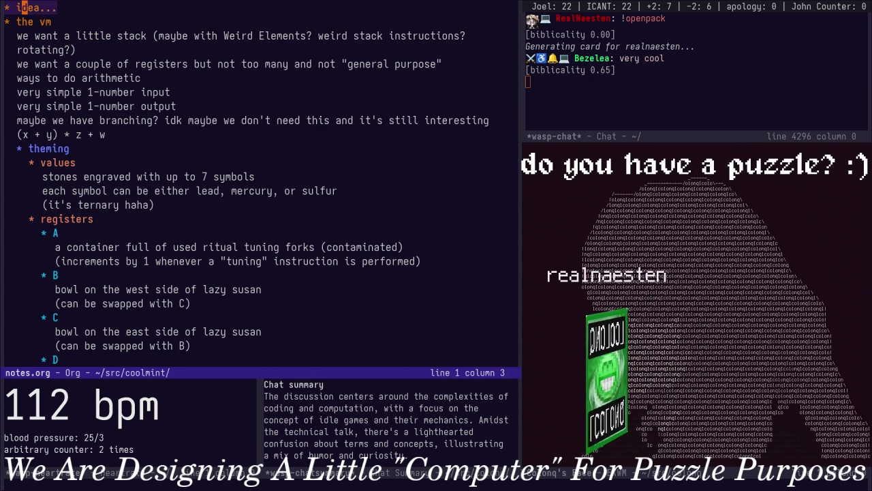
{"action": "key", "text": "Tab"}
{"action": "key", "text": "Down"}
{"action": "key", "text": "Home"}
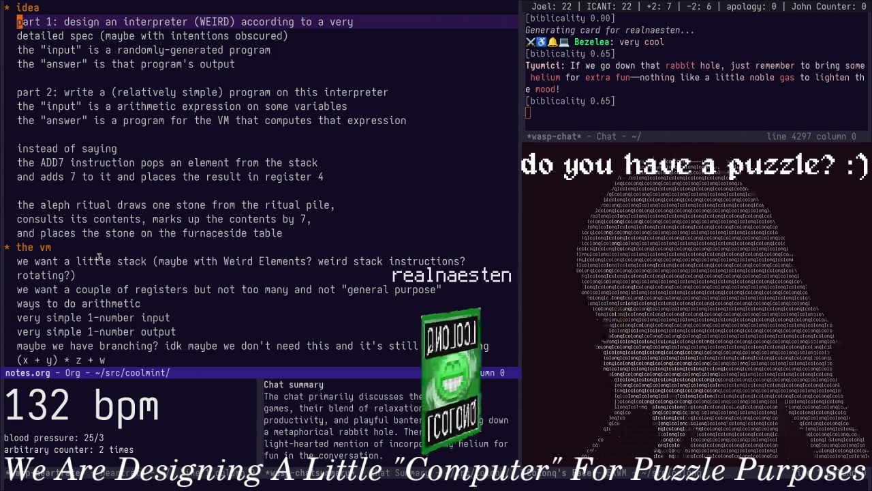
Reread the puzzle plan and place the cursor in the part 2 answer line
{"action": "scroll", "coordinate": [98, 256], "scroll_direction": "down", "scroll_amount": 5}
{"action": "scroll", "coordinate": [166, 315], "scroll_direction": "down", "scroll_amount": 1}
{"action": "scroll", "coordinate": [165, 315], "scroll_direction": "down", "scroll_amount": 4}
{"action": "scroll", "coordinate": [173, 285], "scroll_direction": "down", "scroll_amount": 6}
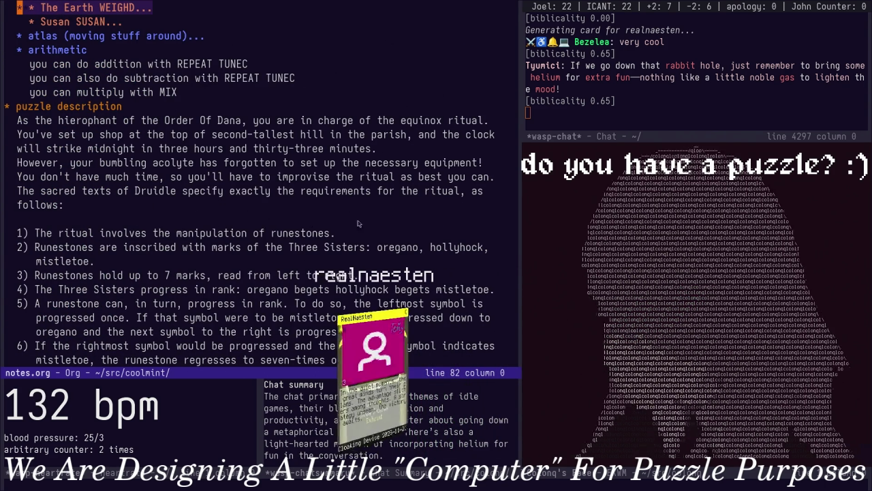
{"action": "scroll", "coordinate": [250, 250], "scroll_direction": "down", "scroll_amount": 1}
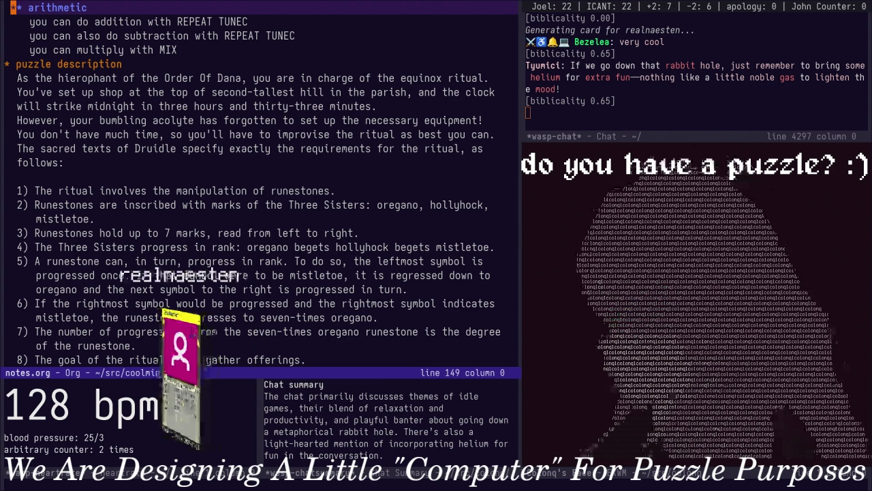
{"action": "scroll", "coordinate": [195, 266], "scroll_direction": "up", "scroll_amount": 15}
{"action": "scroll", "coordinate": [201, 279], "scroll_direction": "up", "scroll_amount": 10}
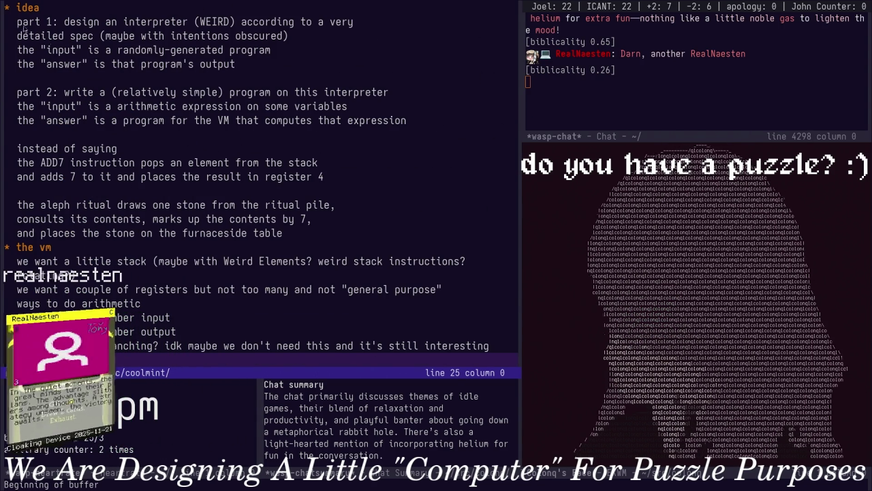
{"action": "left_click", "coordinate": [53, 63]}
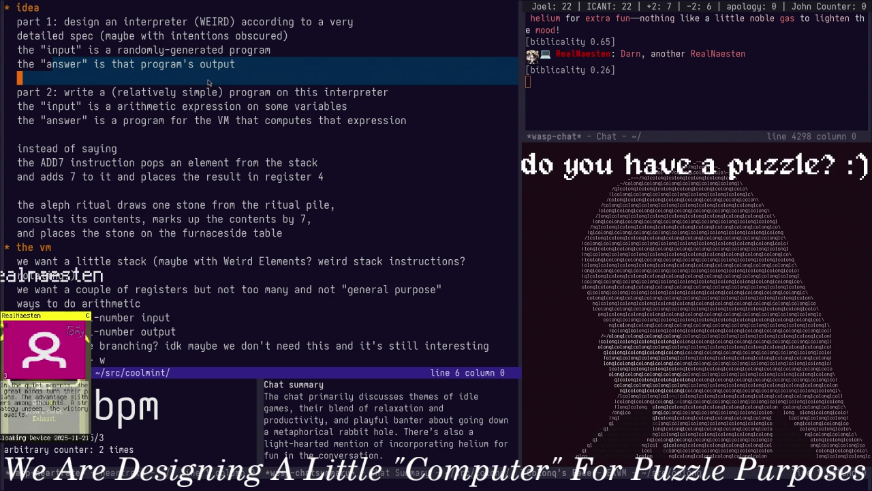
{"action": "left_click", "coordinate": [154, 122]}
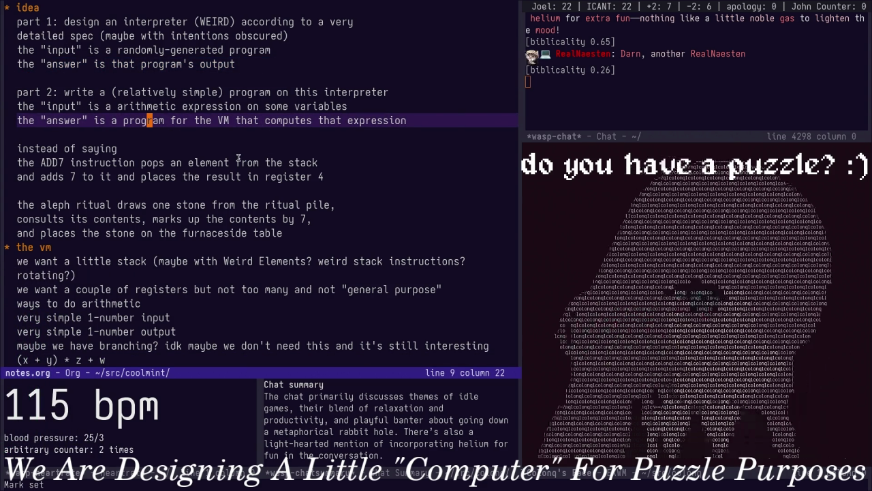
{"action": "scroll", "coordinate": [239, 158], "scroll_direction": "down", "scroll_amount": 2}
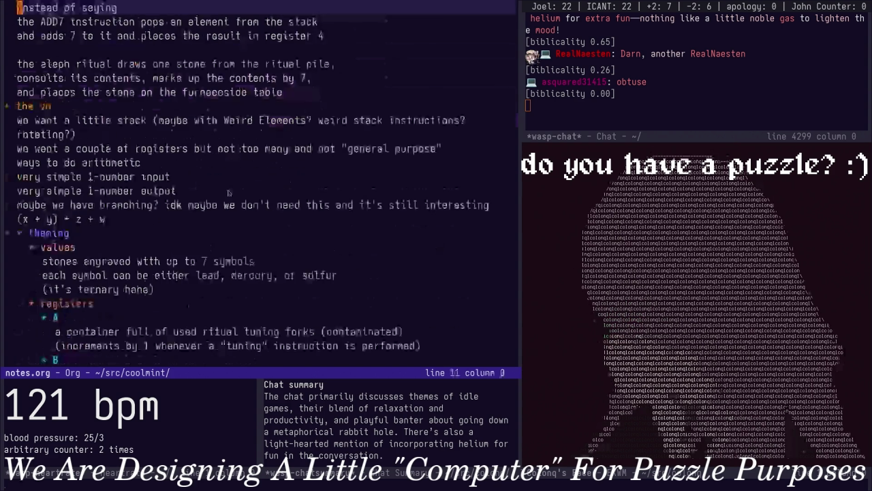
Delete the duplicated 'If there is no runestone in that bowl… unsalvageable.' sentence from the mesh-bag rule
{"action": "scroll", "coordinate": [237, 177], "scroll_direction": "down", "scroll_amount": 6}
{"action": "scroll", "coordinate": [237, 198], "scroll_direction": "down", "scroll_amount": 8}
{"action": "scroll", "coordinate": [235, 223], "scroll_direction": "down", "scroll_amount": 15}
{"action": "scroll", "coordinate": [236, 218], "scroll_direction": "down", "scroll_amount": 2}
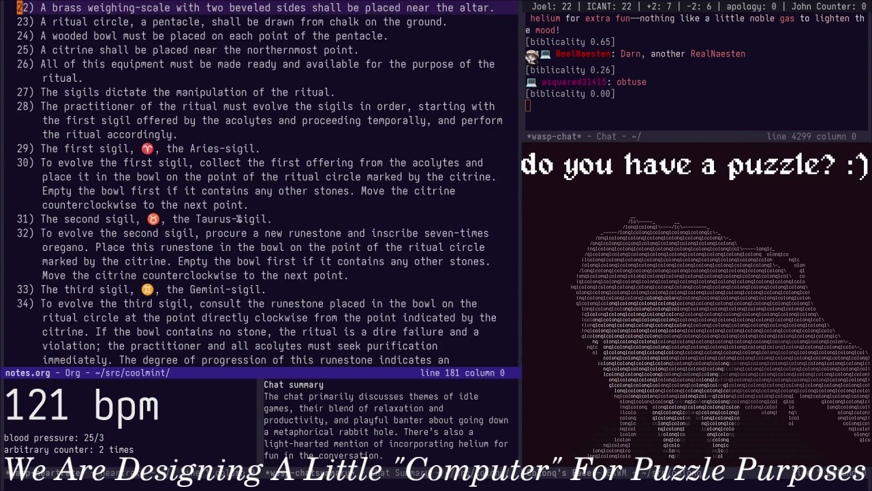
{"action": "scroll", "coordinate": [236, 205], "scroll_direction": "down", "scroll_amount": 2}
{"action": "scroll", "coordinate": [237, 191], "scroll_direction": "down", "scroll_amount": 2}
{"action": "scroll", "coordinate": [238, 179], "scroll_direction": "down", "scroll_amount": 2}
{"action": "scroll", "coordinate": [238, 178], "scroll_direction": "up", "scroll_amount": 3}
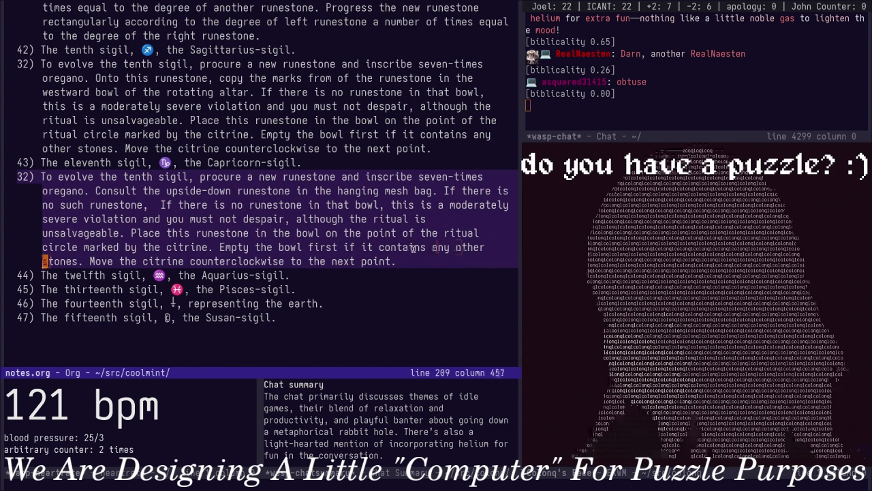
{"action": "key", "text": "Down"}
{"action": "key", "text": "Up"}
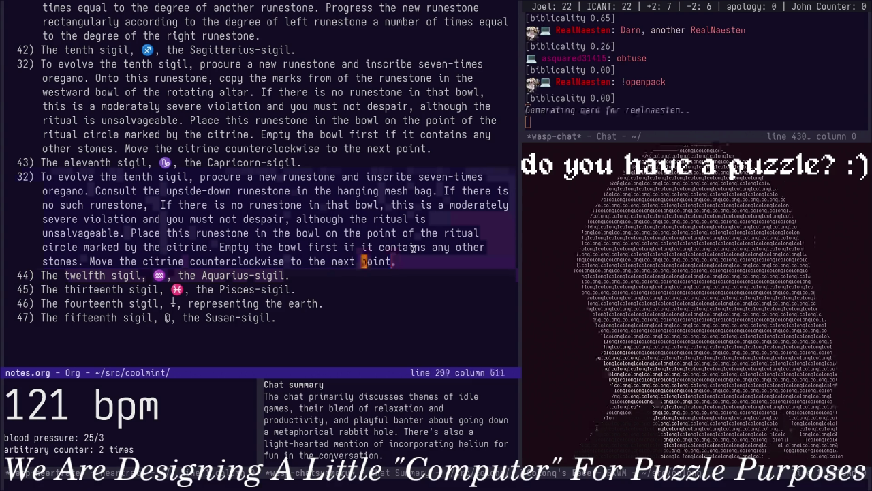
{"action": "key", "text": "alt+b"}
{"action": "key", "text": "alt+b"}
{"action": "key", "text": "alt+b"}
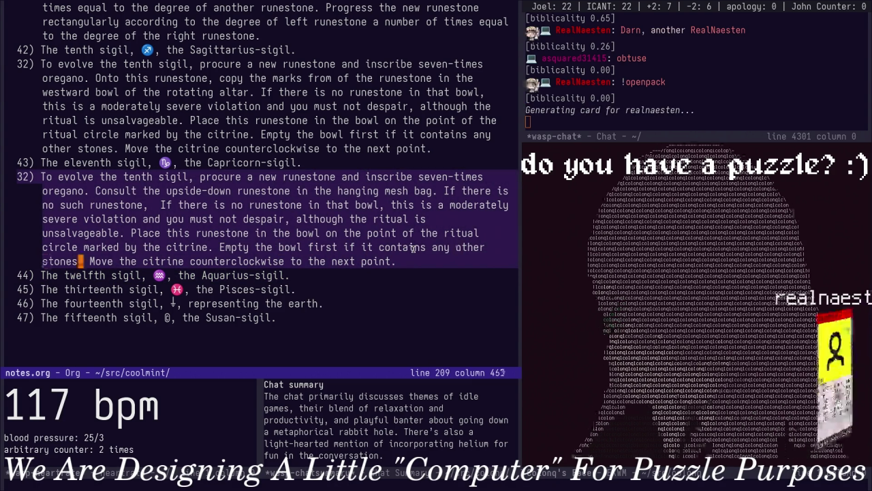
{"action": "key", "text": "alt+b"}
{"action": "key", "text": "alt+b"}
{"action": "key", "text": "alt+b"}
{"action": "key", "text": "alt+b"}
{"action": "key", "text": "alt+b"}
{"action": "key", "text": "alt+b"}
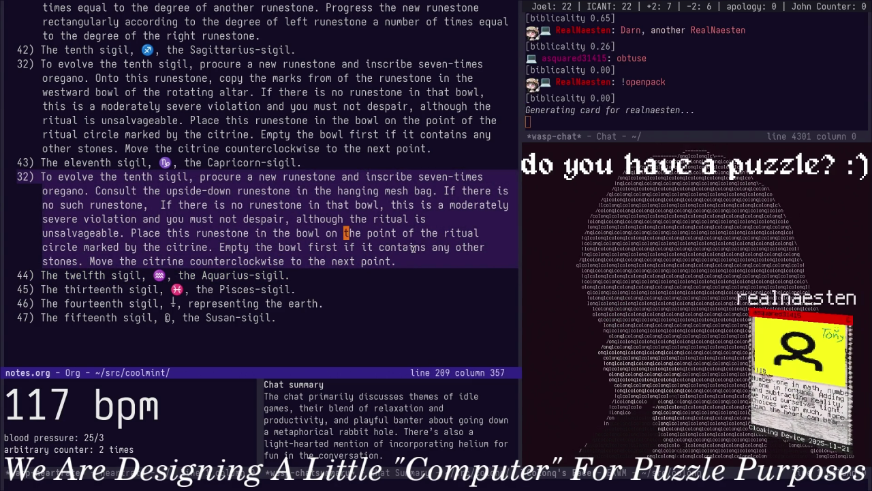
{"action": "key", "text": "alt+b"}
{"action": "key", "text": "alt+b"}
{"action": "key", "text": "alt+b"}
{"action": "key", "text": "alt+b"}
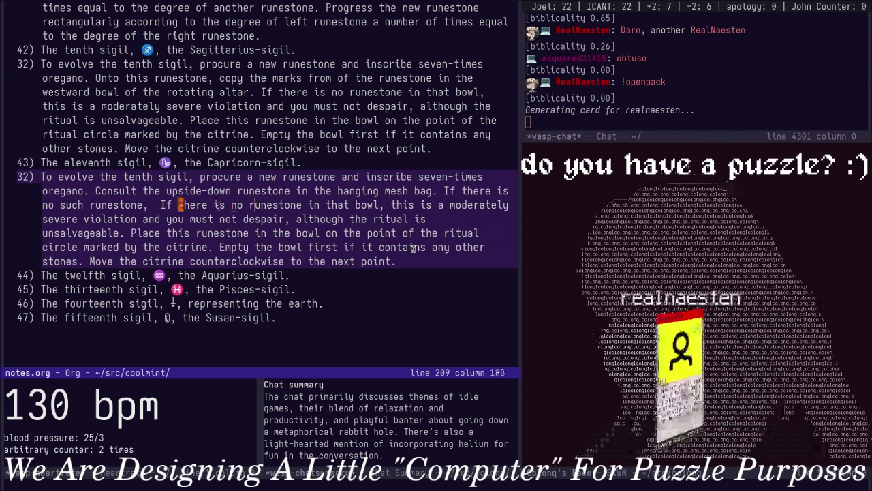
{"action": "key", "text": "v"}
{"action": "key", "text": "w"}
{"action": "key", "text": "w"}
{"action": "key", "text": "w"}
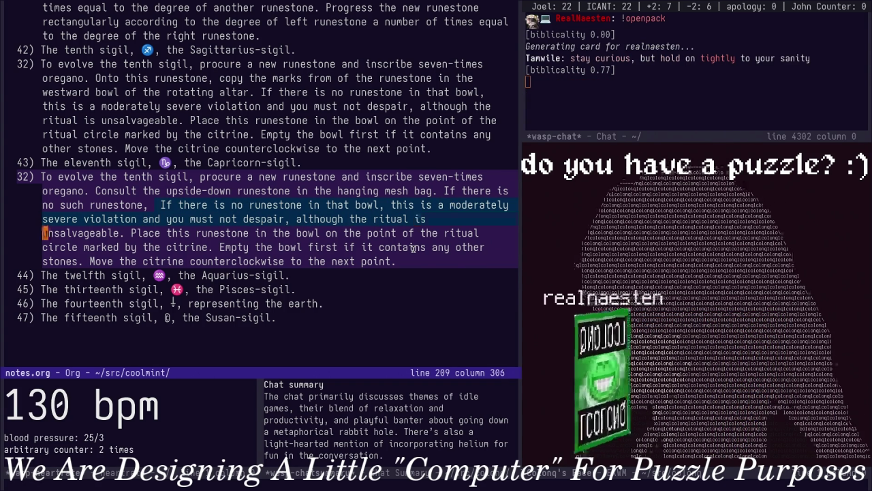
{"action": "key", "text": "d"}
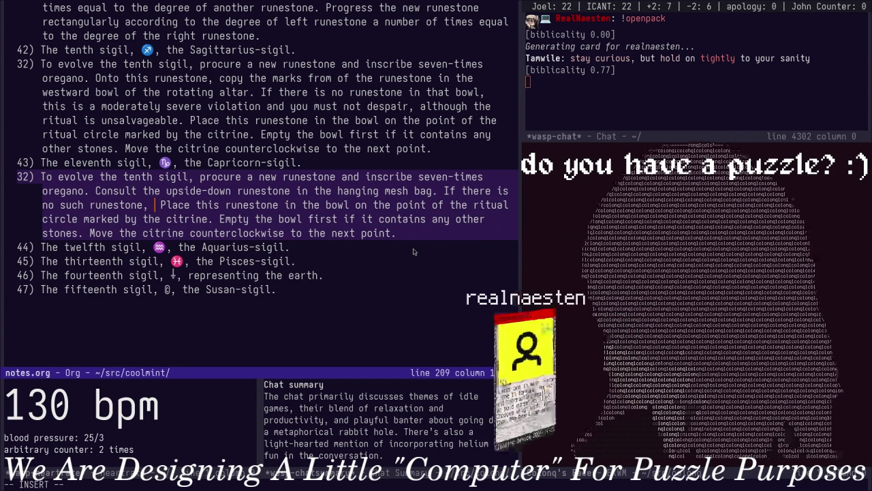
Write 'the ritual has experienced catastrophe.' in place of the deleted sentence
{"action": "type", "text": "things have"}
{"action": "key", "text": "BackSpace"}
{"action": "key", "text": "BackSpace"}
{"action": "key", "text": "BackSpace"}
{"action": "type", "text": "e ritual"}
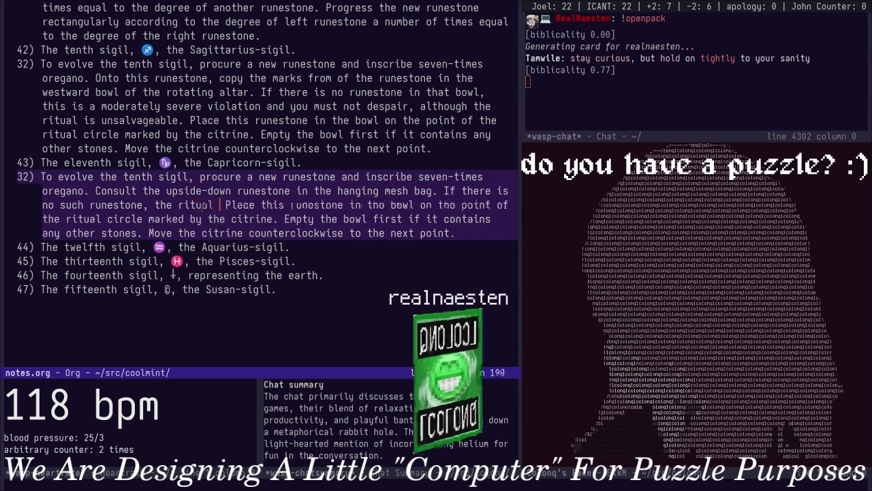
{"action": "type", "text": "has c"}
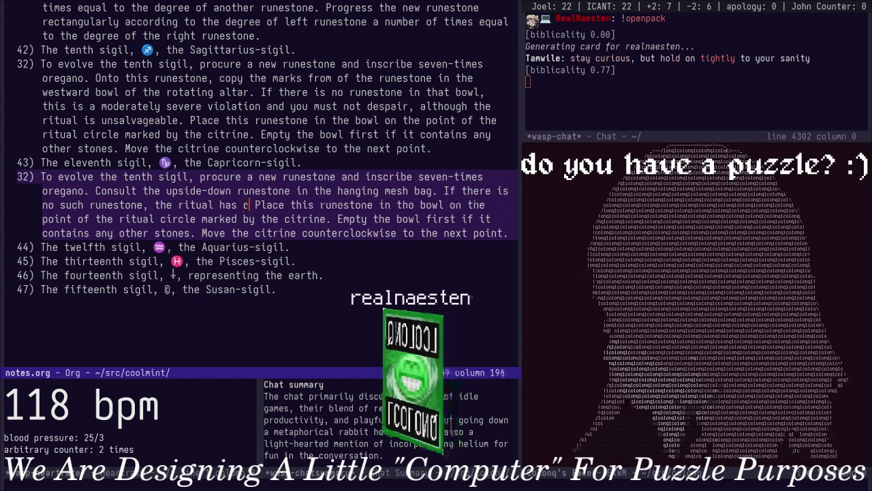
{"action": "type", "text": "xperien"}
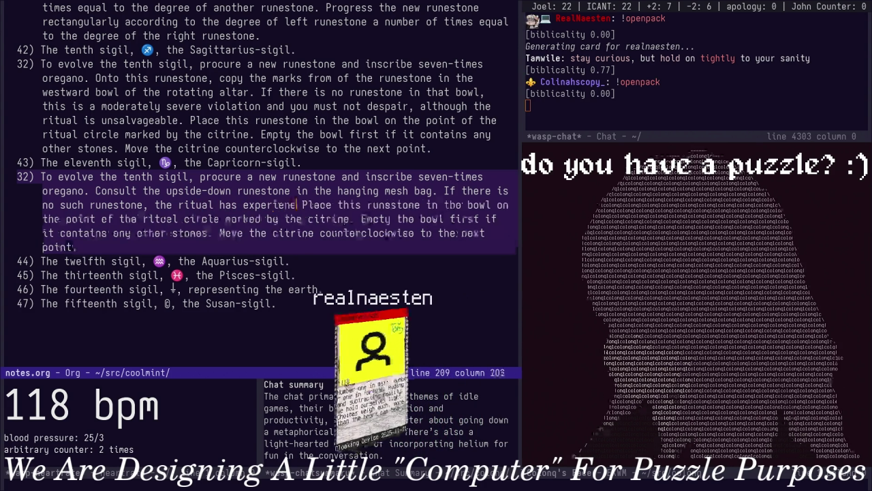
{"action": "type", "text": "ced catastrophe."}
{"action": "key", "text": "Escape"}
{"action": "key", "text": "w"}
{"action": "key", "text": "w"}
{"action": "key", "text": "w"}
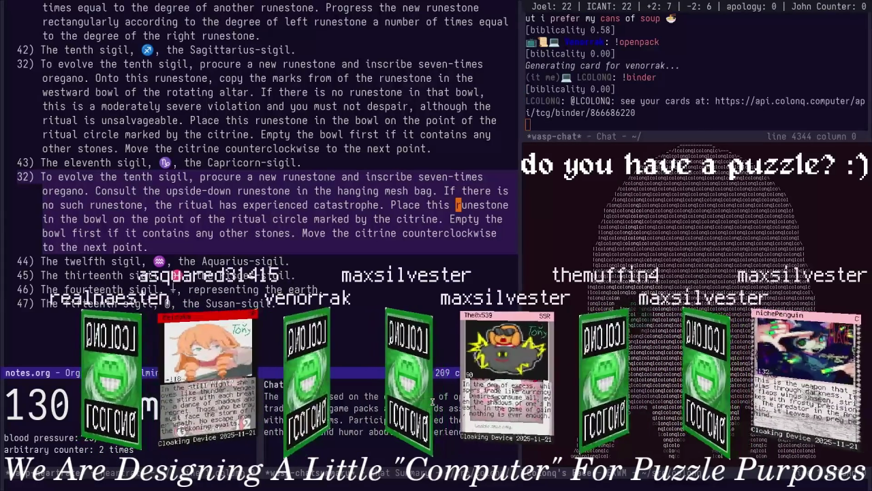
{"action": "left_click", "coordinate": [749, 101]}
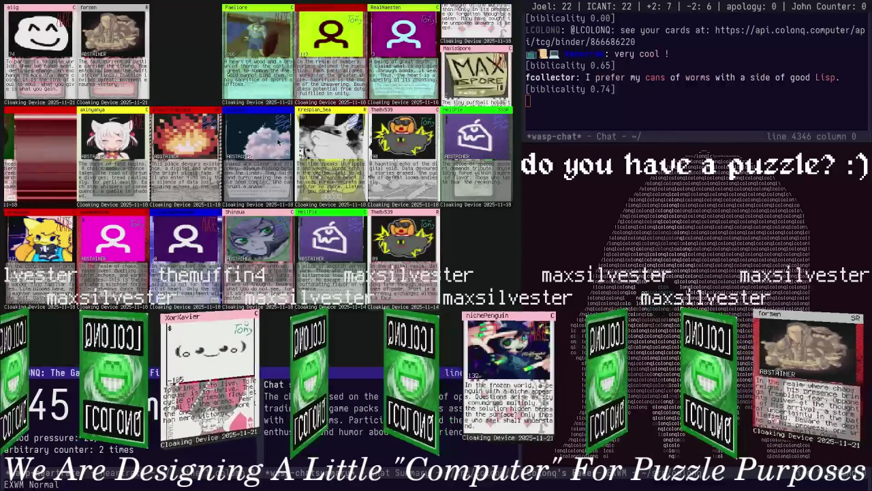
{"action": "key", "text": "Down"}
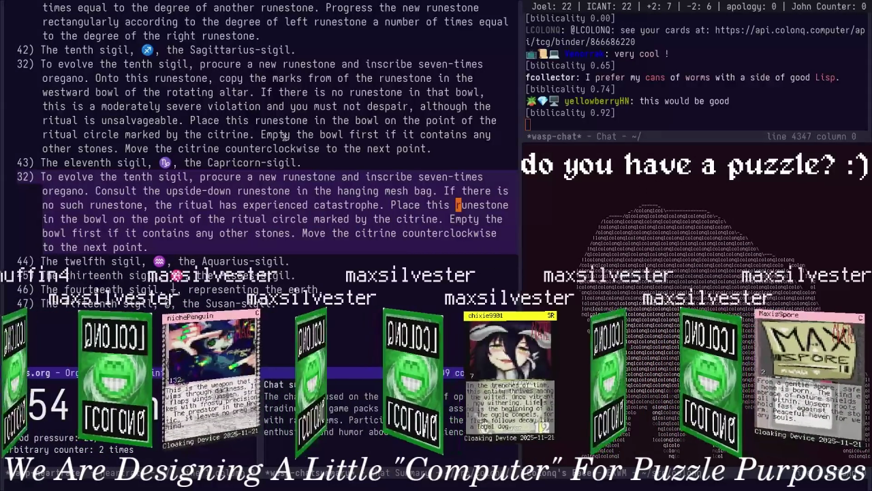
Add 'Copy the marks from this runestone upon the new runestone, but in a reversed order corresponding to the upside-down reading'
{"action": "key", "text": "alt+b"}
{"action": "key", "text": "alt+b"}
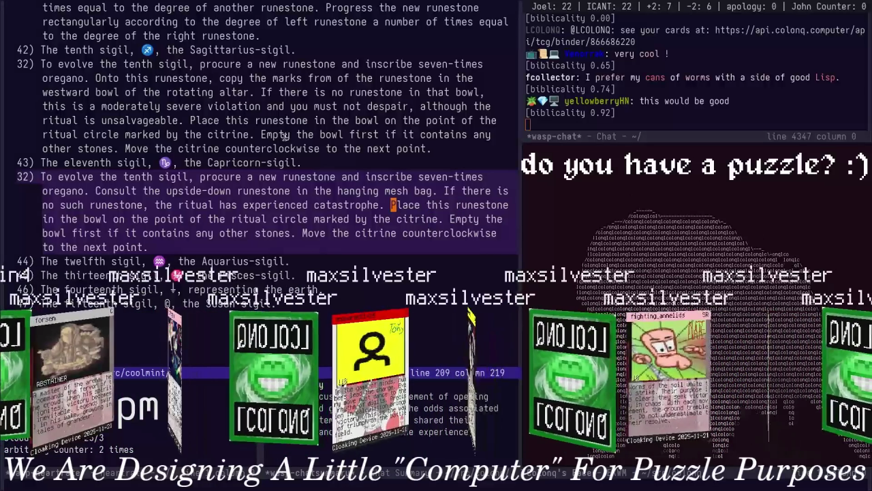
{"action": "type", "text": "Copy the ma"}
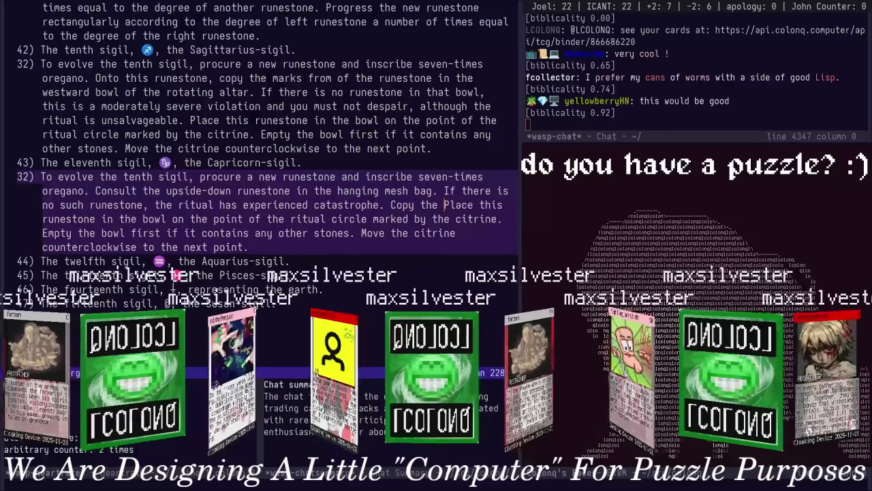
{"action": "type", "text": "rks "}
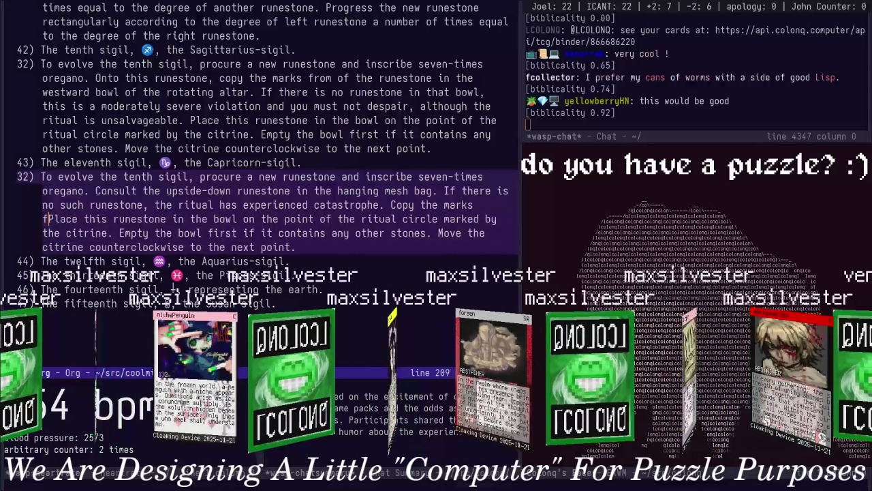
{"action": "type", "text": "from this r"}
{"action": "type", "text": "unes"}
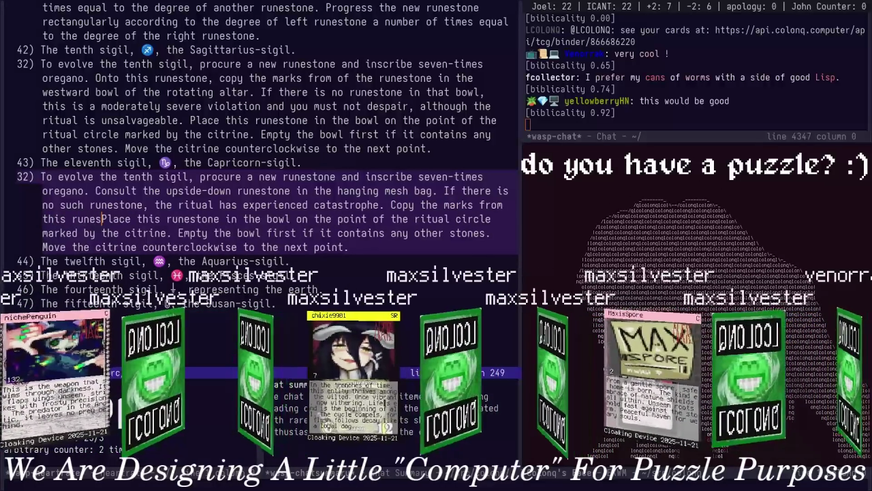
{"action": "type", "text": "tone upoj"}
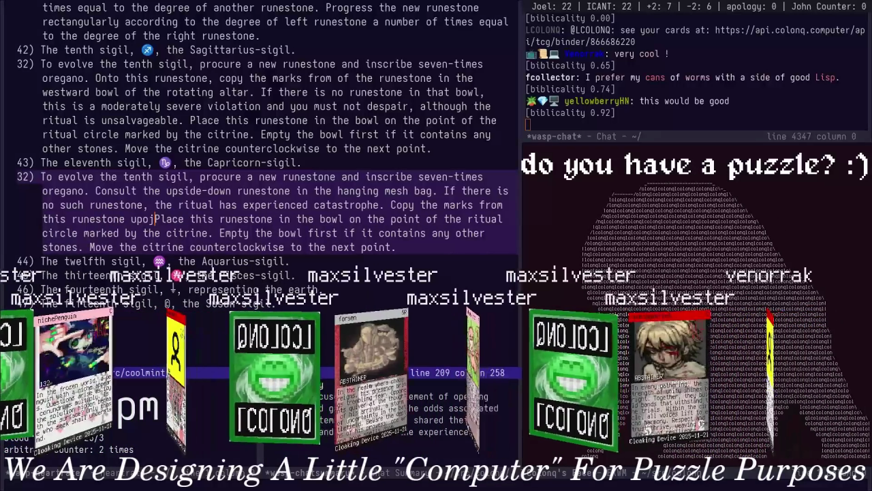
{"action": "key", "text": "BackSpace"}
{"action": "type", "text": "n the new runest"}
{"action": "type", "text": "one, b"}
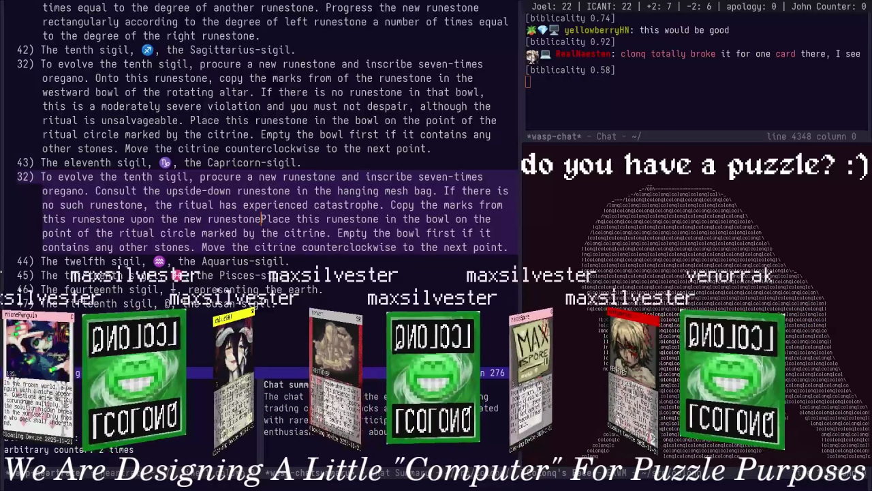
{"action": "type", "text": "ut "}
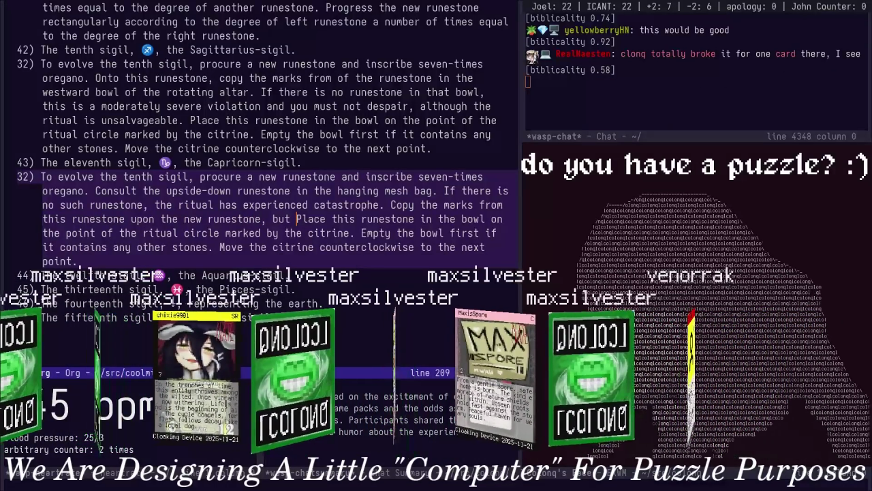
{"action": "type", "text": "in a "}
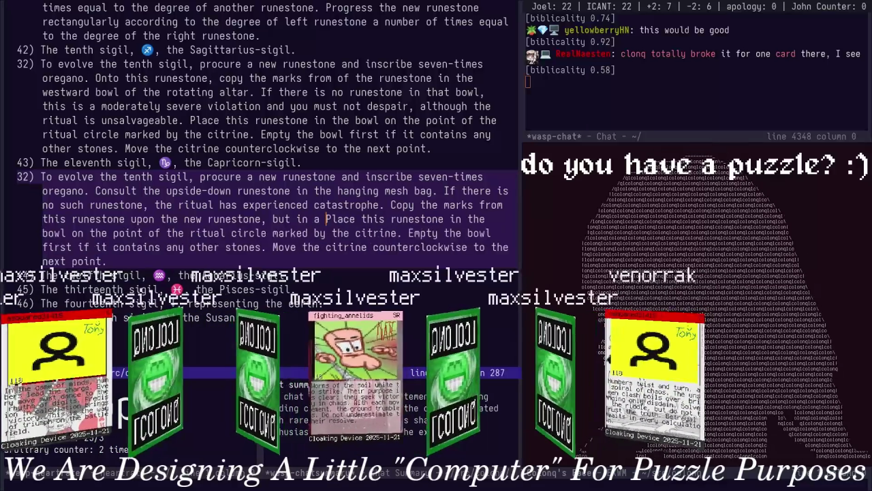
{"action": "type", "text": "reversed or"}
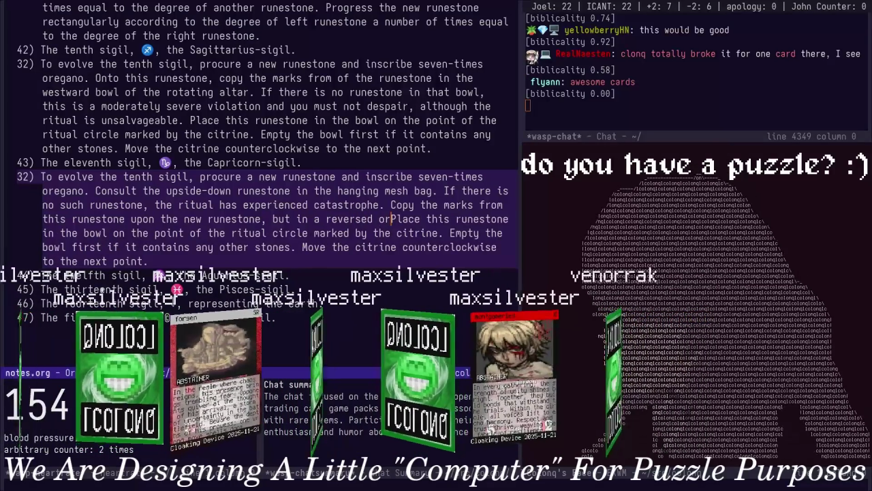
{"action": "type", "text": "der corr"}
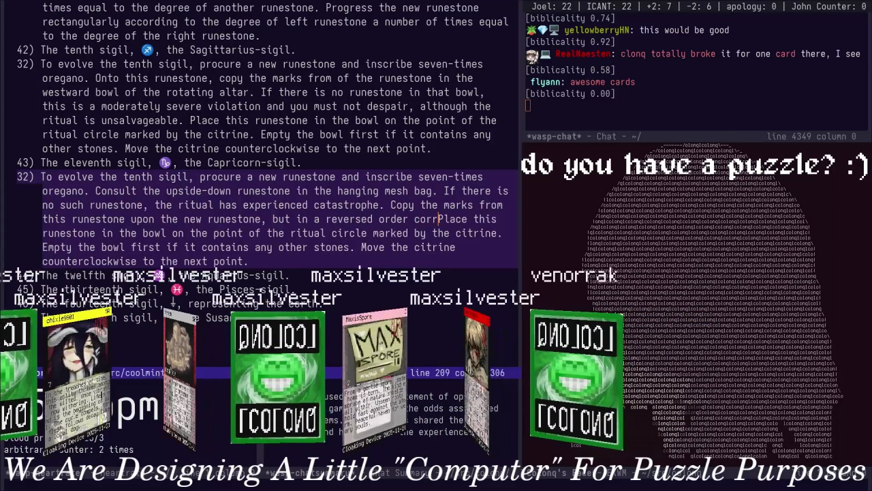
{"action": "type", "text": "esponding to th"}
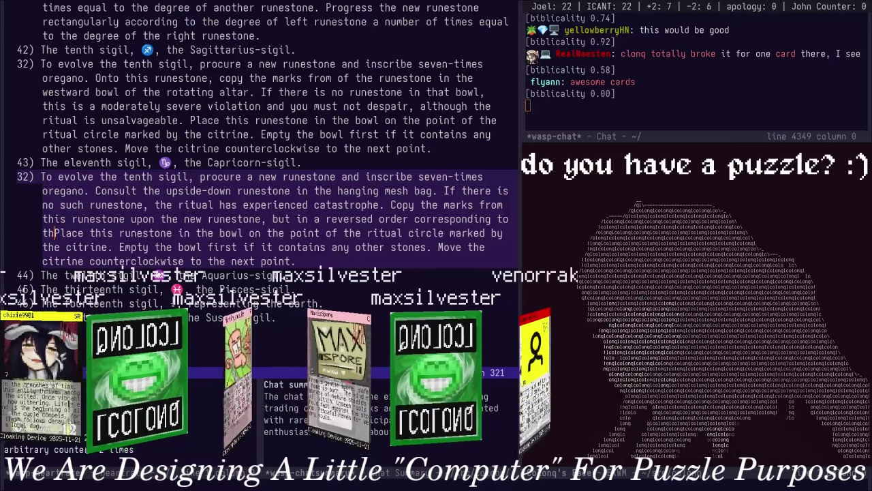
{"action": "type", "text": "e upside-down reading. Place this new"}
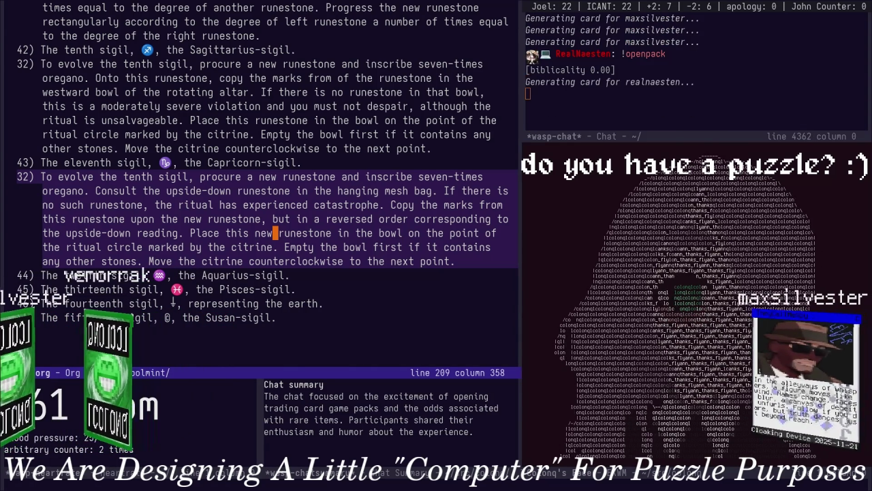
{"action": "scroll", "coordinate": [433, 204], "scroll_direction": "down", "scroll_amount": 3}
{"action": "left_click", "coordinate": [434, 134]}
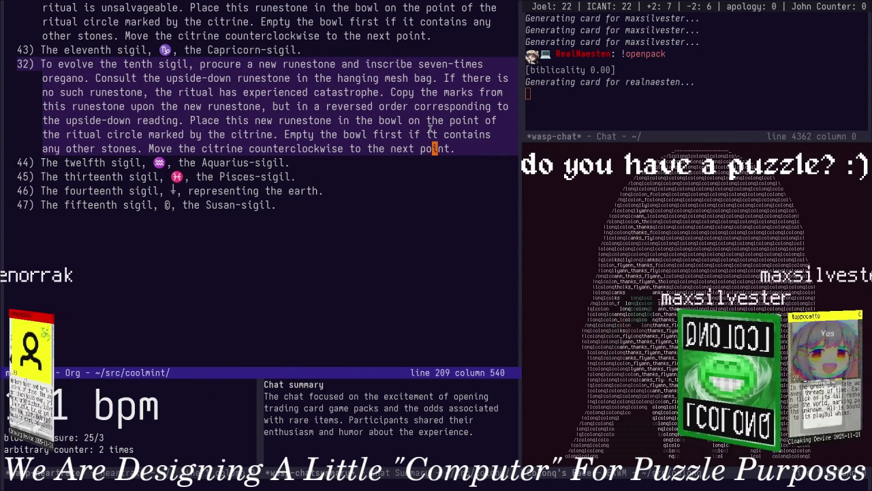
{"action": "key", "text": "Down"}
{"action": "key", "text": "Down"}
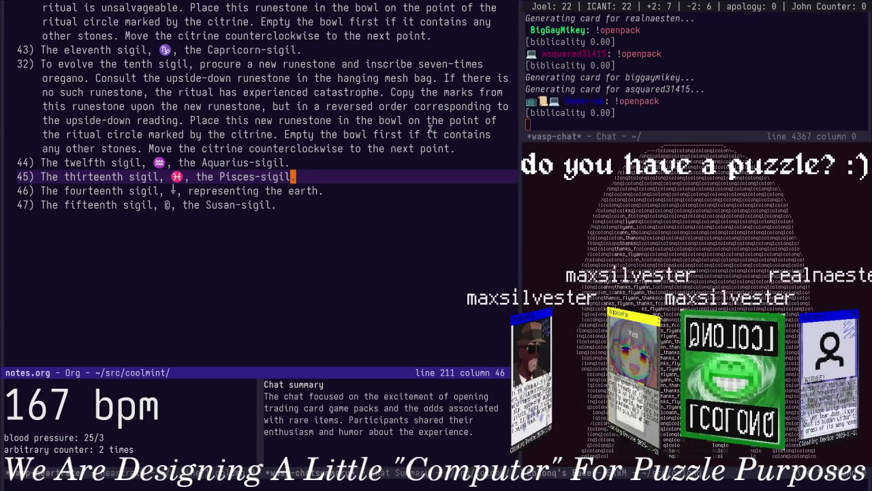
{"action": "key", "text": "Up"}
{"action": "key", "text": "Up"}
{"action": "key", "text": "Down"}
{"action": "key", "text": "Up"}
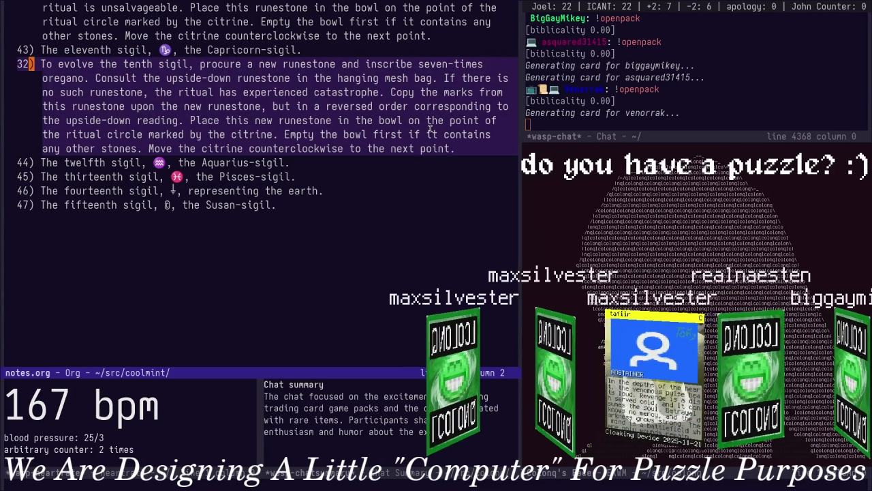
{"action": "key", "text": "n"}
{"action": "key", "text": "n"}
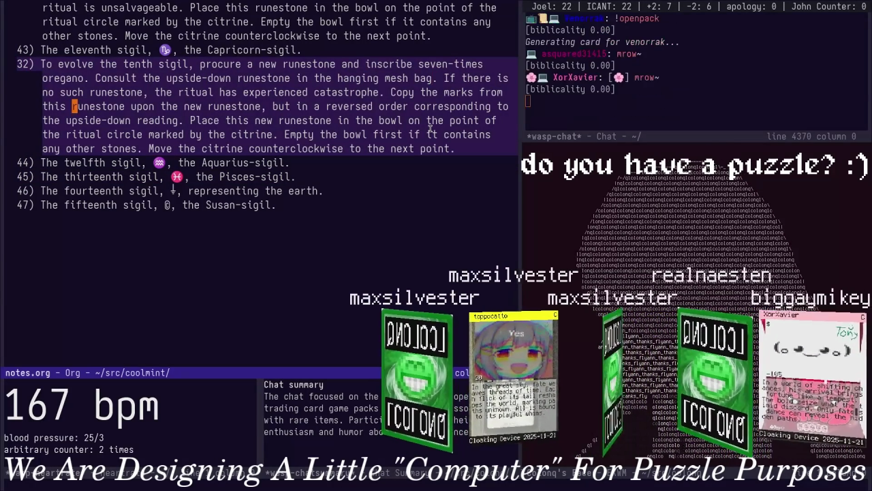
{"action": "key", "text": "Down"}
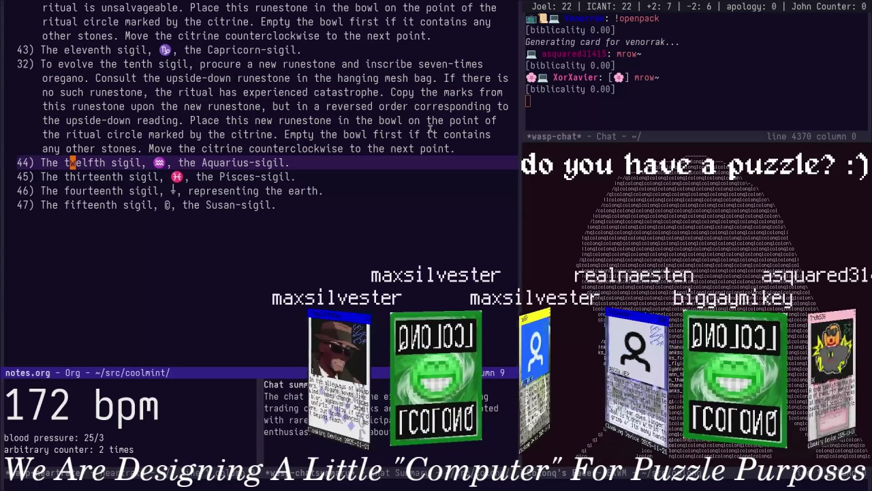
{"action": "key", "text": "Down"}
{"action": "key", "text": "Up"}
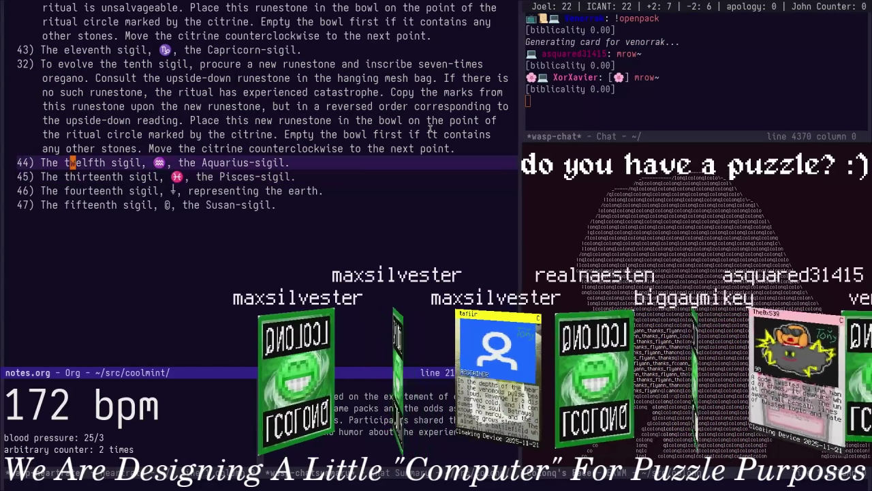
{"action": "key", "text": "Page_Up"}
{"action": "key", "text": "Page_Up"}
{"action": "key", "text": "Page_Up"}
{"action": "key", "text": "Page_Up"}
{"action": "key", "text": "alt+greater"}
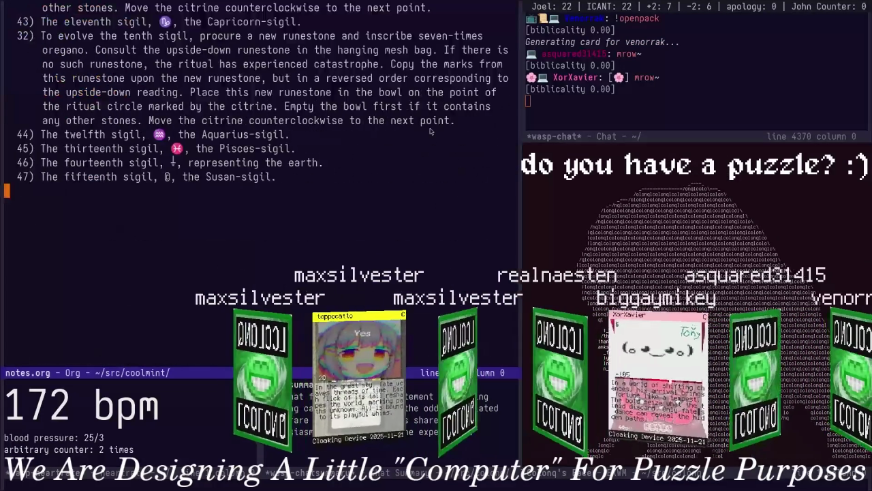
{"action": "key", "text": "Page_Up"}
{"action": "key", "text": "Page_Up"}
{"action": "key", "text": "Page_Up"}
{"action": "key", "text": "Page_Up"}
{"action": "key", "text": "Page_Up"}
{"action": "key", "text": "Page_Down"}
{"action": "key", "text": "Page_Down"}
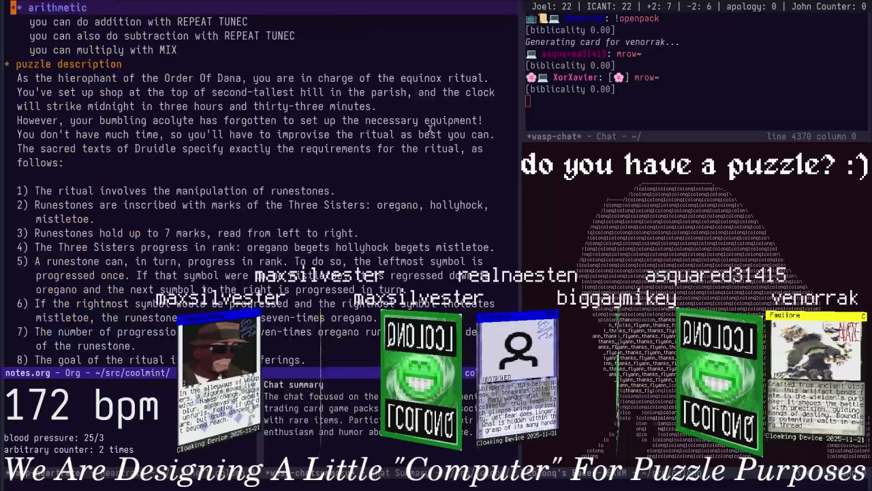
{"action": "key", "text": "Page_Up"}
{"action": "key", "text": "Up"}
{"action": "key", "text": "Up"}
{"action": "key", "text": "Up"}
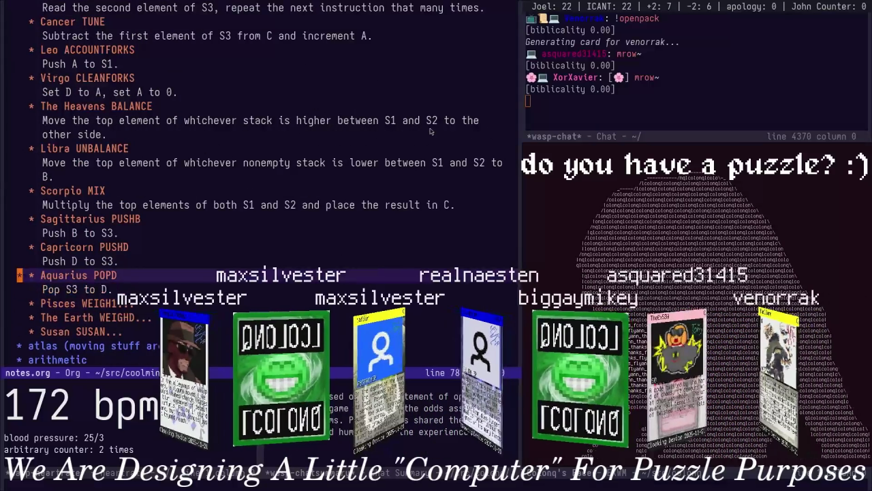
{"action": "key", "text": "Tab"}
{"action": "key", "text": "Down"}
{"action": "key", "text": "Down"}
{"action": "key", "text": "Down"}
{"action": "key", "text": "Down"}
{"action": "key", "text": "Tab"}
{"action": "key", "text": "Down"}
{"action": "key", "text": "Down"}
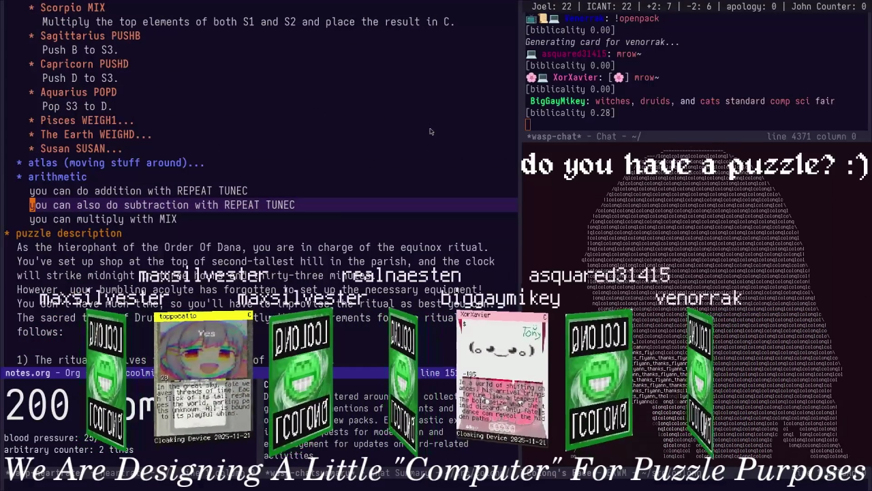
{"action": "key", "text": "ctrl+End"}
{"action": "key", "text": "Up"}
{"action": "key", "text": "Up"}
{"action": "key", "text": "Up"}
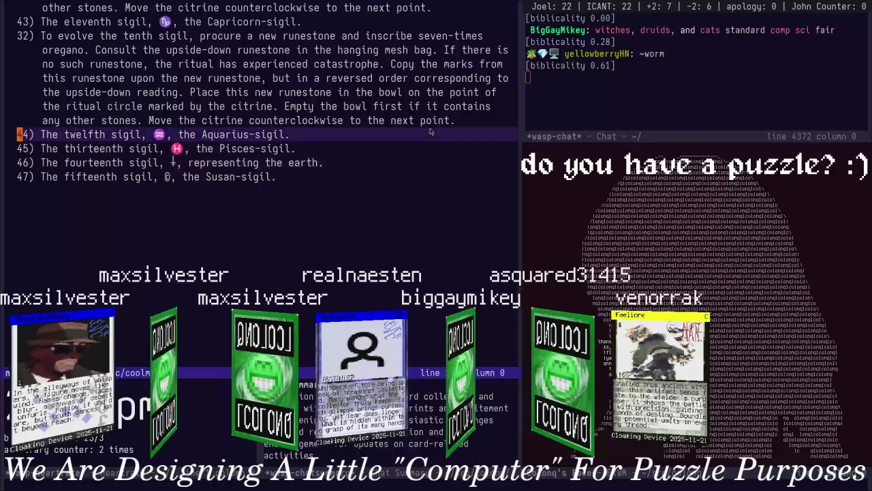
Start a new list item after item 44 reading 'To evolve the twelfth twe'
{"action": "key", "text": "End"}
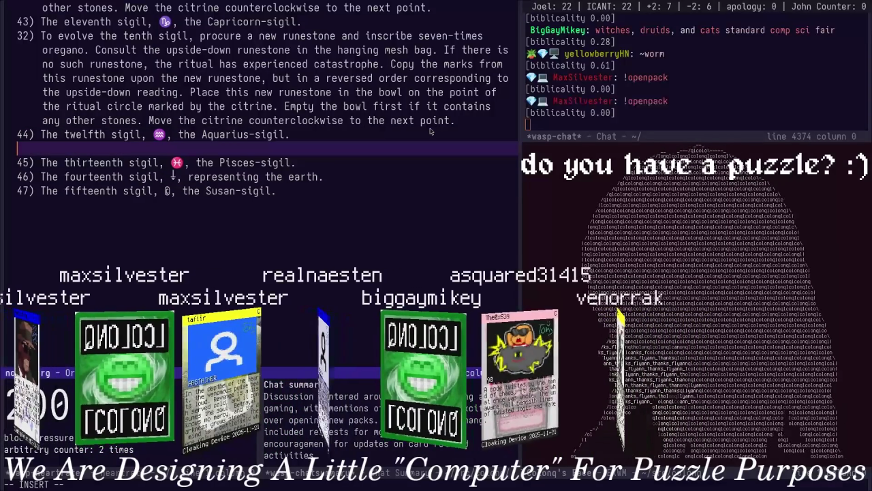
{"action": "key", "text": "Return"}
{"action": "type", "text": "3"}
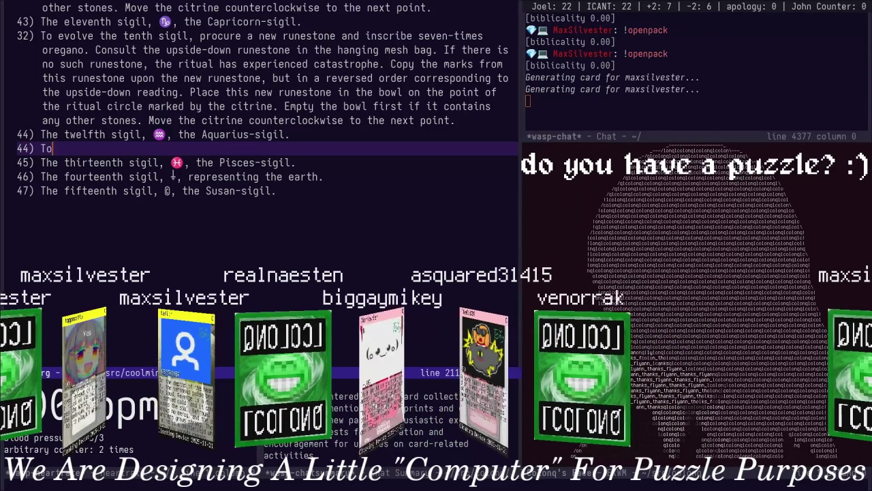
{"action": "type", "text": "evolve the"}
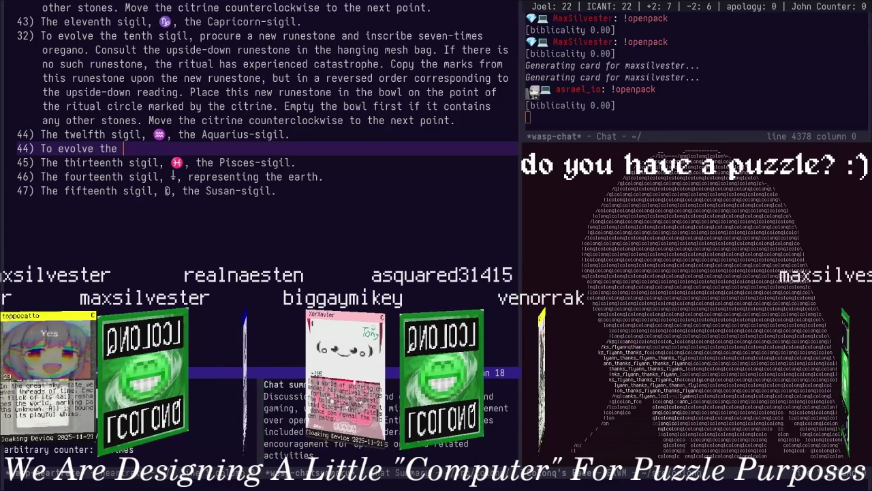
{"action": "type", "text": "tew"}
{"action": "key", "text": "BackSpace"}
{"action": "type", "text": "we"}
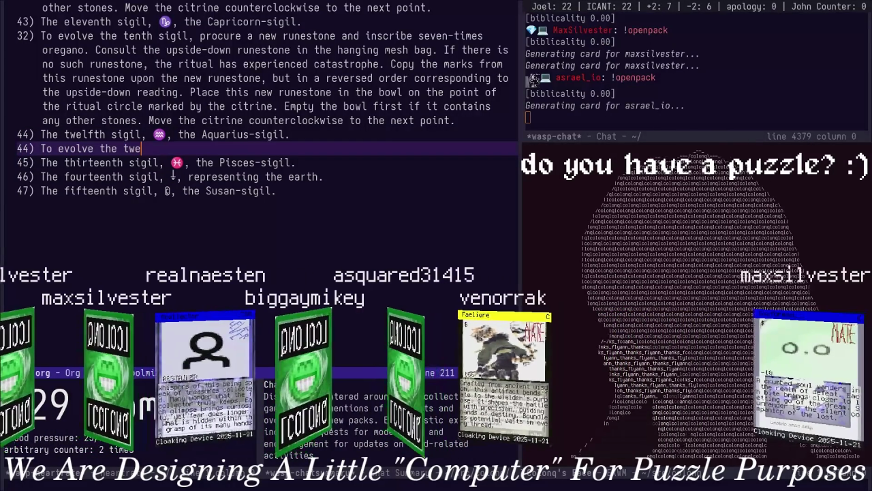
{"action": "type", "text": "lfth"}
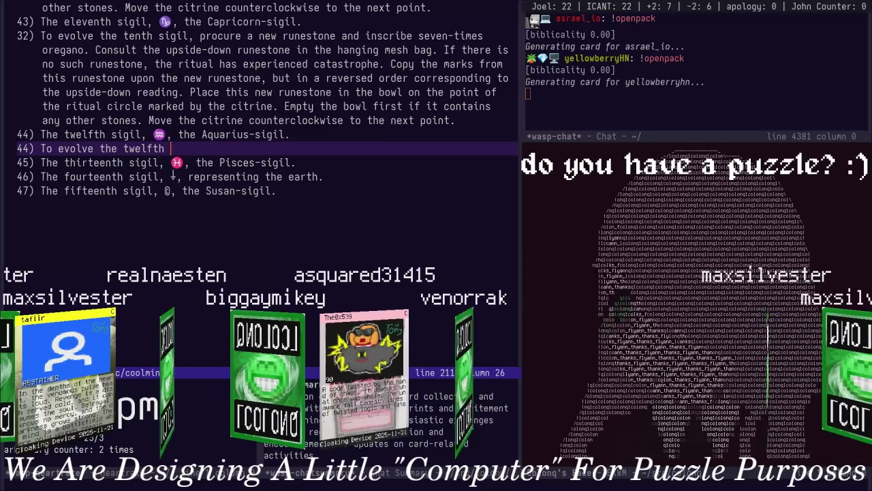
{"action": "type", "text": " twelf"}
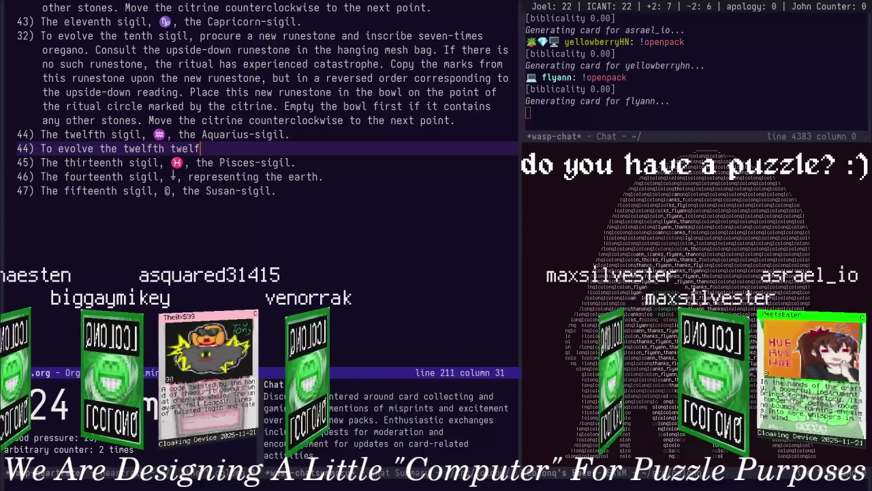
Leave insert mode and call up the C-x b buffer switch prompt
{"action": "key", "text": "Escape"}
{"action": "key", "text": "ctrl+x"}
{"action": "type", "text": "b"}
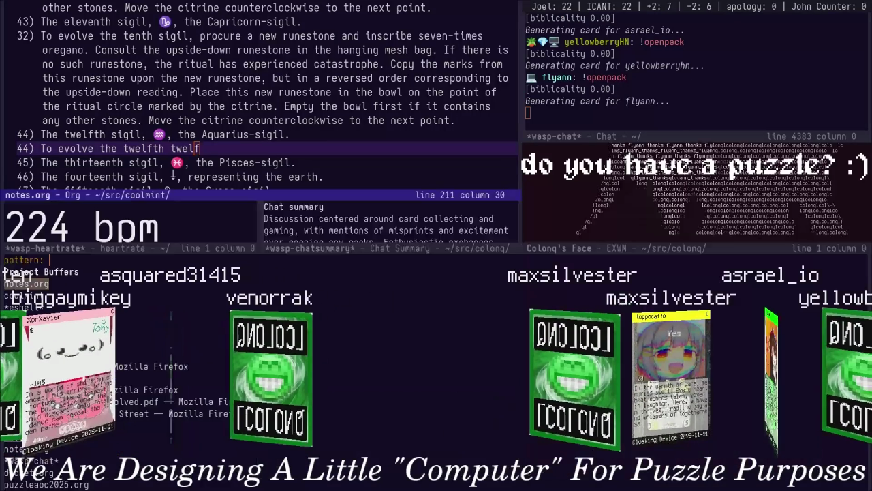
{"action": "type", "text": "welf"}
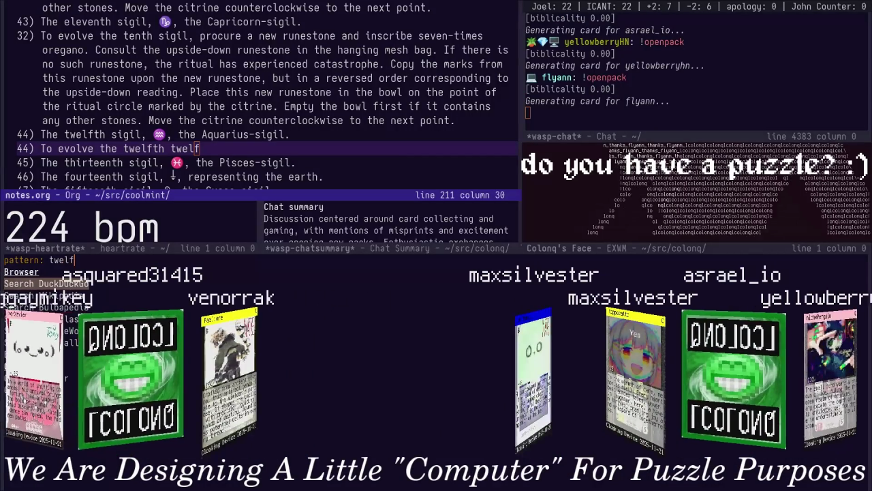
Read the Twelf Wikipedia article, briefly visiting its linked Logical framework article
{"action": "key", "text": "Return"}
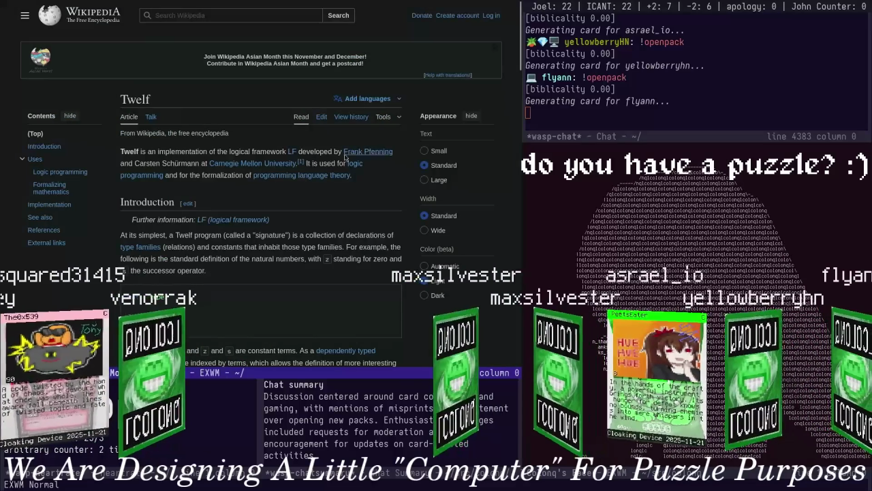
{"action": "scroll", "coordinate": [276, 108], "scroll_direction": "down", "scroll_amount": 2}
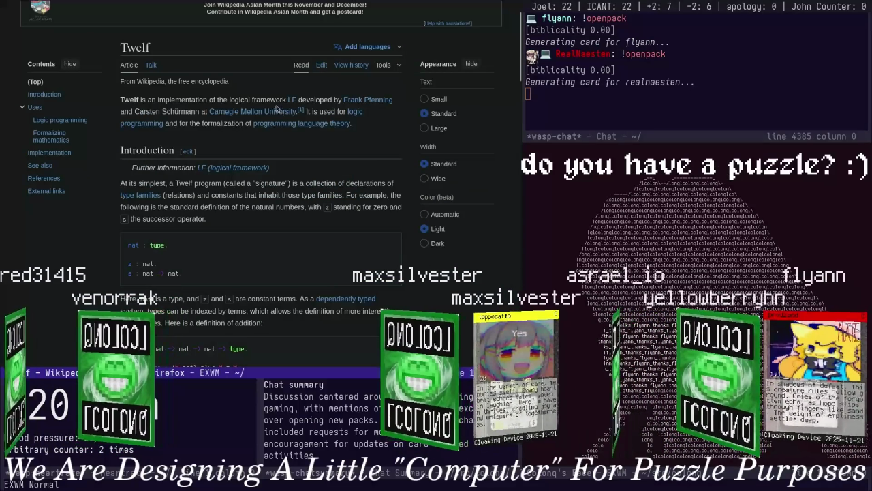
{"action": "mouse_move", "coordinate": [291, 151]}
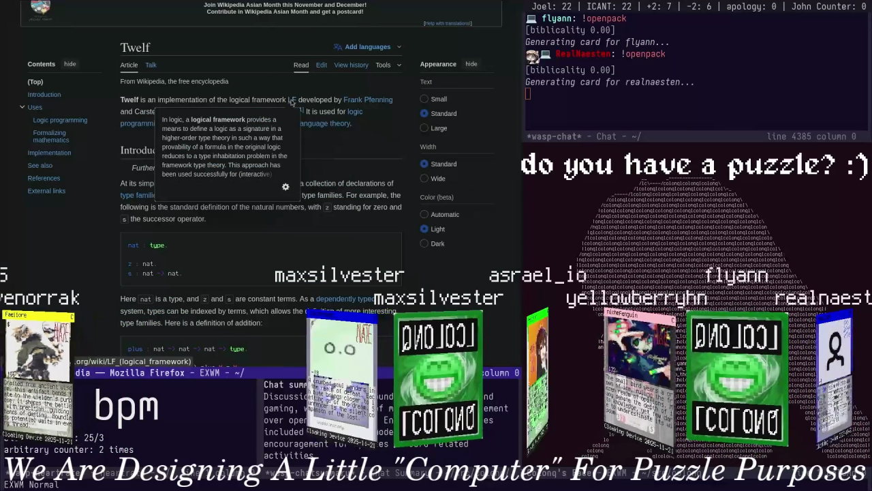
{"action": "left_click", "coordinate": [291, 100]}
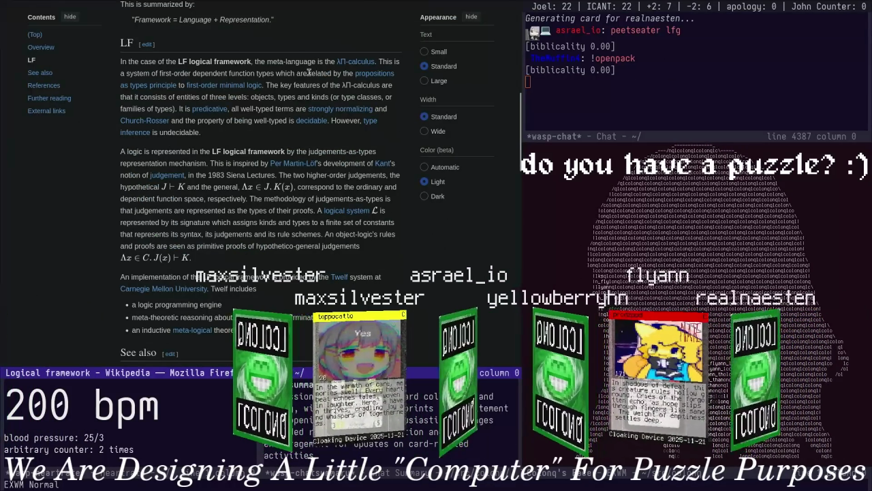
{"action": "key", "text": "alt+Left"}
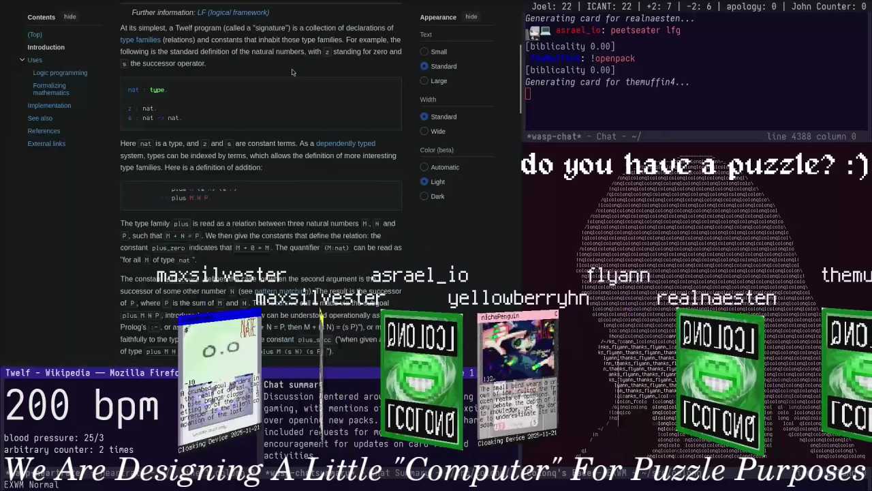
{"action": "scroll", "coordinate": [293, 75], "scroll_direction": "down", "scroll_amount": 5}
{"action": "scroll", "coordinate": [294, 78], "scroll_direction": "down", "scroll_amount": 5}
{"action": "scroll", "coordinate": [297, 83], "scroll_direction": "down", "scroll_amount": 5}
{"action": "scroll", "coordinate": [301, 89], "scroll_direction": "down", "scroll_amount": 5}
{"action": "scroll", "coordinate": [303, 91], "scroll_direction": "up", "scroll_amount": 1}
Switch back to the notes.org buffer in Emacs
{"action": "key", "text": "ctrl+x"}
{"action": "key", "text": "b"}
{"action": "key", "text": "Return"}
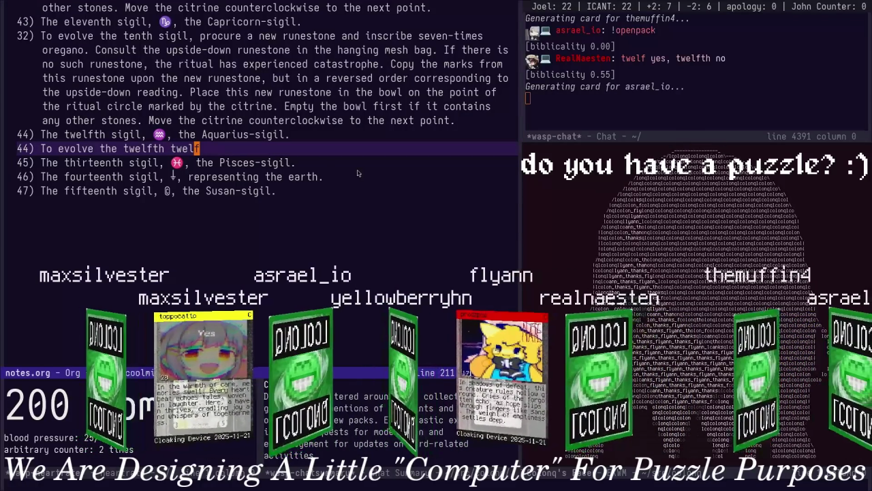
Finish rule 44: remove the citrine-bowl runestone, advance the citrine clockwise, bag it upside-down in the hanging textile bag
{"action": "key", "text": "c"}
{"action": "key", "text": "w"}
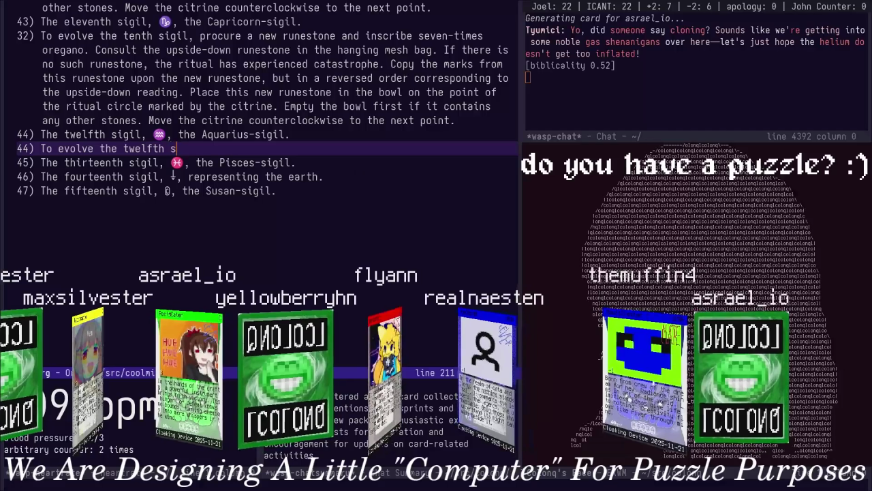
{"action": "type", "text": "igil"}
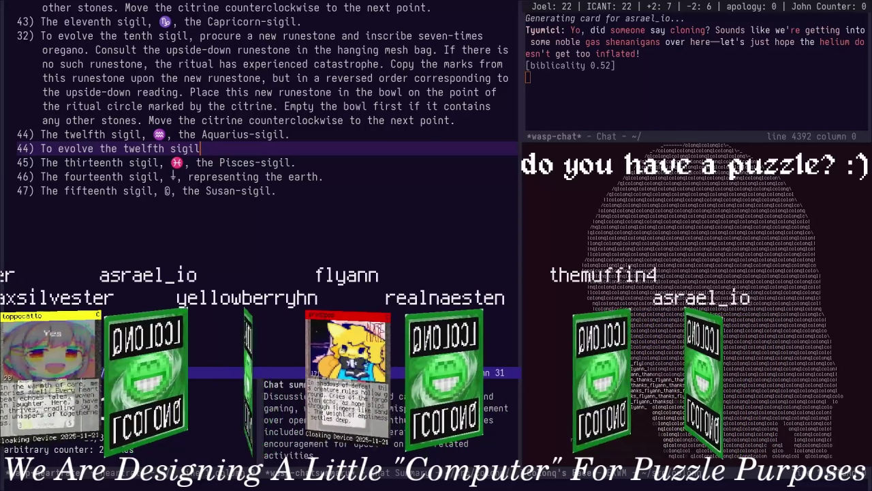
{"action": "type", "text": ", "}
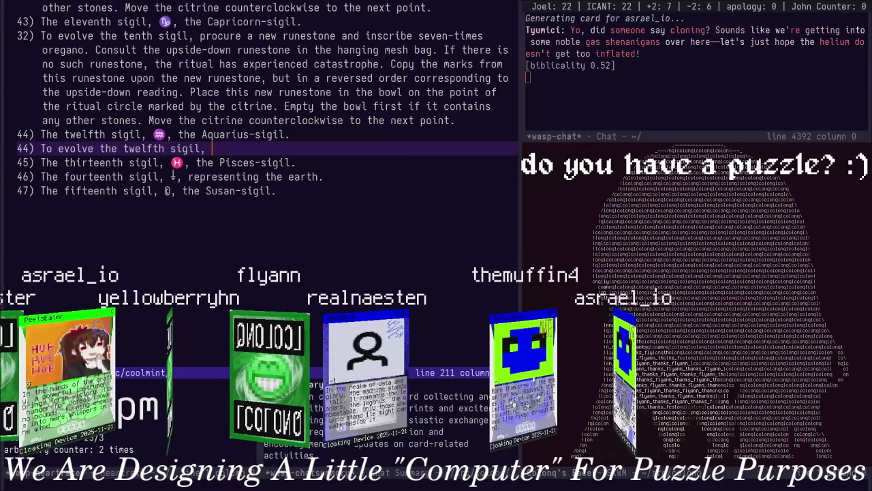
{"action": "type", "text": "remov"}
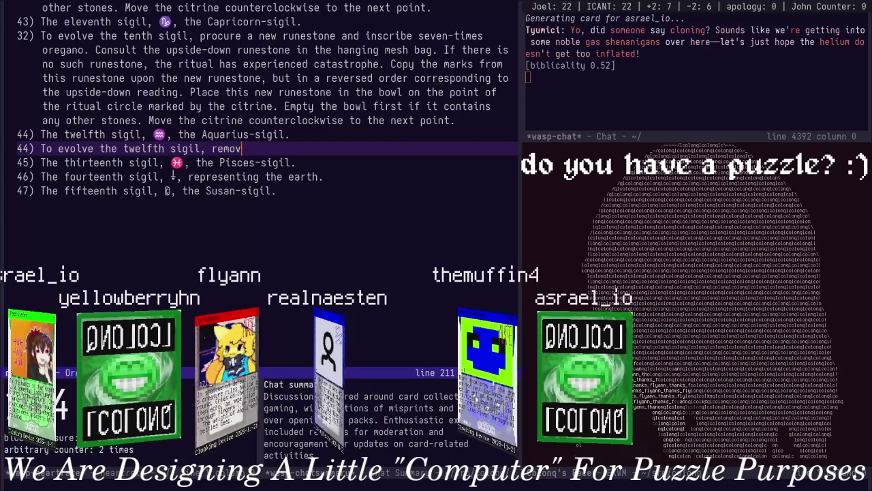
{"action": "type", "text": "e the "}
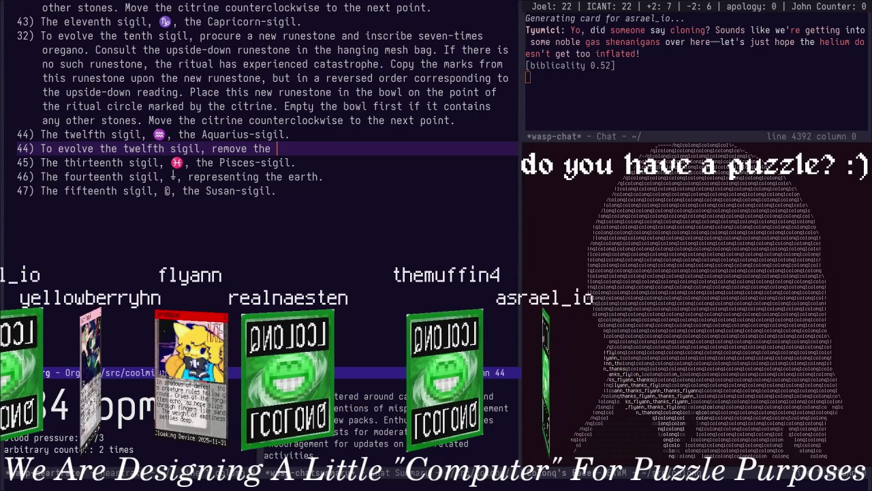
{"action": "type", "text": "ru"}
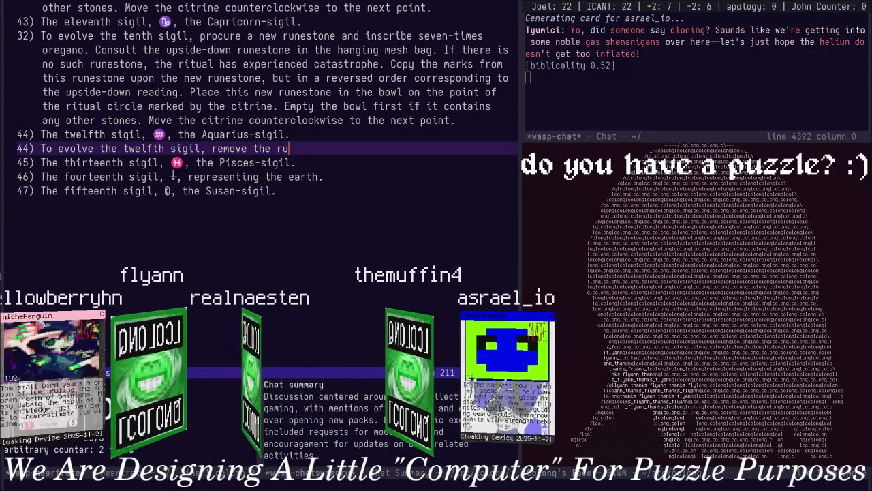
{"action": "type", "text": "nestone from the "}
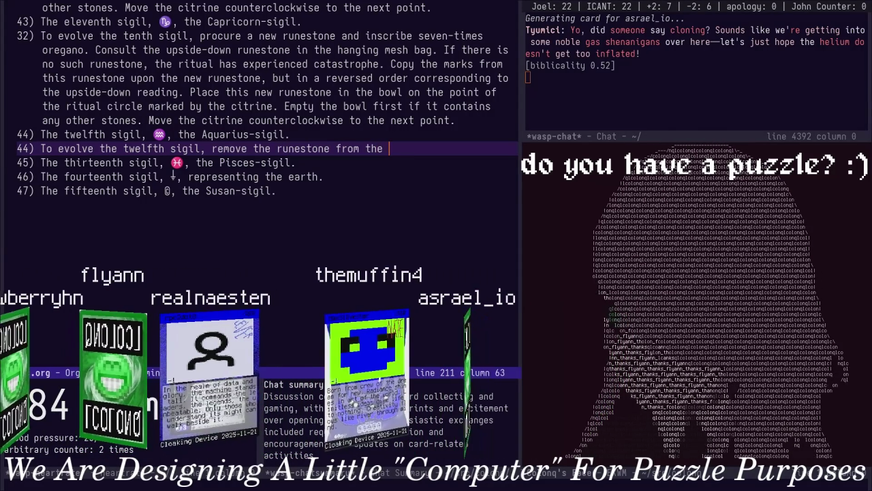
{"action": "type", "text": "bowl at the p"}
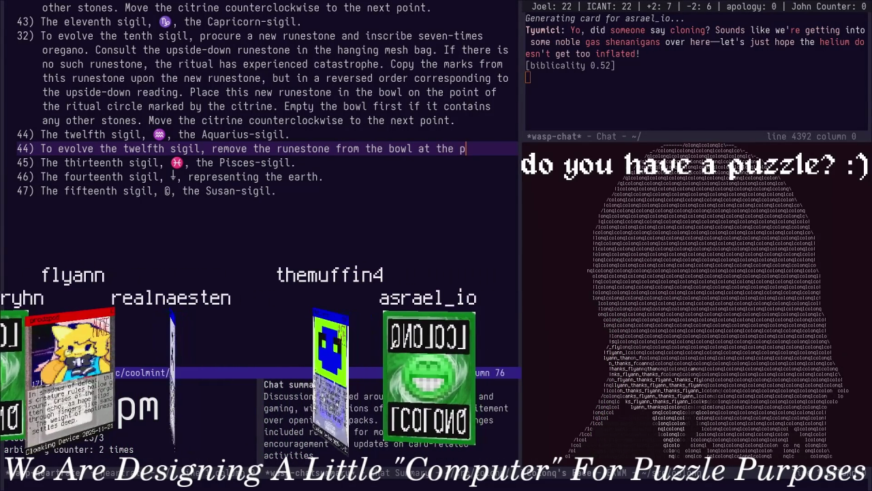
{"action": "type", "text": "oint of the ritual c"}
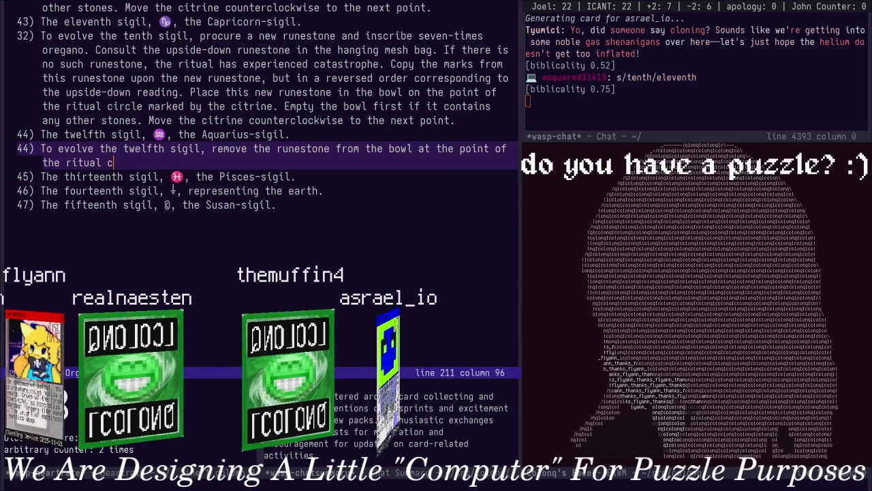
{"action": "type", "text": "ircle marked by the "}
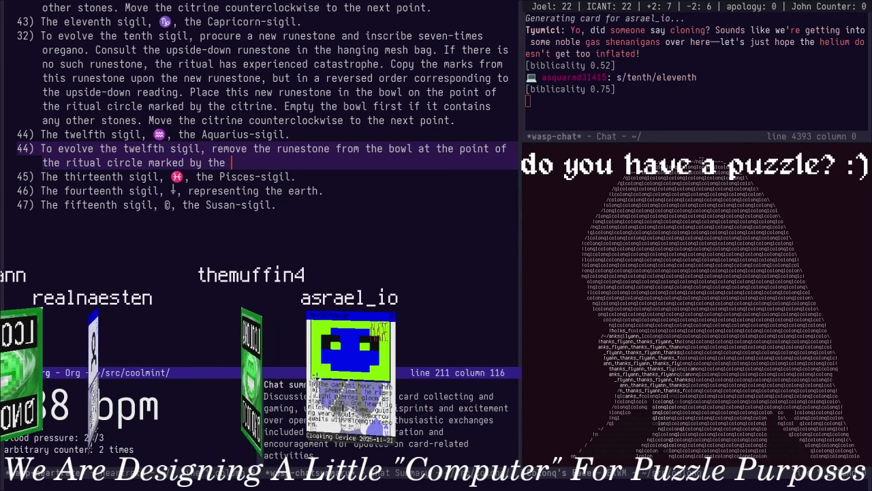
{"action": "type", "text": "citrine, and place the citri"}
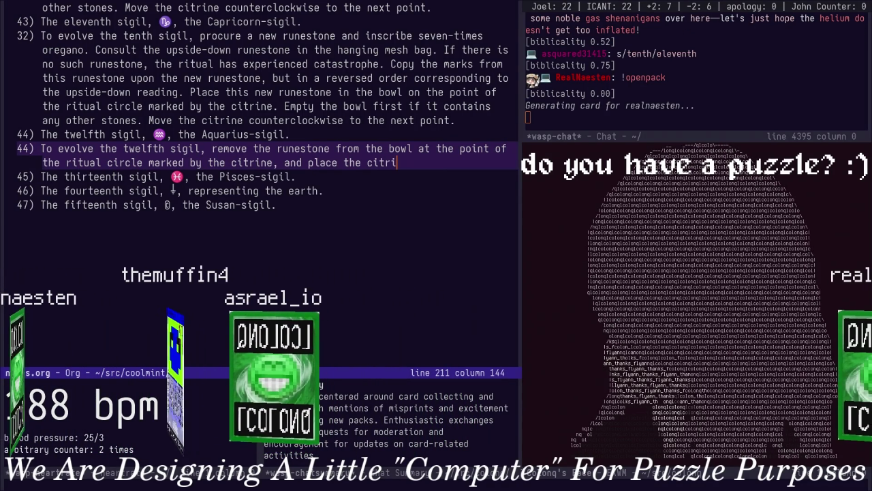
{"action": "type", "text": "ne at the "}
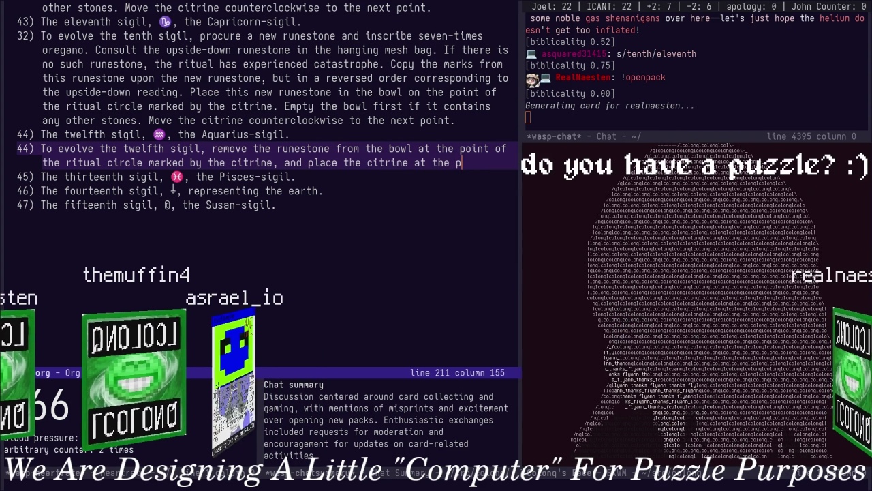
{"action": "type", "text": "po"}
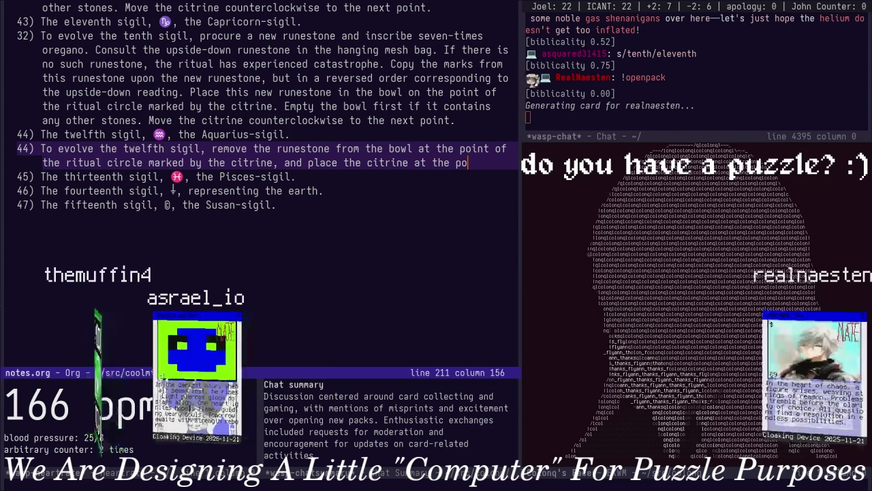
{"action": "key", "text": "BackSpace"}
{"action": "key", "text": "BackSpace"}
{"action": "type", "text": "ne"}
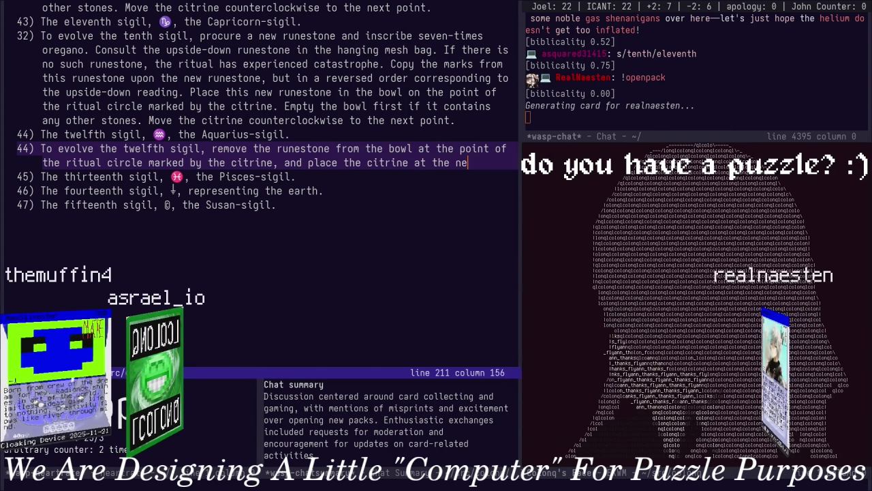
{"action": "type", "text": "xt point fo"}
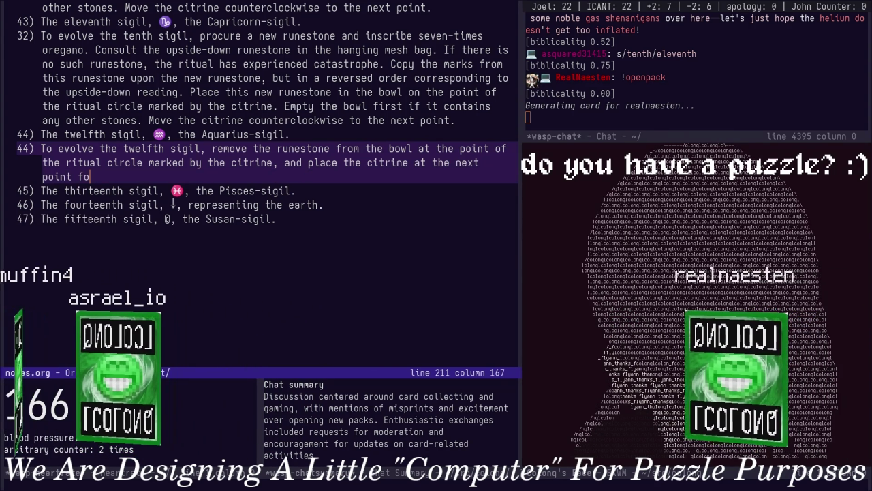
{"action": "type", "text": "llowing a clockwise order. If there is no such r"}
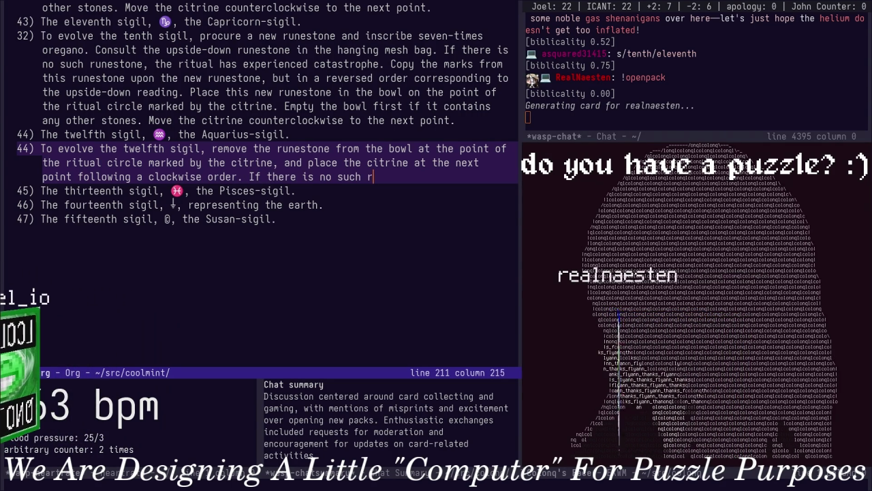
{"action": "type", "text": "unestone, "}
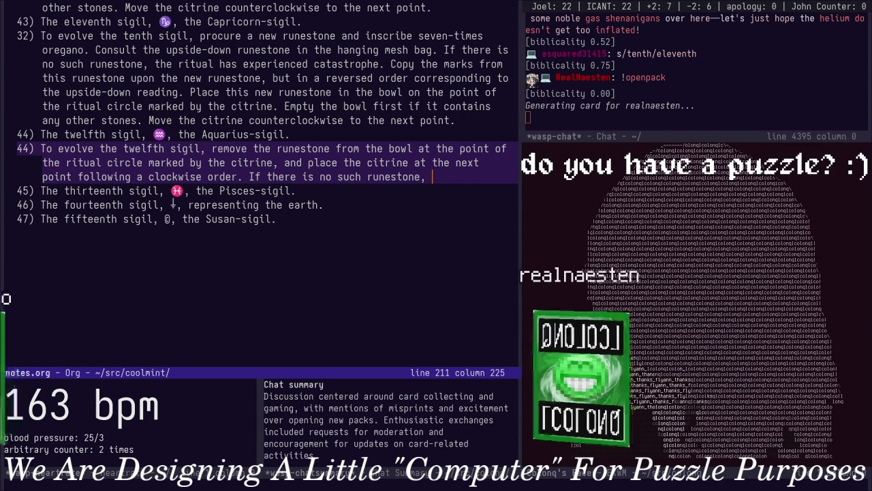
{"action": "type", "text": "the consequences will be "}
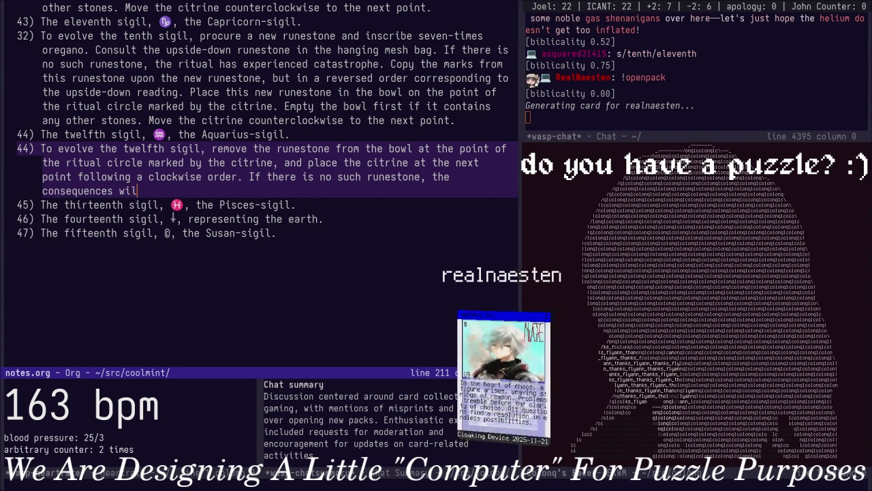
{"action": "type", "text": "dire. "}
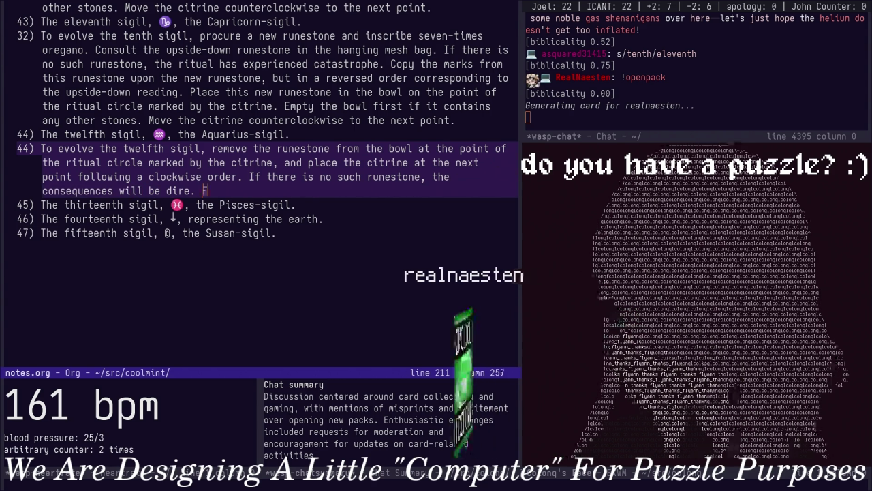
{"action": "type", "text": "Pl"}
{"action": "type", "text": "ce that runestone upside-down in the hanging"}
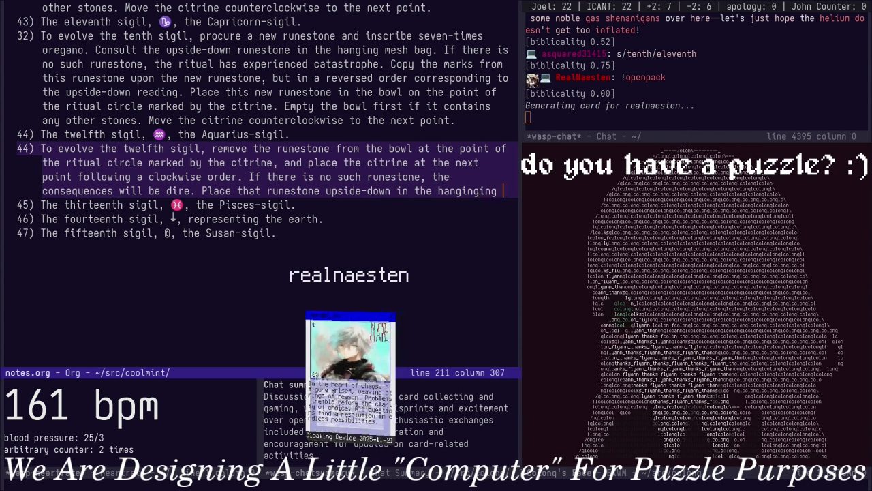
{"action": "type", "text": "in"}
{"action": "type", "text": "ex"}
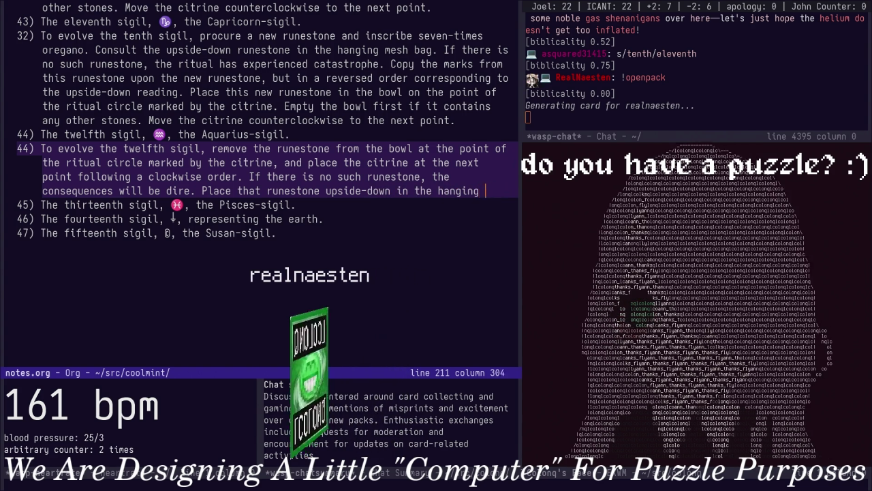
{"action": "type", "text": "tile bag"}
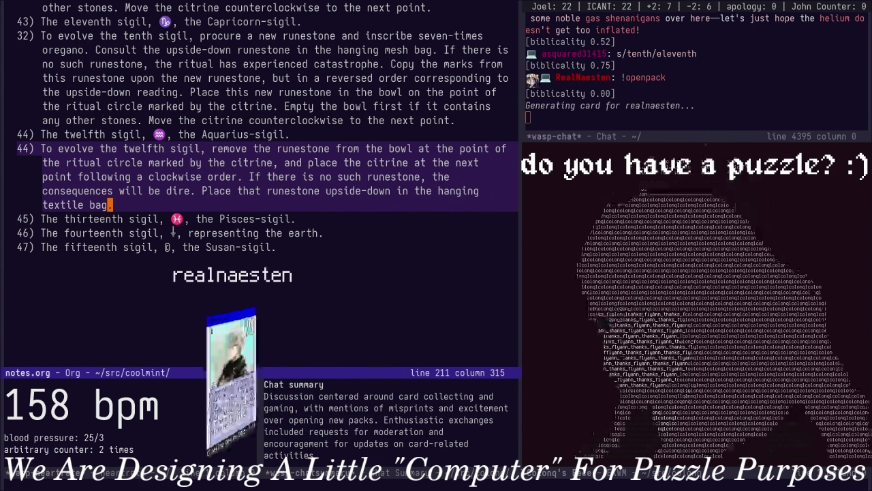
Expand the Pisces and The Earth sigil entries in the outline
{"action": "key", "text": "Page_Up"}
{"action": "key", "text": "Page_Up"}
{"action": "key", "text": "Page_Up"}
{"action": "key", "text": "Page_Up"}
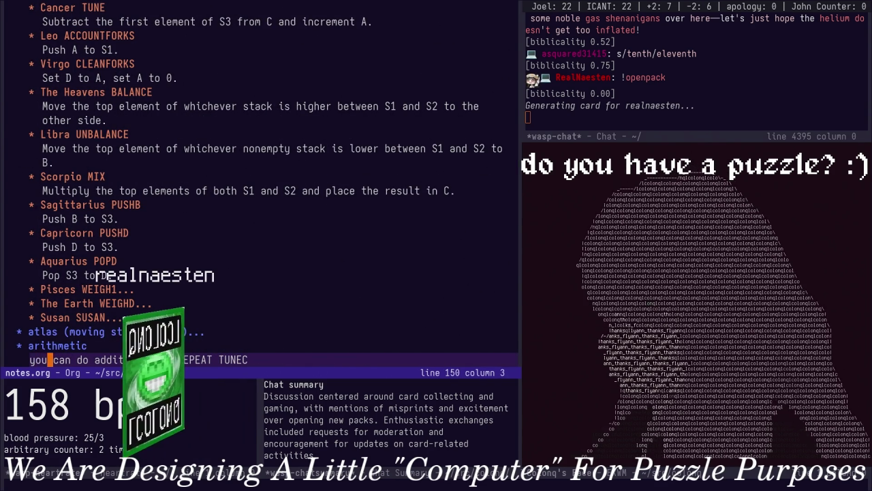
{"action": "key", "text": "Up"}
{"action": "key", "text": "Up"}
{"action": "key", "text": "Up"}
{"action": "key", "text": "Up"}
{"action": "key", "text": "Up"}
{"action": "key", "text": "Tab"}
{"action": "key", "text": "Down"}
{"action": "key", "text": "Down"}
{"action": "key", "text": "Down"}
{"action": "key", "text": "Down"}
{"action": "key", "text": "Down"}
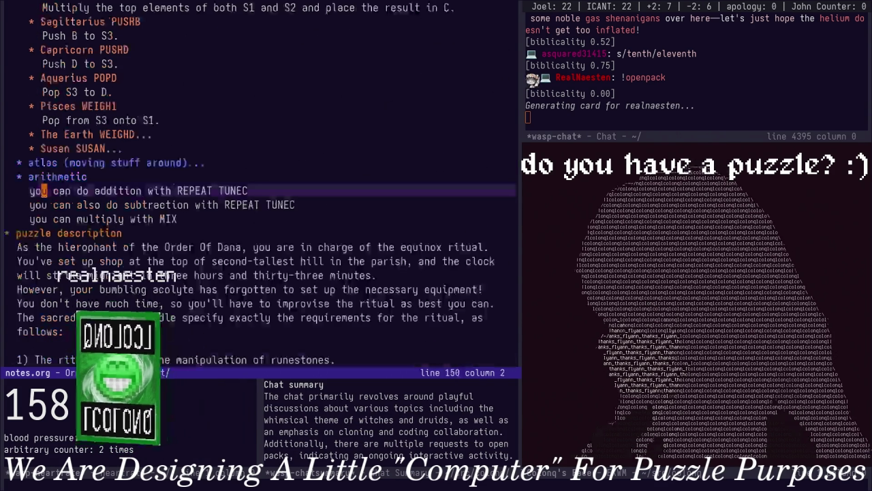
{"action": "key", "text": "Down"}
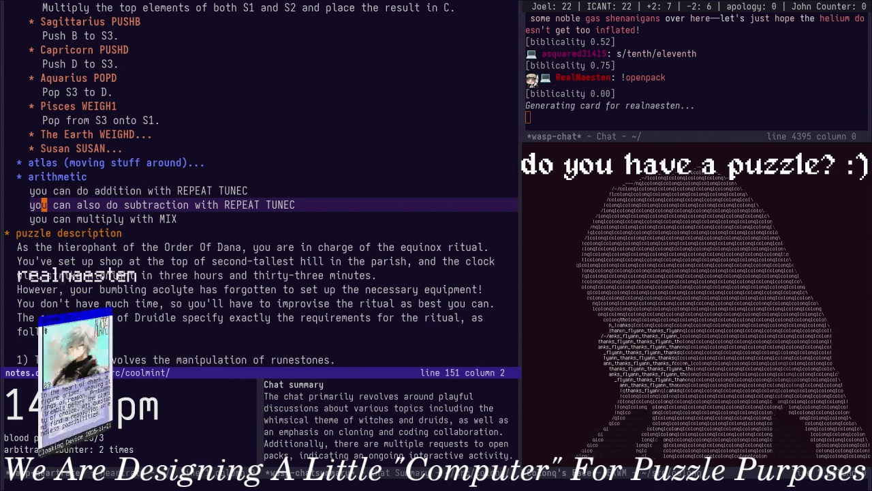
{"action": "key", "text": "Up"}
{"action": "key", "text": "Up"}
{"action": "key", "text": "Up"}
{"action": "key", "text": "Tab"}
{"action": "key", "text": "Down"}
Search for the arithmetic heading with 'ari', then jump to the end of the notes
{"action": "key", "text": "ctrl+s"}
{"action": "type", "text": "ari"}
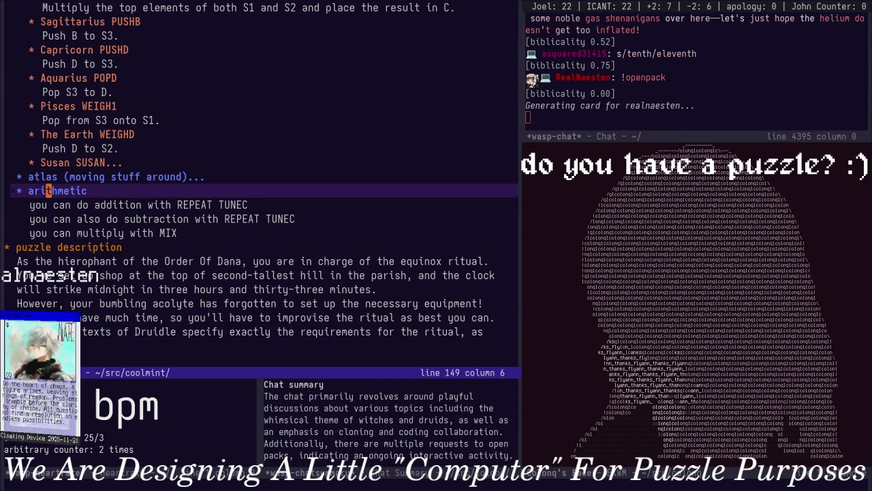
{"action": "key", "text": "Return"}
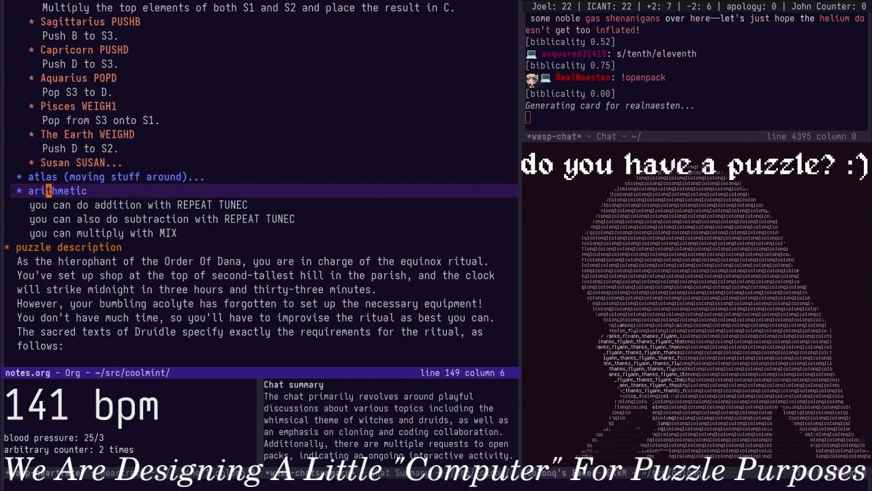
{"action": "key", "text": "alt+greater"}
Paste a copy of the twelfth-sigil rule below item 45, changing 'twelfth' to 'thirteenth'
{"action": "key", "text": "Up"}
{"action": "key", "text": "Up"}
{"action": "key", "text": "Up"}
{"action": "key", "text": "Up"}
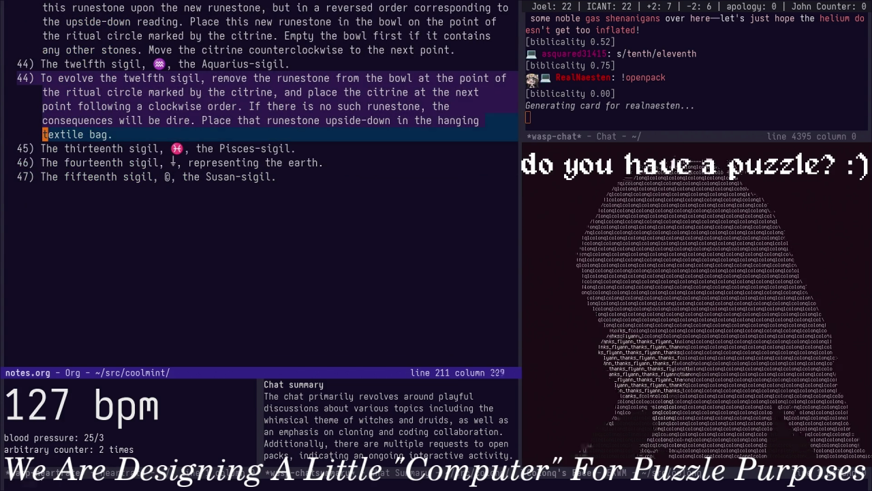
{"action": "key", "text": "Down"}
{"action": "key", "text": "ctrl+y"}
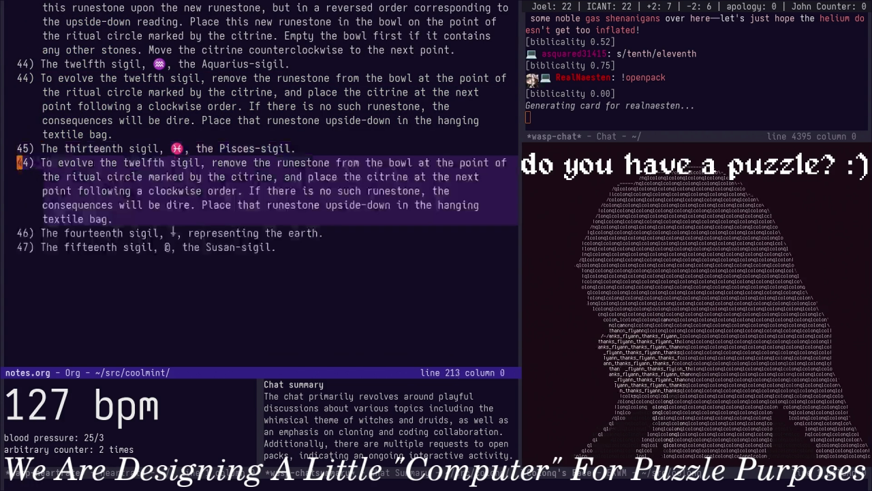
{"action": "key", "text": "alt+d"}
{"action": "type", "text": "thirteenth"}
Replace the 'upside-down in the hanging textile bag' wording with 'the left brass scale'
{"action": "key", "text": "Down"}
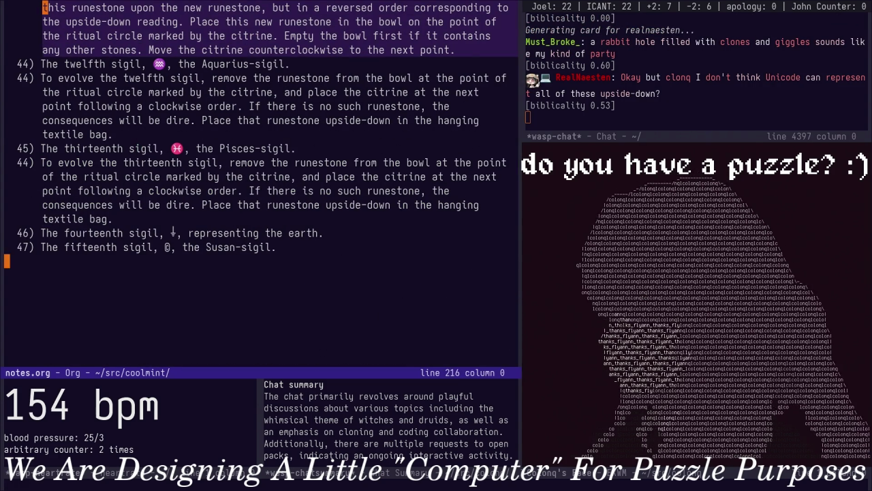
{"action": "key", "text": "Down"}
{"action": "key", "text": "alt+b"}
{"action": "key", "text": "alt+b"}
{"action": "key", "text": "alt+b"}
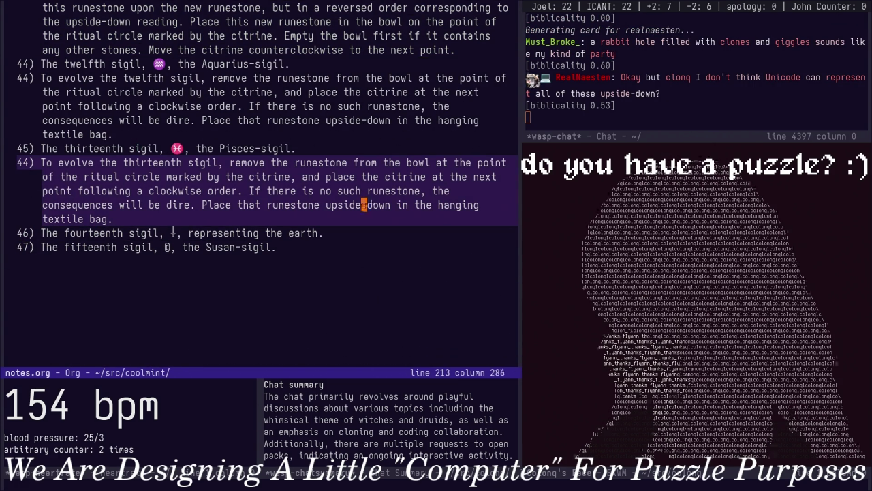
{"action": "key", "text": "alt+b"}
{"action": "key", "text": "alt+d"}
{"action": "key", "text": "alt+d"}
{"action": "key", "text": "alt+d"}
{"action": "key", "text": "alt+d"}
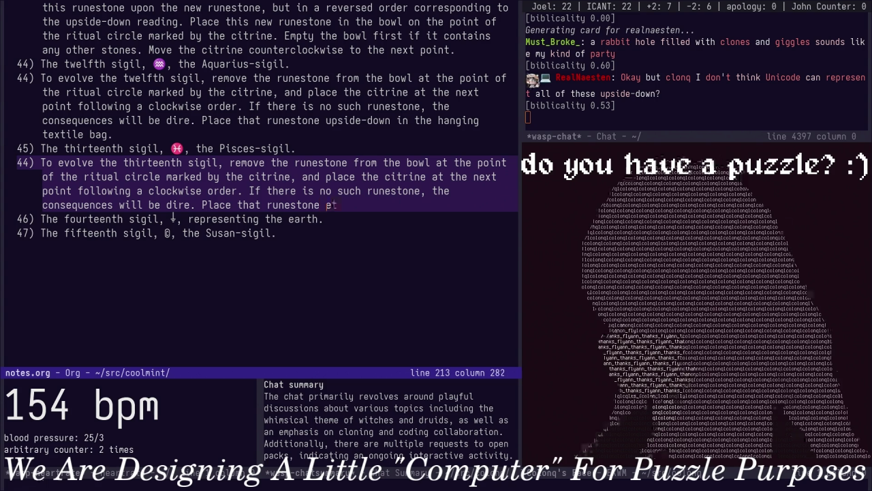
{"action": "type", "text": "op the le"}
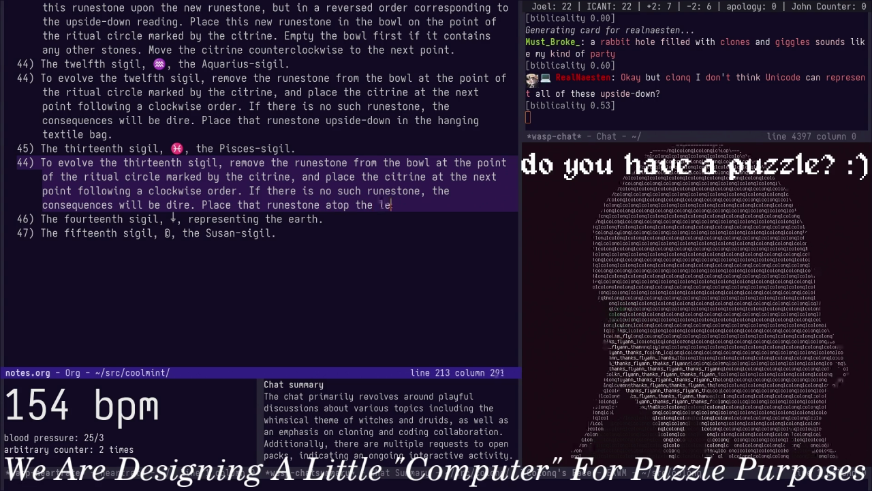
{"action": "type", "text": "ft bras"}
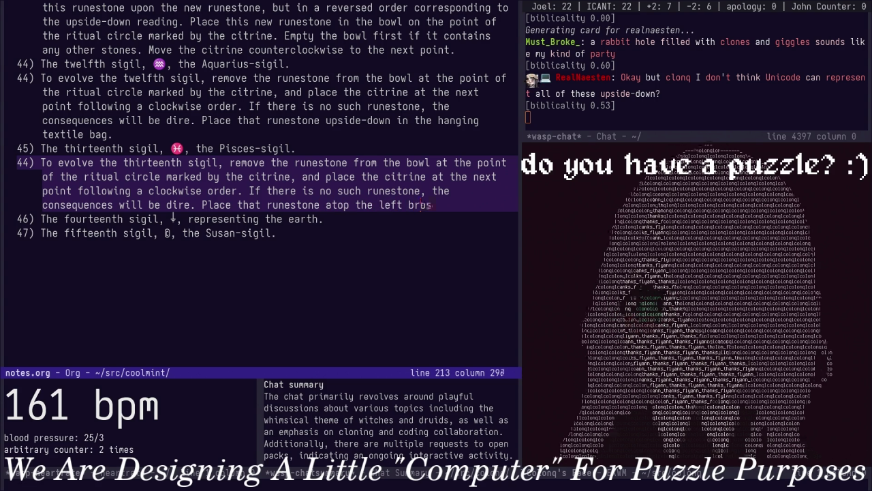
{"action": "type", "text": "s scale"}
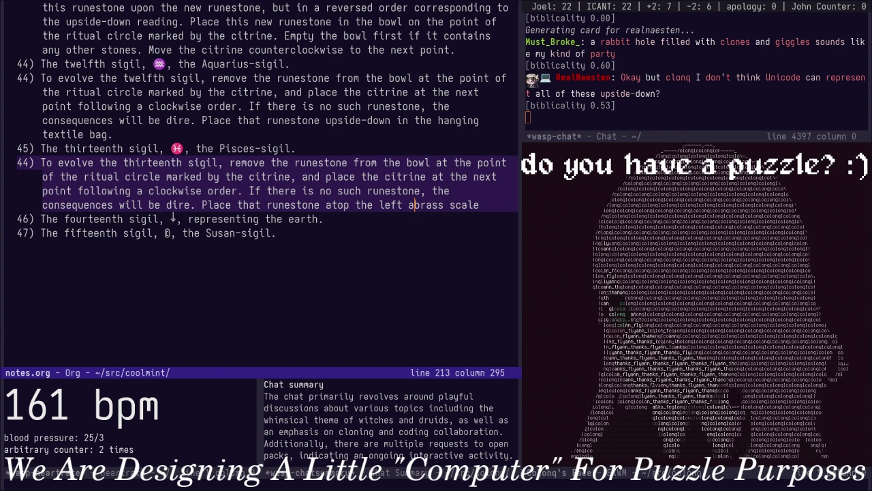
Check the earlier brass scale phrasing and insert 'side of' before 'brass scale'
{"action": "key", "text": "ctrl+x"}
{"action": "key", "text": "ctrl+x"}
{"action": "key", "text": "ctrl+x"}
{"action": "key", "text": "ctrl+x"}
{"action": "key", "text": "ctrl+x"}
{"action": "key", "text": "ctrl+x"}
{"action": "key", "text": "ctrl+u"}
{"action": "key", "text": "ctrl+space"}
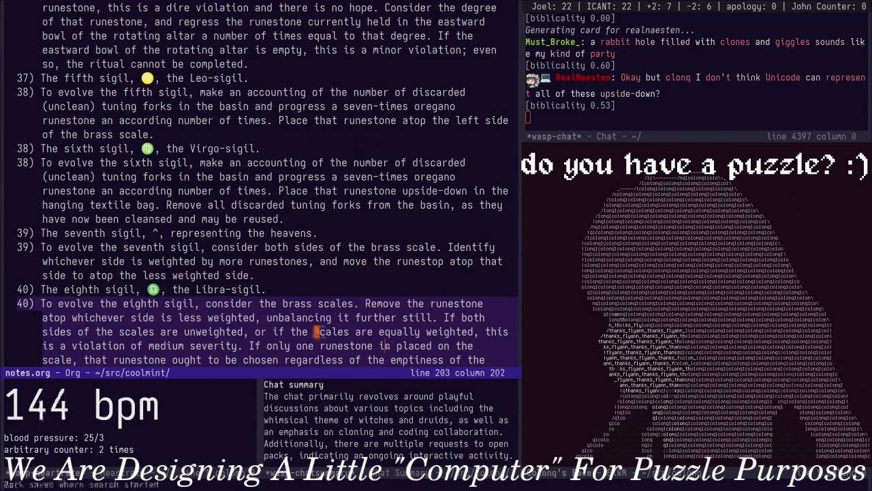
{"action": "key", "text": "ctrl+u"}
{"action": "key", "text": "ctrl+space"}
{"action": "key", "text": "alt+b"}
{"action": "key", "text": "alt+b"}
{"action": "key", "text": "alt+b"}
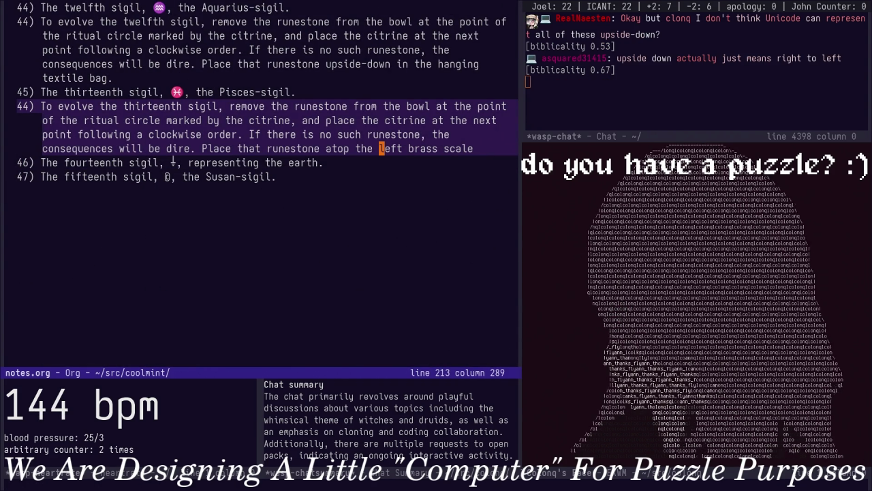
{"action": "key", "text": "alt+f"}
{"action": "key", "text": "Right"}
{"action": "type", "text": "side of"}
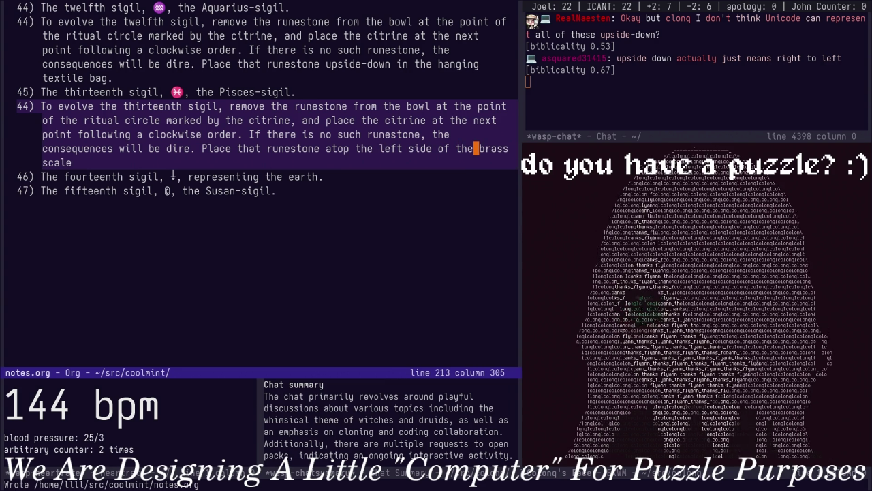
Fix the stray period so the rule ends 'brass scale.' and save notes.org
{"action": "key", "text": "alt+f"}
{"action": "type", "text": "."}
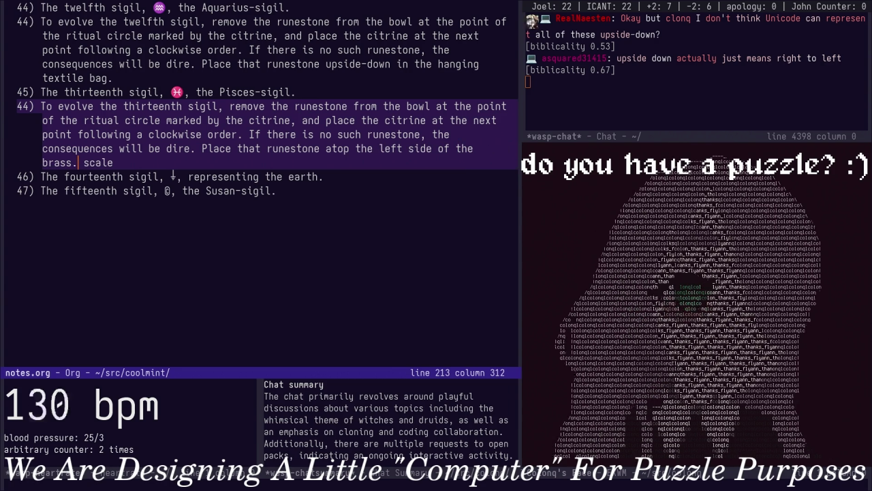
{"action": "key", "text": "Left"}
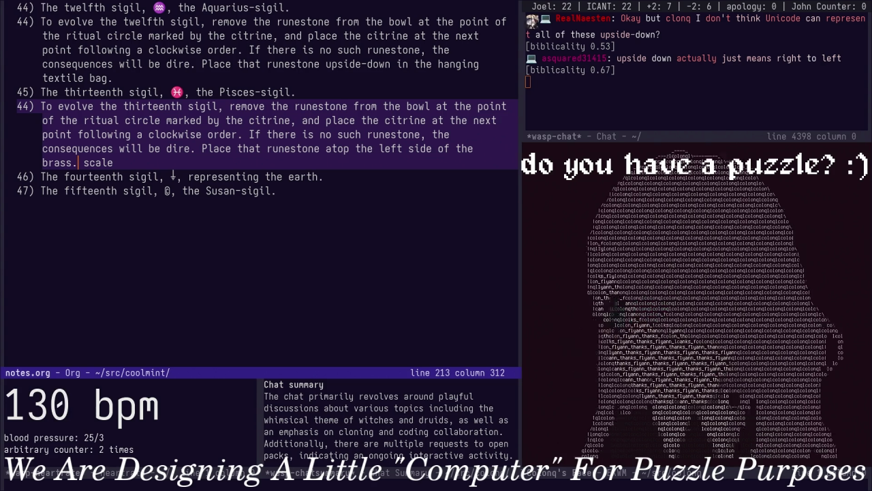
{"action": "key", "text": "Delete"}
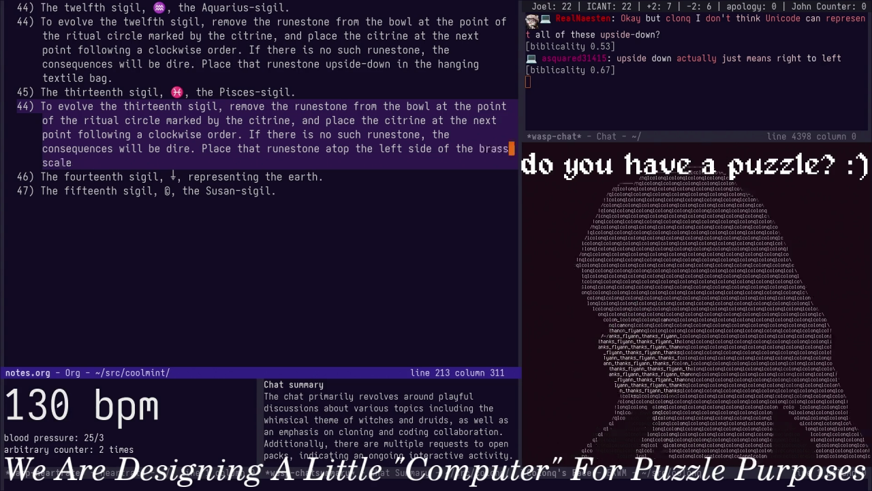
{"action": "key", "text": "i"}
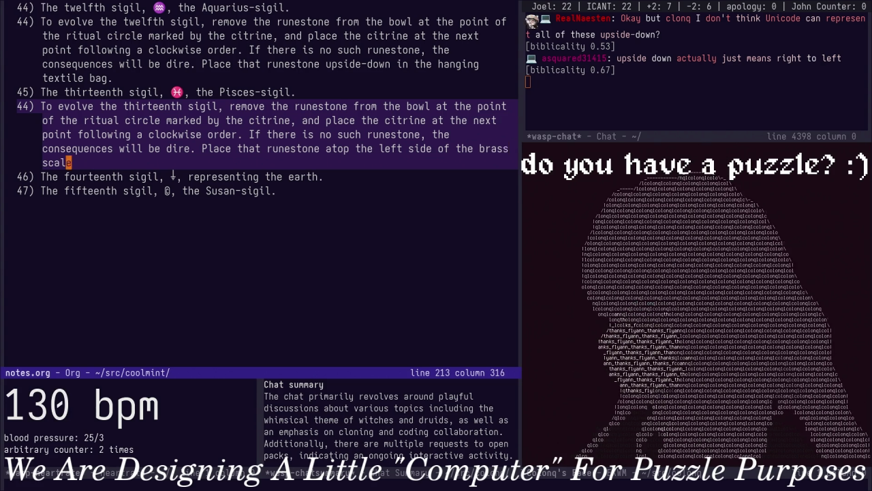
{"action": "key", "text": "End"}
{"action": "type", "text": "."}
{"action": "key", "text": "Escape"}
{"action": "key", "text": "ctrl+x"}
{"action": "key", "text": "ctrl+s"}
{"action": "key", "text": "b"}
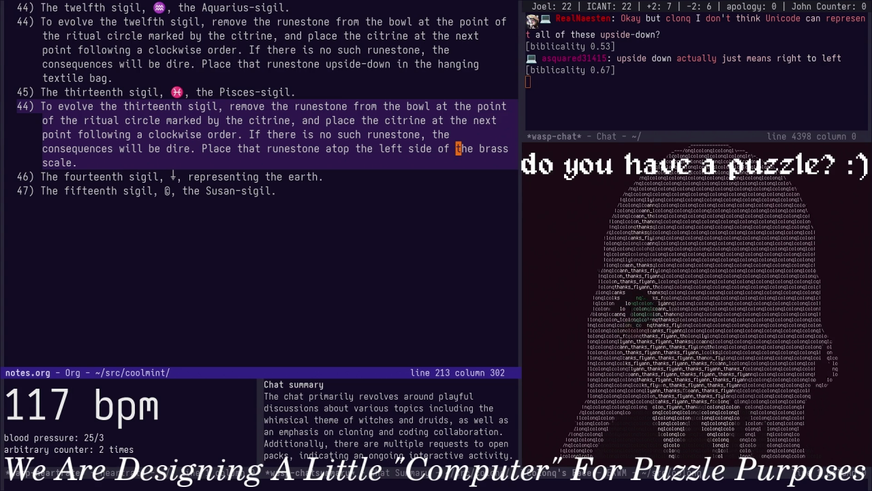
{"action": "key", "text": "End"}
{"action": "key", "text": "Down"}
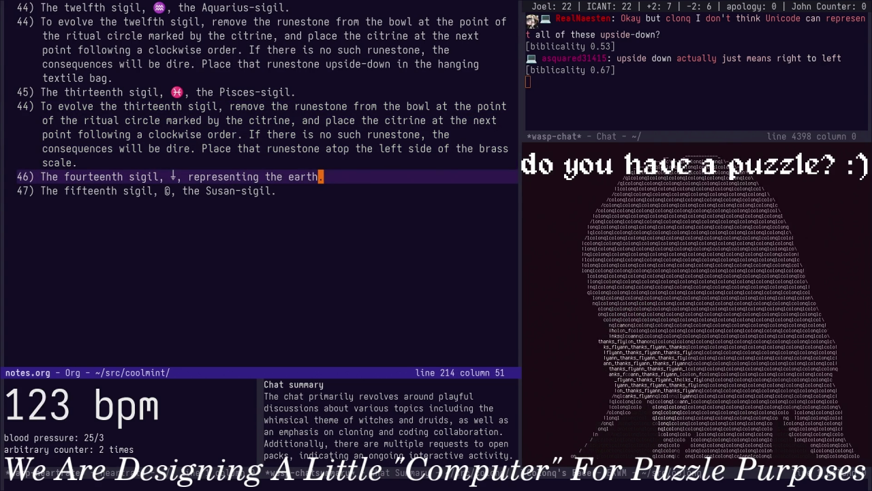
{"action": "key", "text": "Page_Up"}
{"action": "key", "text": "Page_Up"}
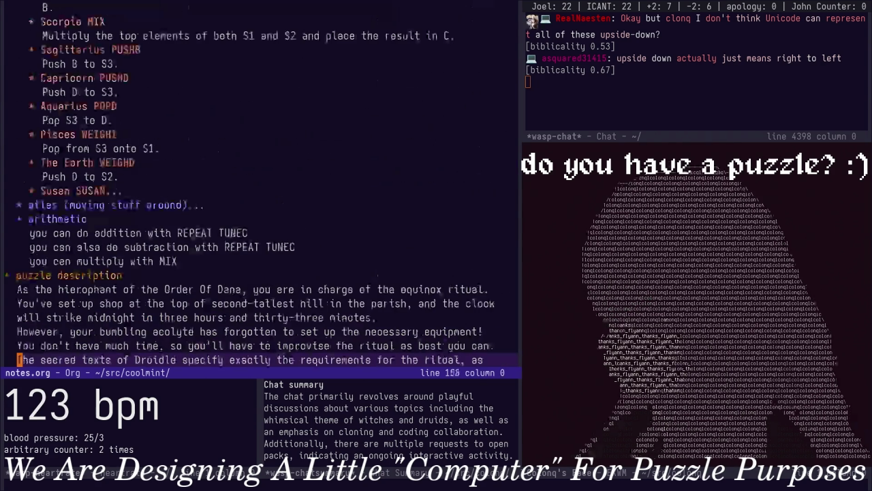
{"action": "key", "text": "Up"}
{"action": "key", "text": "Up"}
{"action": "key", "text": "Up"}
{"action": "key", "text": "Up"}
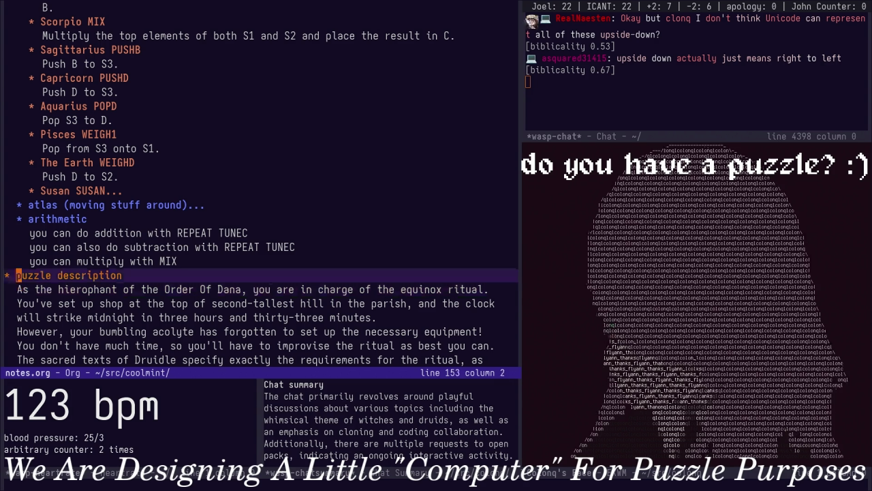
{"action": "key", "text": "Up"}
{"action": "key", "text": "Up"}
{"action": "key", "text": "Up"}
{"action": "key", "text": "Up"}
{"action": "key", "text": "Up"}
{"action": "key", "text": "Up"}
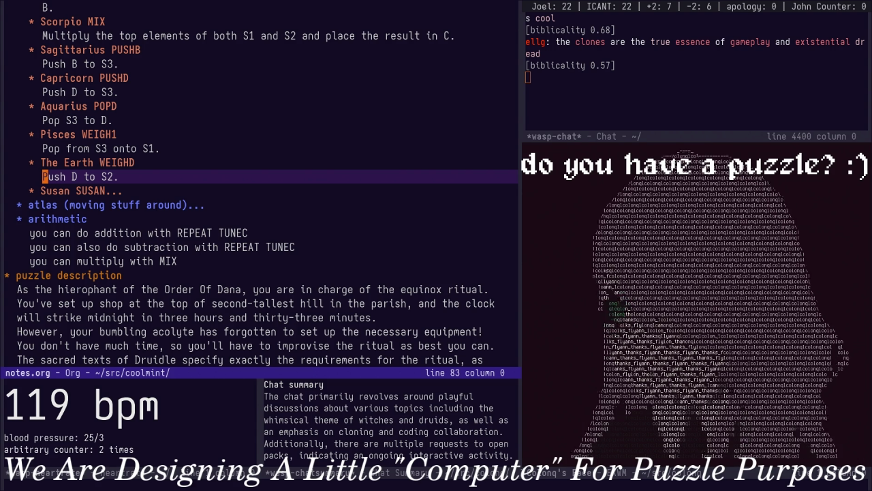
{"action": "key", "text": "alt+greater"}
{"action": "key", "text": "Up"}
{"action": "key", "text": "Up"}
{"action": "key", "text": "Up"}
{"action": "key", "text": "Up"}
{"action": "key", "text": "Up"}
{"action": "key", "text": "Up"}
{"action": "key", "text": "Up"}
{"action": "key", "text": "Up"}
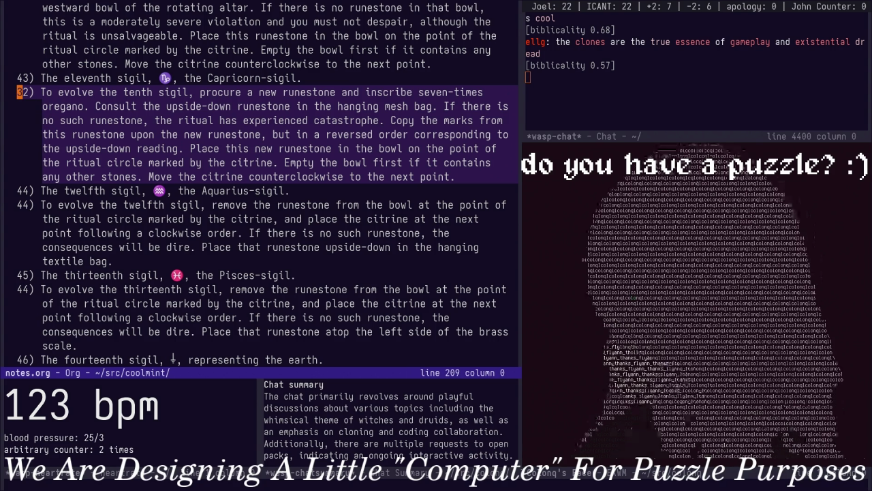
Copy the tenth-sigil rule paragraph and paste a duplicate after sigil item 46
{"action": "key", "text": "ctrl+a"}
{"action": "key", "text": "ctrl+space"}
{"action": "key", "text": "Down"}
{"action": "key", "text": "Down"}
{"action": "key", "text": "Down"}
{"action": "key", "text": "alt+w"}
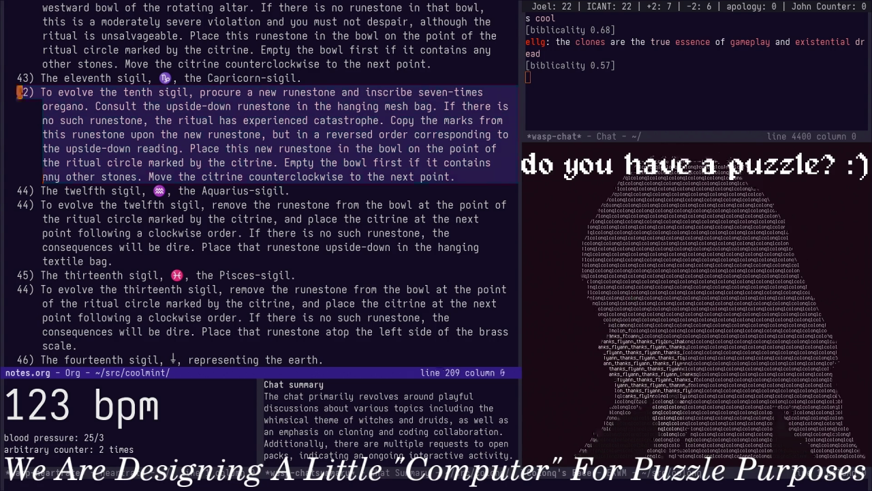
{"action": "key", "text": "alt+greater"}
{"action": "key", "text": "Up"}
{"action": "key", "text": "Up"}
{"action": "key", "text": "Down"}
{"action": "key", "text": "ctrl+y"}
{"action": "key", "text": "Right"}
{"action": "key", "text": "Right"}
{"action": "key", "text": "Right"}
Rename the pasted rule to the fourteenth sigil and make its catastrophe wording 'is unrecoverable, but only barely so'
{"action": "key", "text": "alt+d"}
{"action": "type", "text": "fourt"}
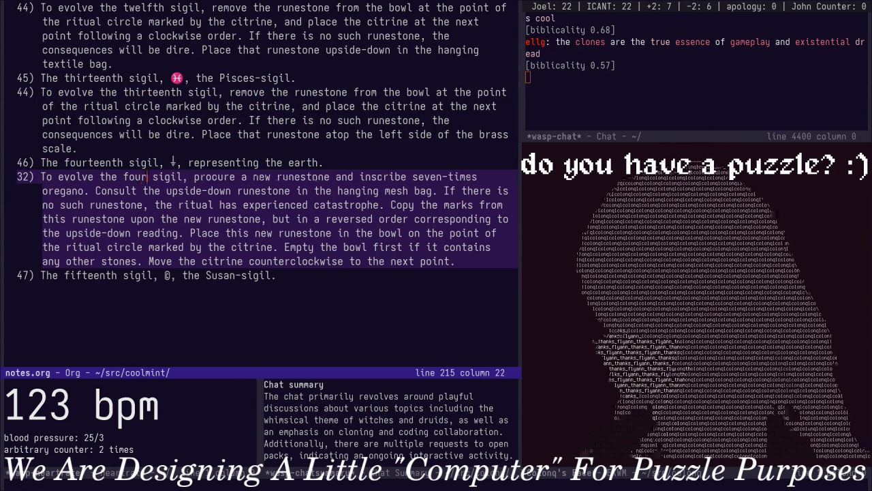
{"action": "type", "text": "eenth"}
{"action": "key", "text": "alt+e"}
{"action": "key", "text": "Right"}
{"action": "key", "text": "Right"}
{"action": "key", "text": "alt+e"}
{"action": "key", "text": "Left"}
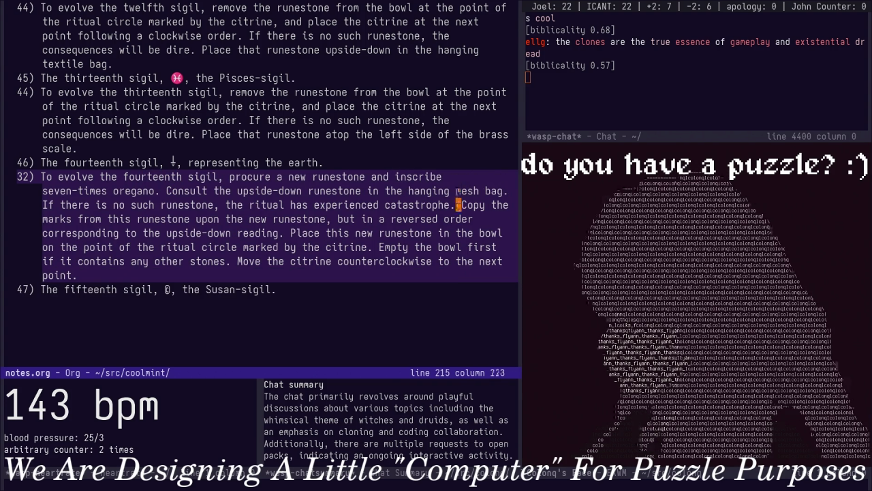
{"action": "key", "text": "alt+b"}
{"action": "key", "text": "alt+b"}
{"action": "key", "text": "alt+b"}
{"action": "key", "text": "alt+d"}
{"action": "key", "text": "alt+d"}
{"action": "key", "text": "alt+d"}
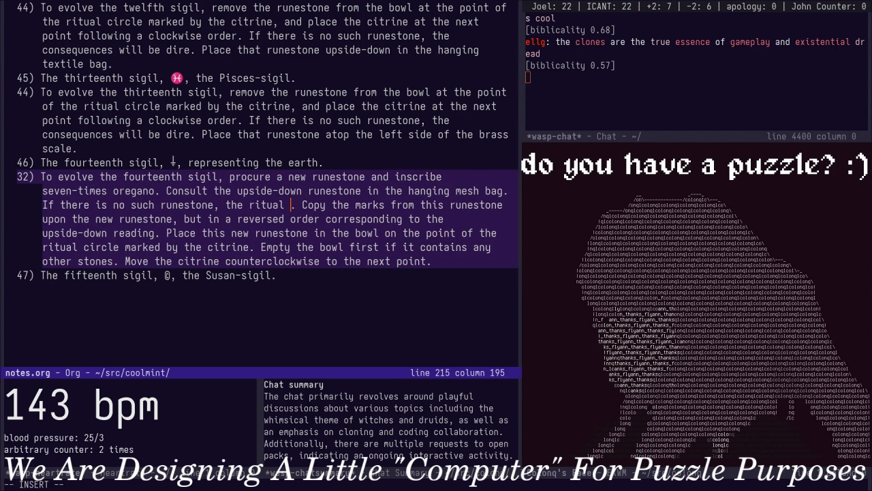
{"action": "type", "text": "is "}
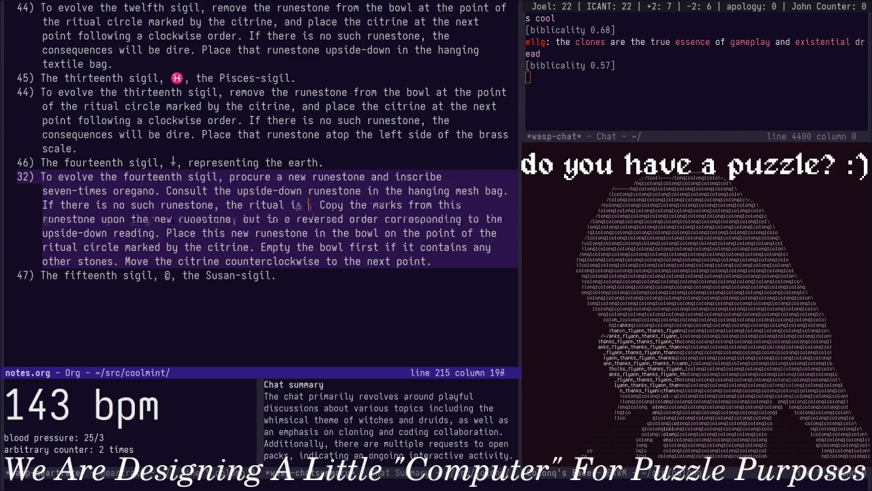
{"action": "type", "text": "unrecovera"}
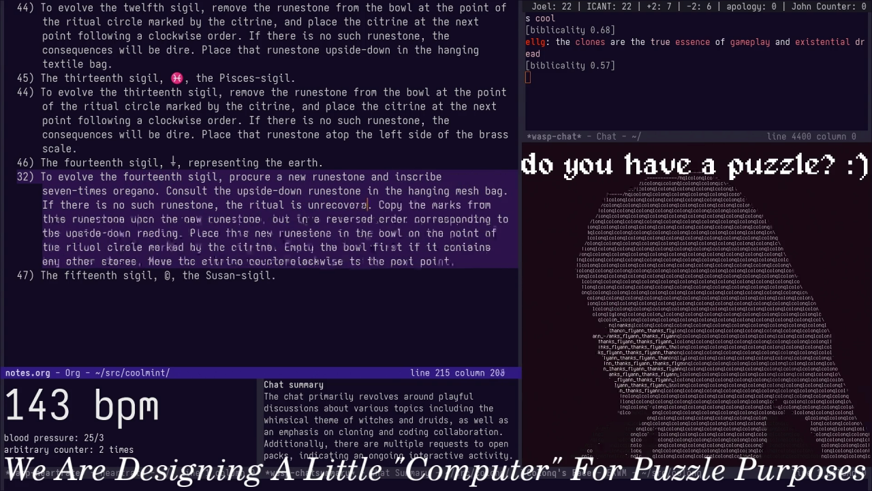
{"action": "type", "text": "ble, but only barely so."}
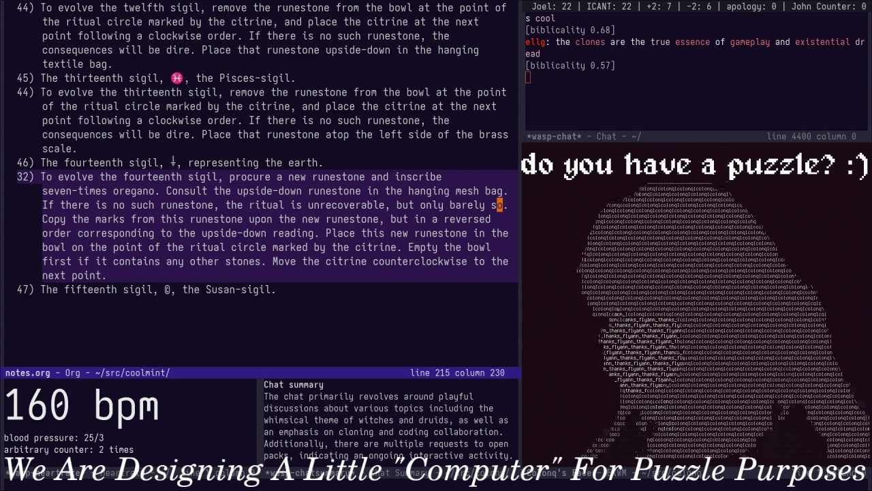
Delete the 'in the before bowl' words and the citrine-point, stone-emptying clauses from the fourteenth rule
{"action": "key", "text": "w"}
{"action": "key", "text": "w"}
{"action": "key", "text": "w"}
{"action": "key", "text": "w"}
{"action": "key", "text": "w"}
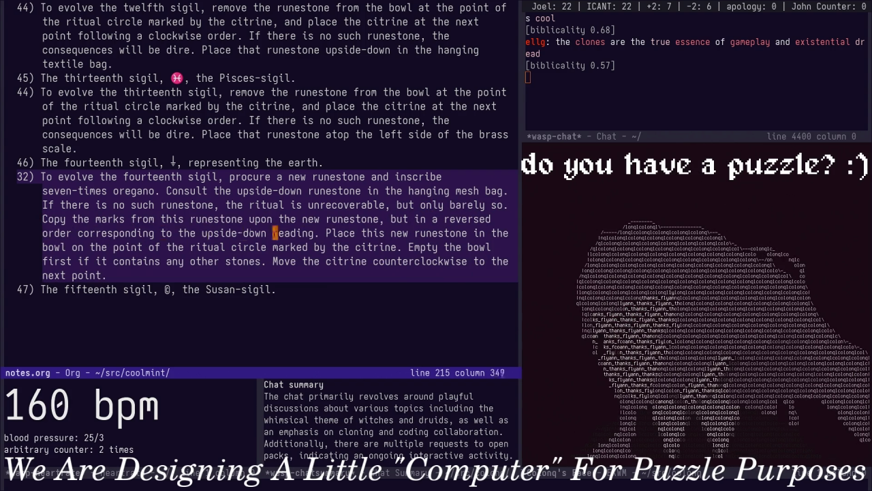
{"action": "key", "text": "w"}
{"action": "key", "text": "w"}
{"action": "key", "text": "w"}
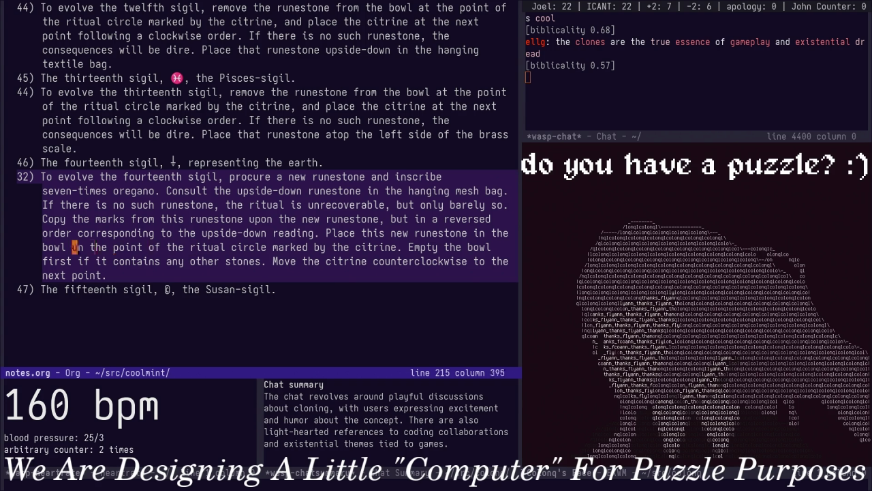
{"action": "key", "text": "d"}
{"action": "key", "text": "e"}
{"action": "key", "text": "d"}
{"action": "key", "text": "e"}
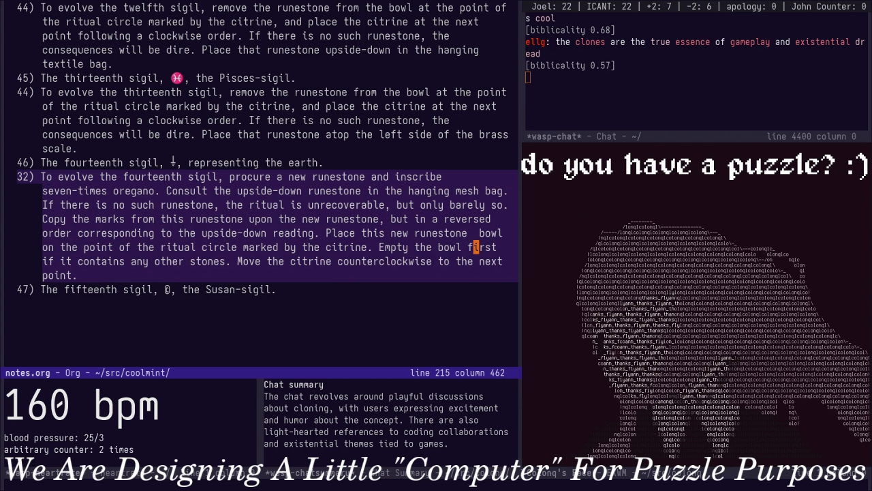
{"action": "key", "text": "d"}
{"action": "key", "text": "w"}
{"action": "key", "text": "d"}
{"action": "key", "text": "1"}
{"action": "key", "text": "5"}
{"action": "key", "text": "b"}
{"action": "key", "text": "d"}
{"action": "key", "text": "t"}
{"action": "key", "text": "p"}
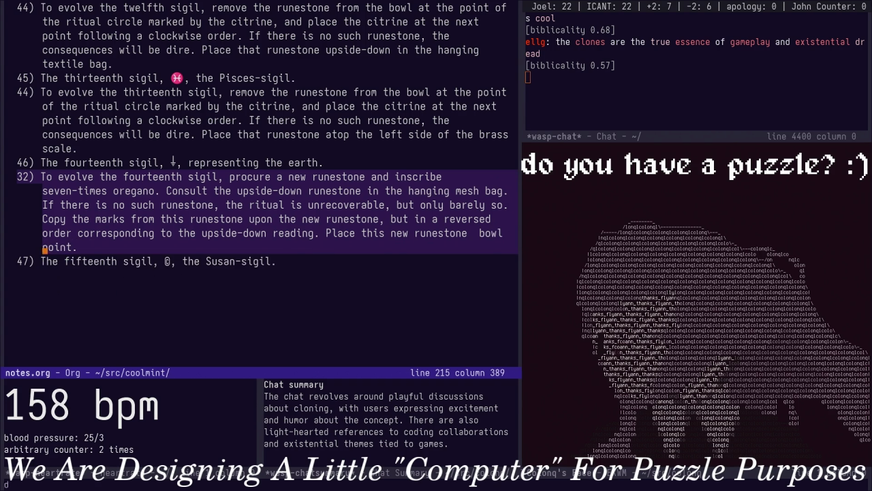
Clear the leftover 'point.' fragment, undoing deletions that removed too much or merged item 47
{"action": "key", "text": "D"}
{"action": "key", "text": "b"}
{"action": "key", "text": "b"}
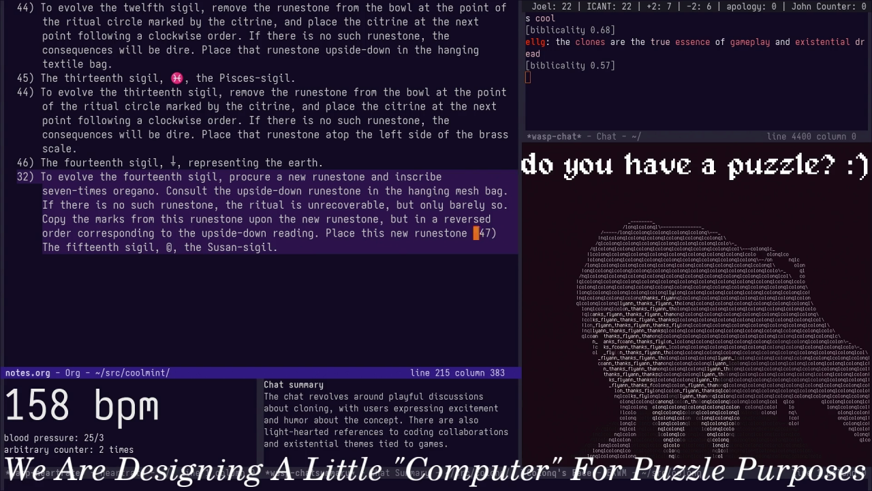
{"action": "key", "text": "u"}
{"action": "key", "text": "d"}
{"action": "key", "text": "t"}
{"action": "key", "text": "4"}
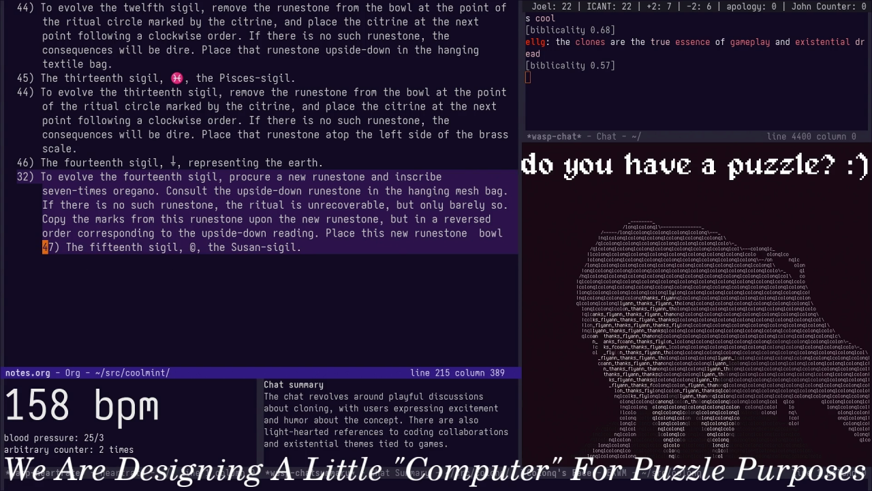
{"action": "key", "text": "u"}
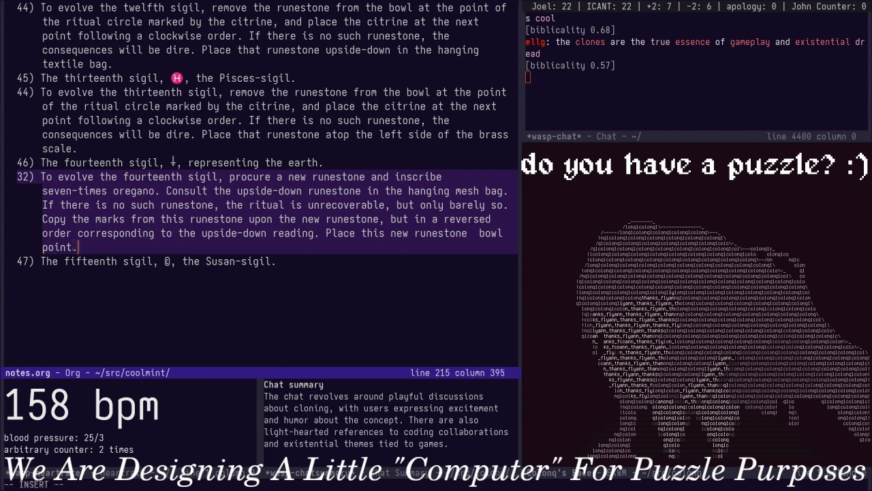
{"action": "key", "text": "BackSpace"}
{"action": "key", "text": "BackSpace"}
{"action": "key", "text": "BackSpace"}
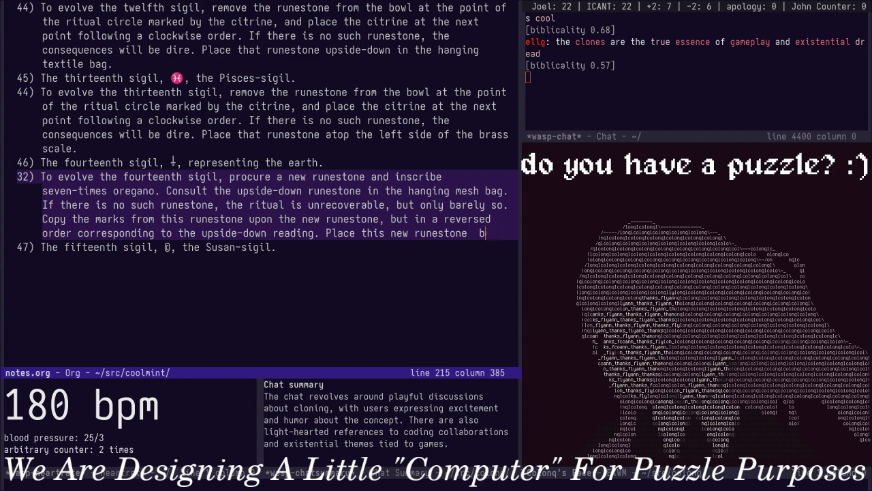
{"action": "key", "text": "BackSpace"}
{"action": "key", "text": "BackSpace"}
End the fourteenth rule with 'atop the right side of the brass scale'
{"action": "type", "text": "atop the "}
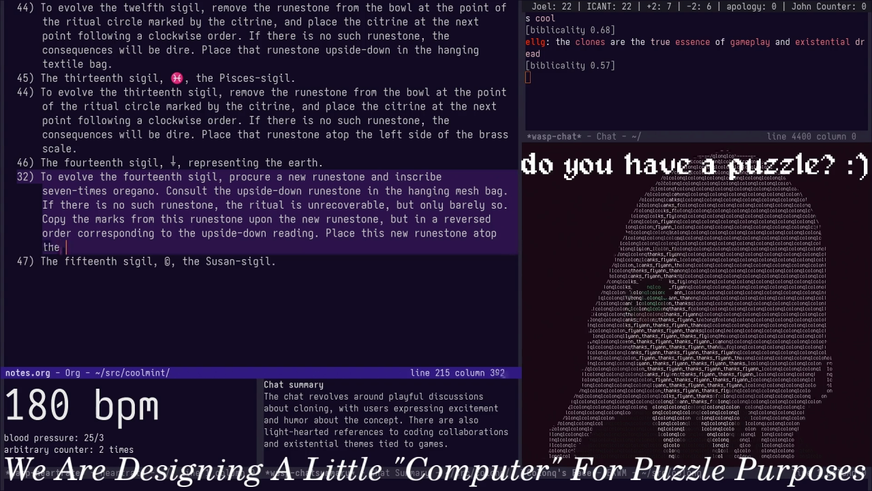
{"action": "type", "text": "lef"}
{"action": "scroll", "coordinate": [259, 204], "scroll_direction": "up", "scroll_amount": 5}
{"action": "scroll", "coordinate": [259, 190], "scroll_direction": "up", "scroll_amount": 5}
{"action": "scroll", "coordinate": [259, 191], "scroll_direction": "up", "scroll_amount": 5}
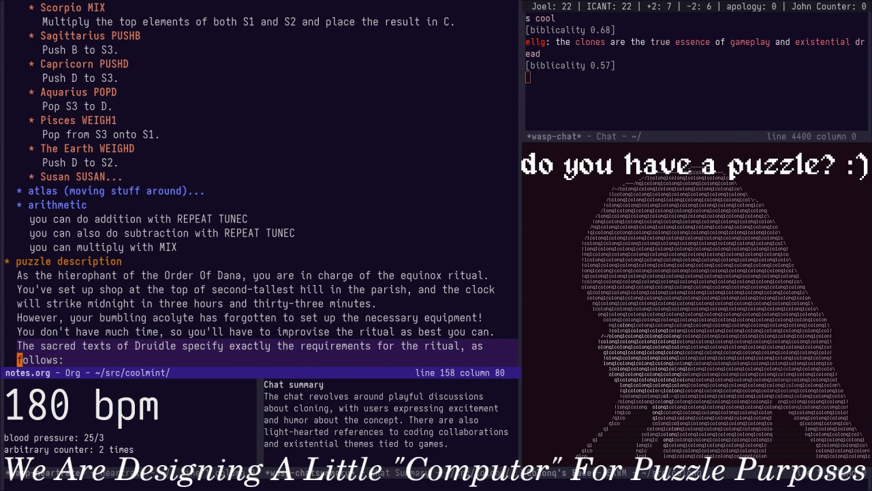
{"action": "scroll", "coordinate": [259, 191], "scroll_direction": "down", "scroll_amount": 15}
{"action": "key", "text": "Up"}
{"action": "key", "text": "Up"}
{"action": "key", "text": "End"}
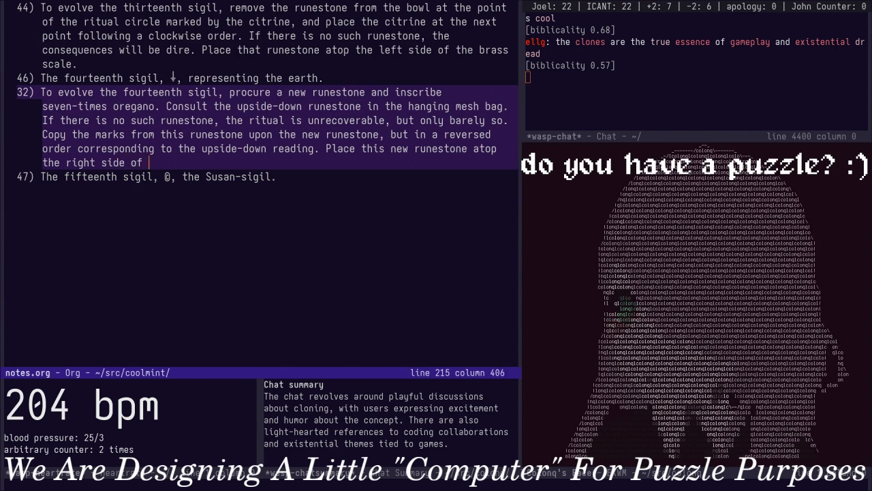
{"action": "type", "text": "the brass scale"}
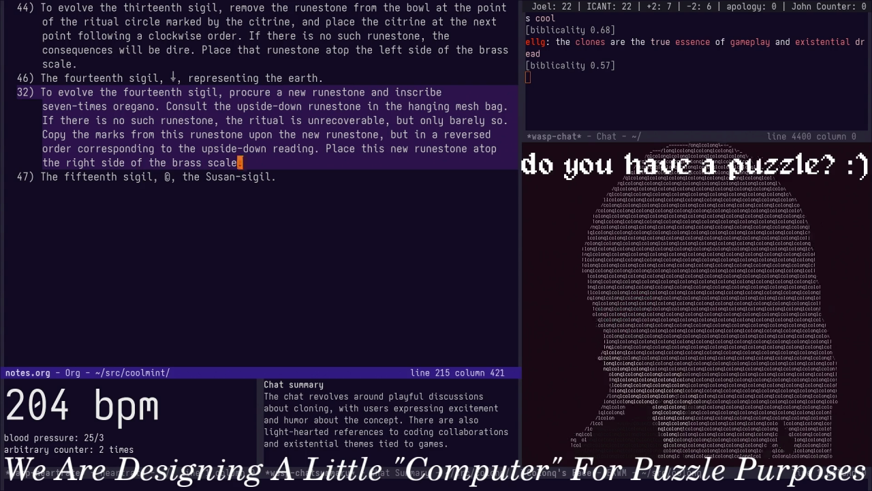
{"action": "key", "text": "Down"}
{"action": "key", "text": "Down"}
{"action": "key", "text": "Up"}
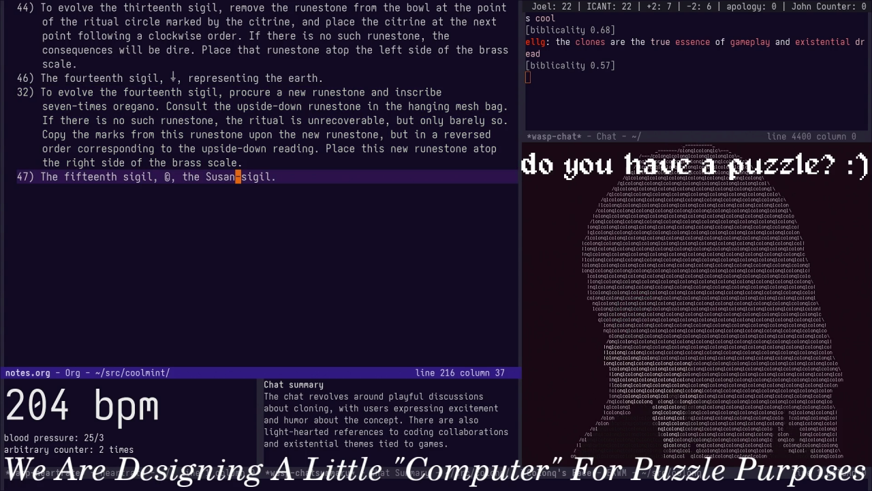
{"action": "key", "text": "Down"}
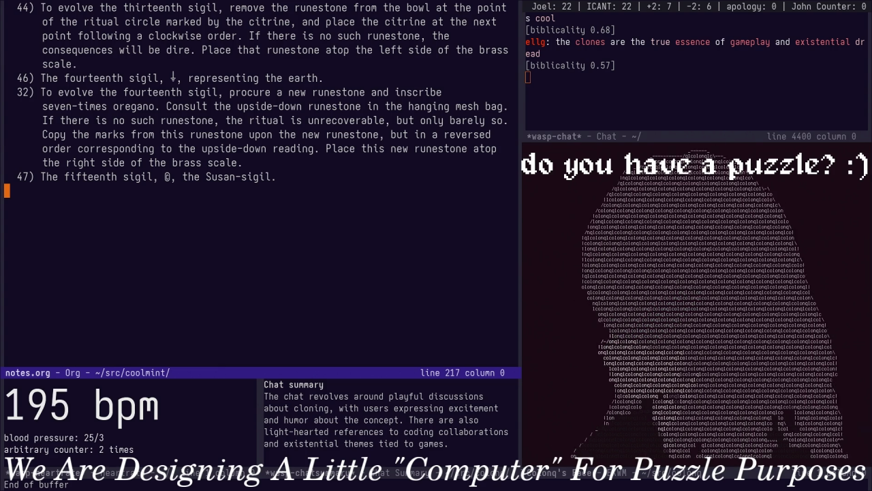
{"action": "key", "text": "BackSpace"}
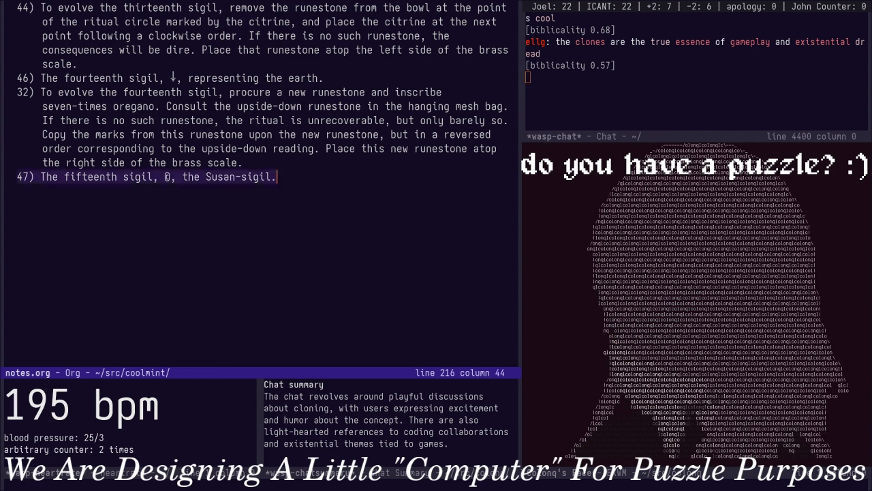
Write the fifteenth-sigil rule rotating the altar so the east and west bowls swap
{"action": "key", "text": "Return"}
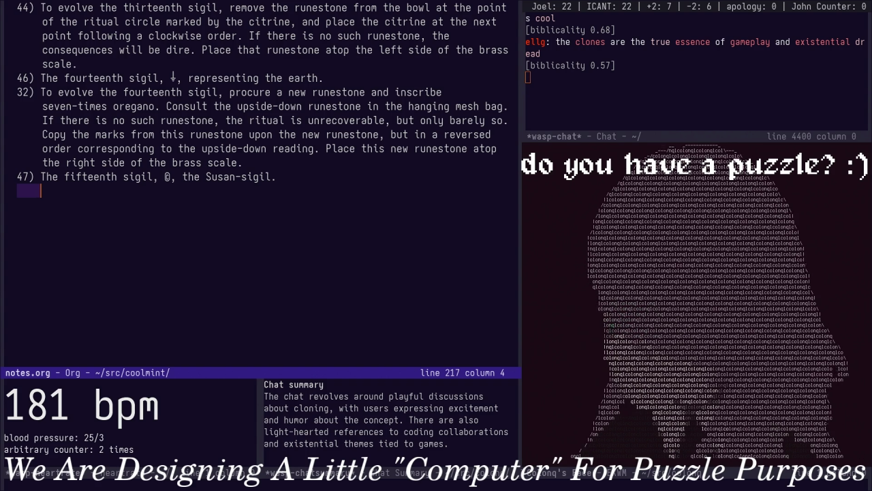
{"action": "type", "text": "To ev"}
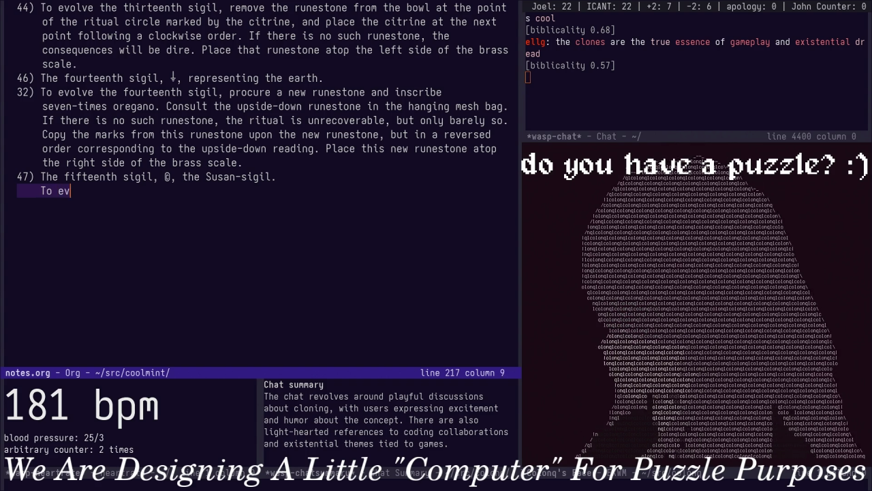
{"action": "key", "text": "Escape"}
{"action": "key", "text": "d"}
{"action": "key", "text": "d"}
{"action": "type", "text": "o4"}
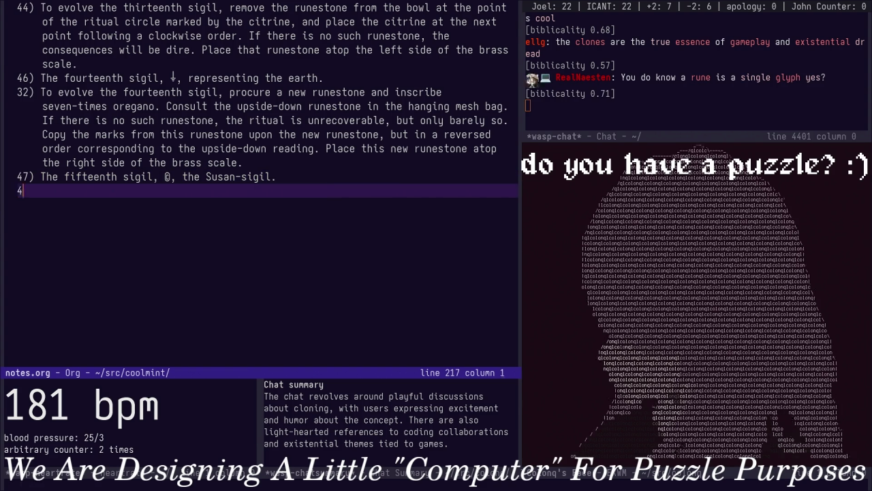
{"action": "type", "text": "evolv"}
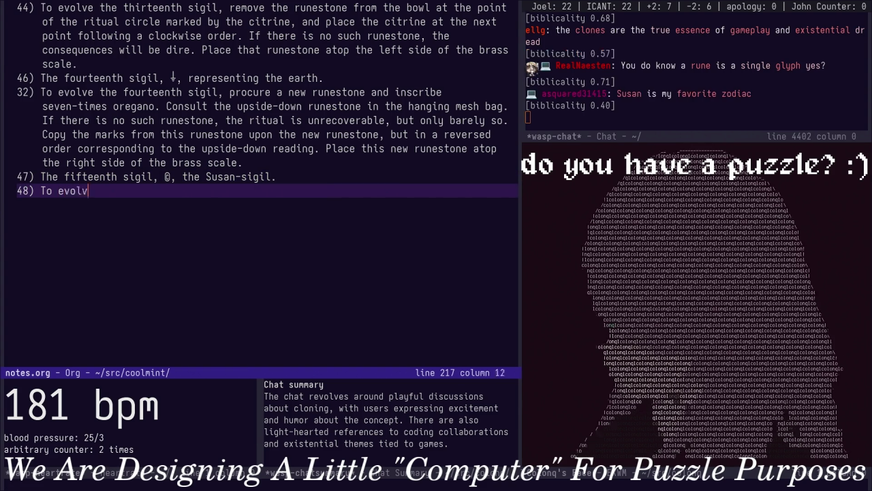
{"action": "type", "text": "th"}
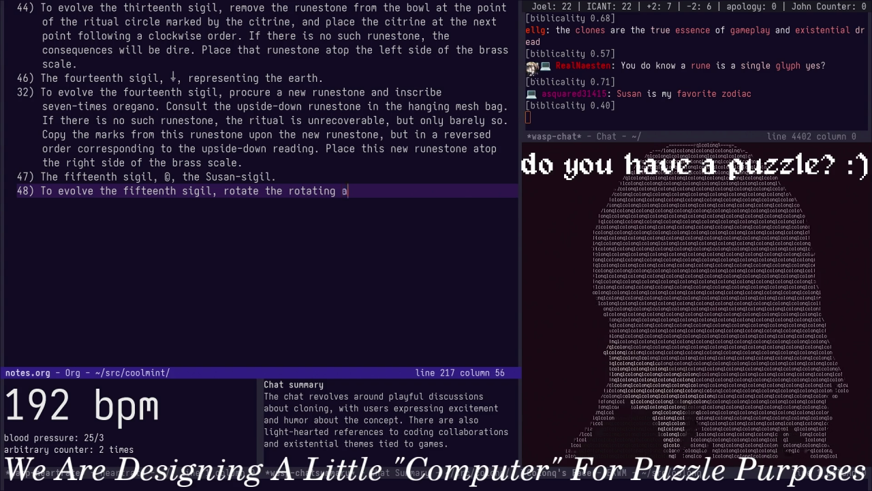
{"action": "type", "text": "h that the bowl o"}
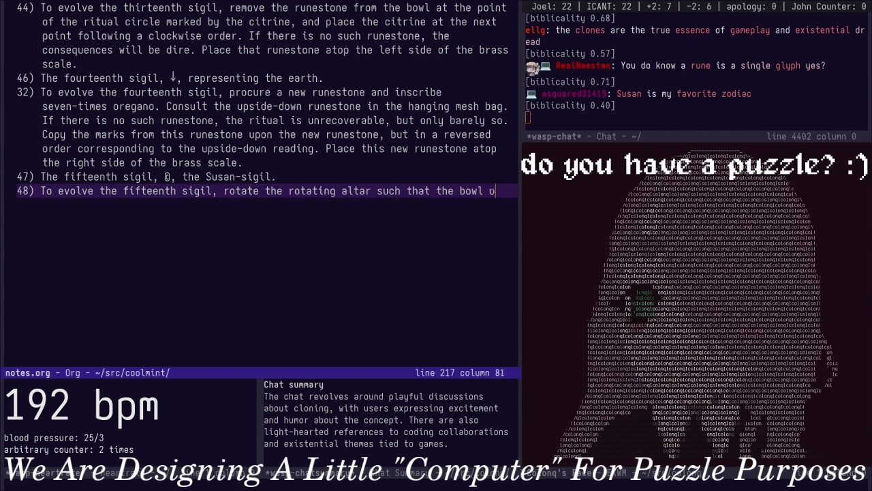
{"action": "type", "text": "n the e"}
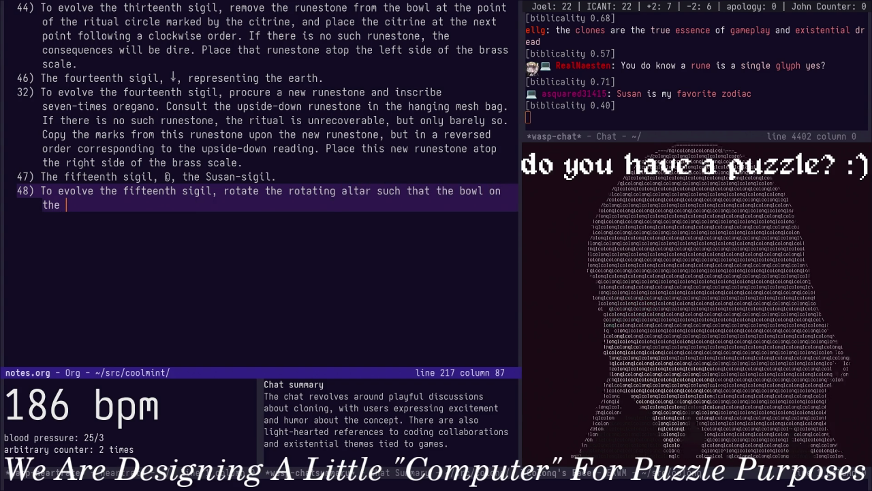
{"action": "key", "text": "BackSpace"}
{"action": "key", "text": "BackSpace"}
{"action": "key", "text": "BackSpace"}
{"action": "type", "text": "merly"}
{"action": "key", "text": "BackSpace"}
{"action": "key", "text": "BackSpace"}
{"action": "key", "text": "BackSpace"}
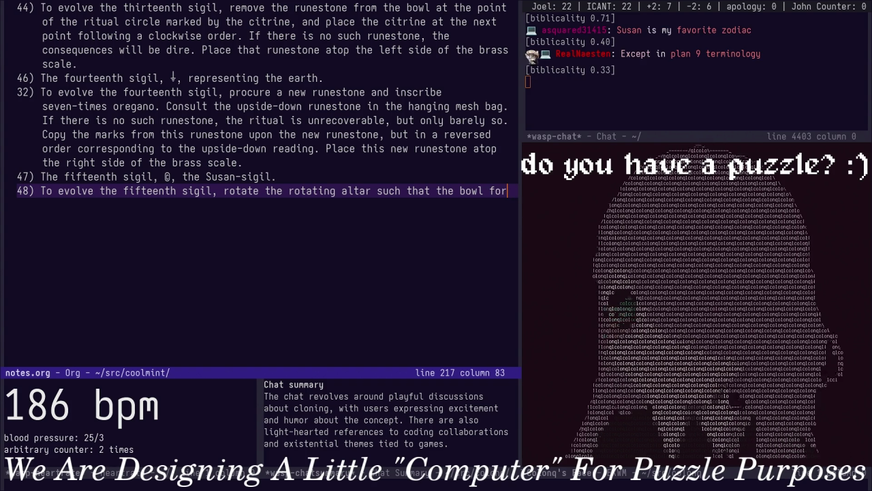
{"action": "type", "text": "me"}
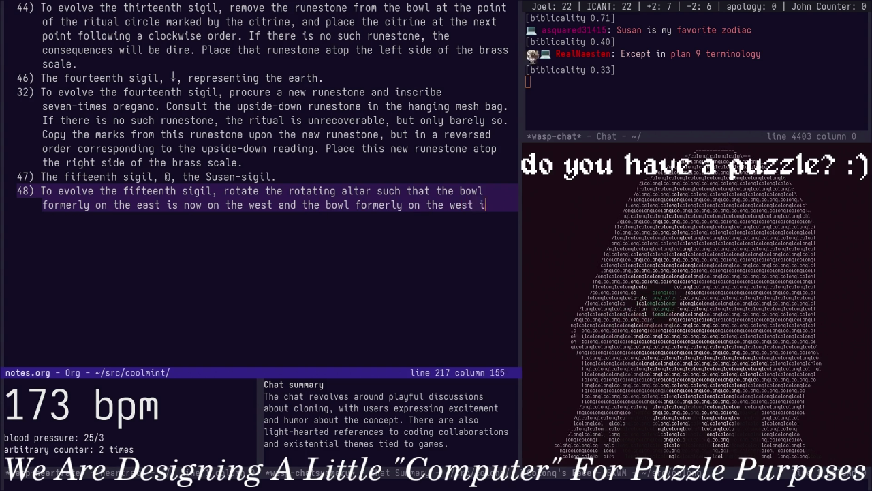
{"action": "type", "text": "on the east."}
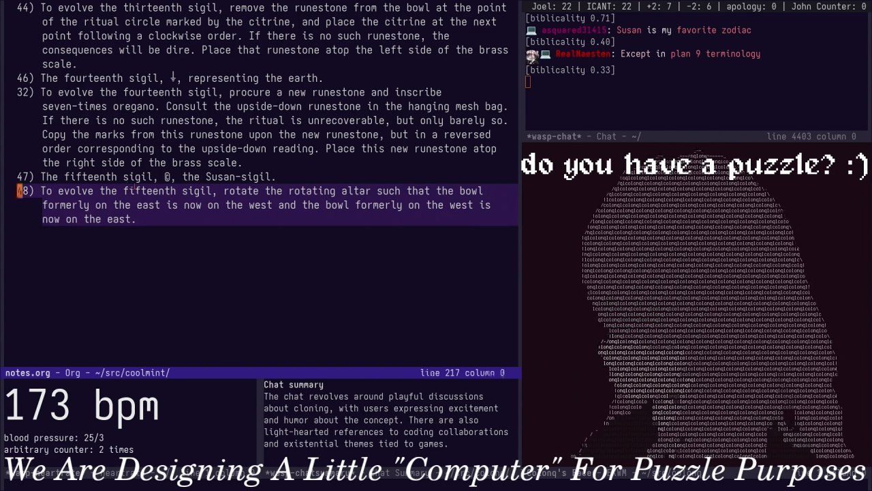
Renumber the sigil list sequentially with C-c C-c and check the earlier items
{"action": "key", "text": "ctrl+c"}
{"action": "key", "text": "ctrl+c"}
{"action": "key", "text": "Up"}
{"action": "key", "text": "Up"}
{"action": "key", "text": "Up"}
{"action": "key", "text": "Up"}
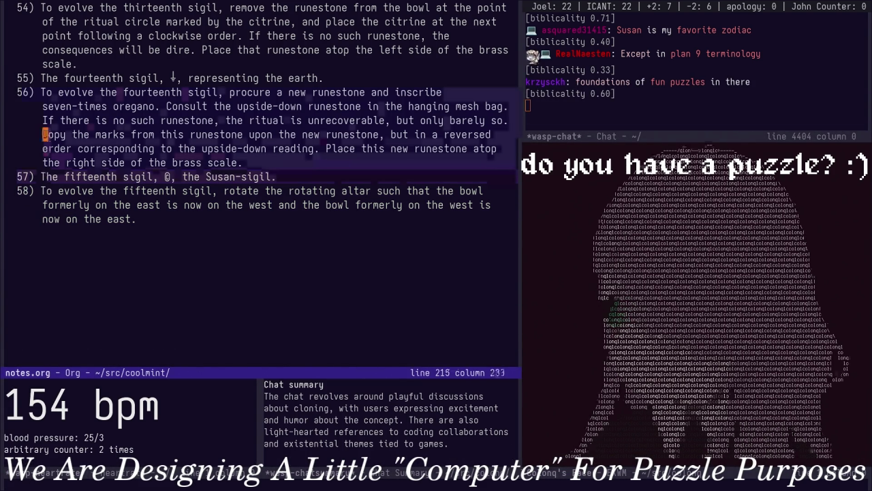
{"action": "key", "text": "Up"}
{"action": "key", "text": "Up"}
{"action": "key", "text": "Up"}
{"action": "key", "text": "Up"}
{"action": "key", "text": "Down"}
{"action": "key", "text": "Down"}
{"action": "key", "text": "Down"}
{"action": "key", "text": "Down"}
{"action": "key", "text": "Down"}
{"action": "key", "text": "Down"}
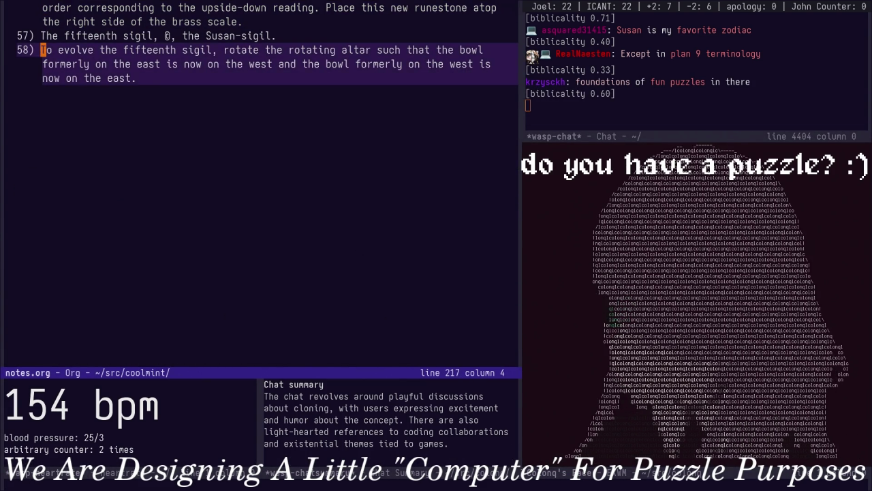
Begin item 59: scales tilted either way by more than three runestones must be emptied
{"action": "key", "text": "o"}
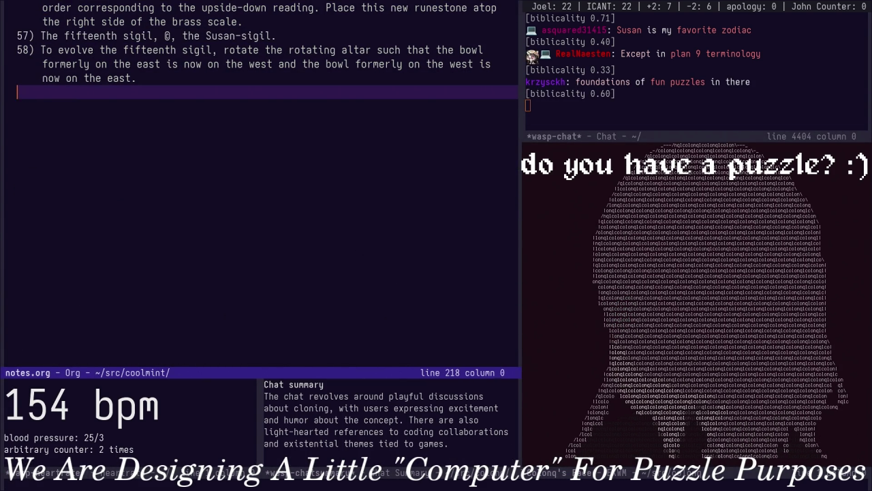
{"action": "type", "text": "59) A"}
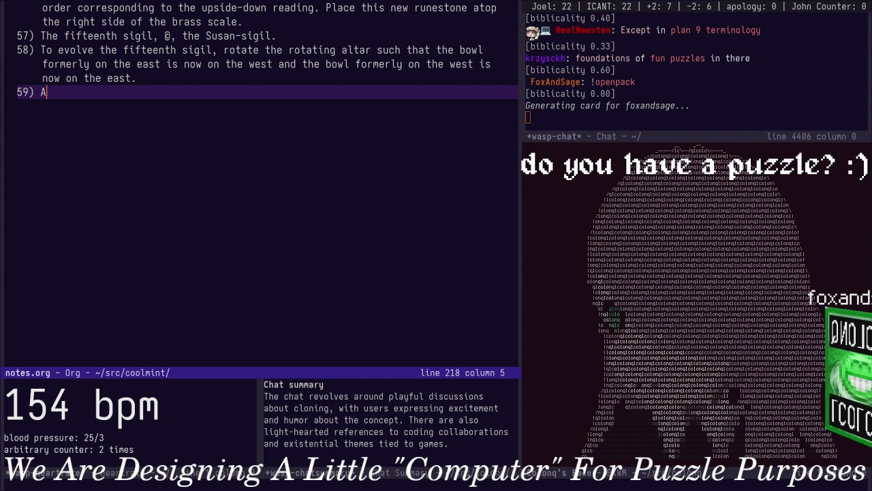
{"action": "key", "text": "BackSpace"}
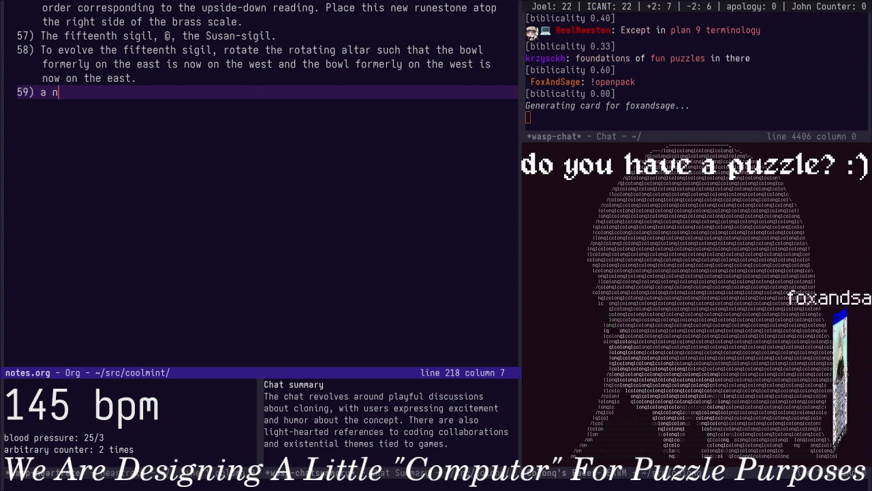
{"action": "type", "text": "ote on the operation of the s"}
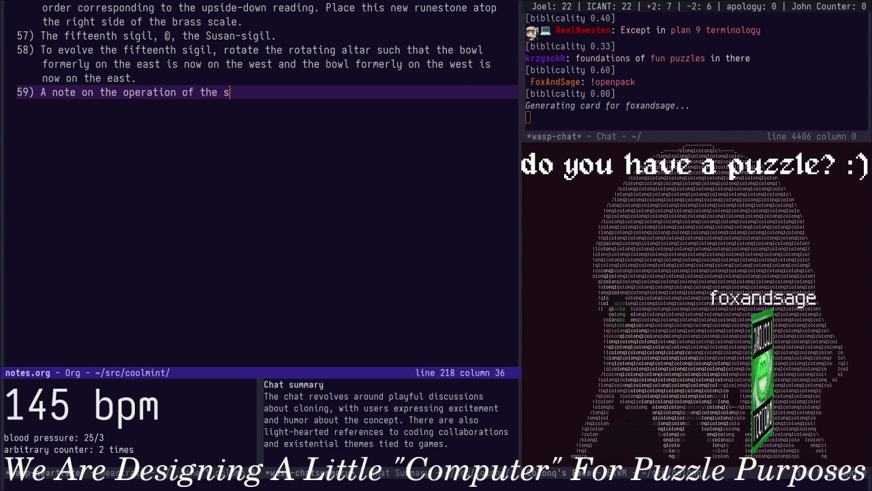
{"action": "type", "text": "cale:"}
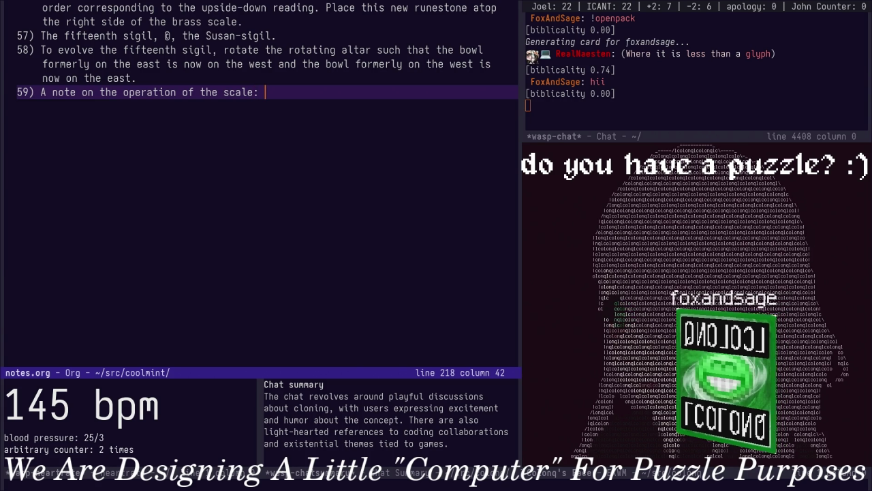
{"action": "type", "text": "there are three"}
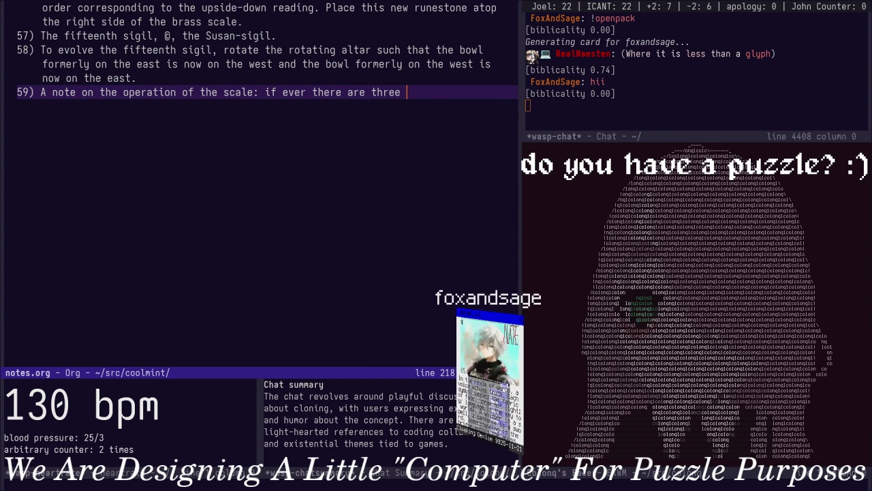
{"action": "key", "text": "Escape"}
{"action": "key", "text": "b"}
{"action": "key", "text": "b"}
{"action": "key", "text": "w"}
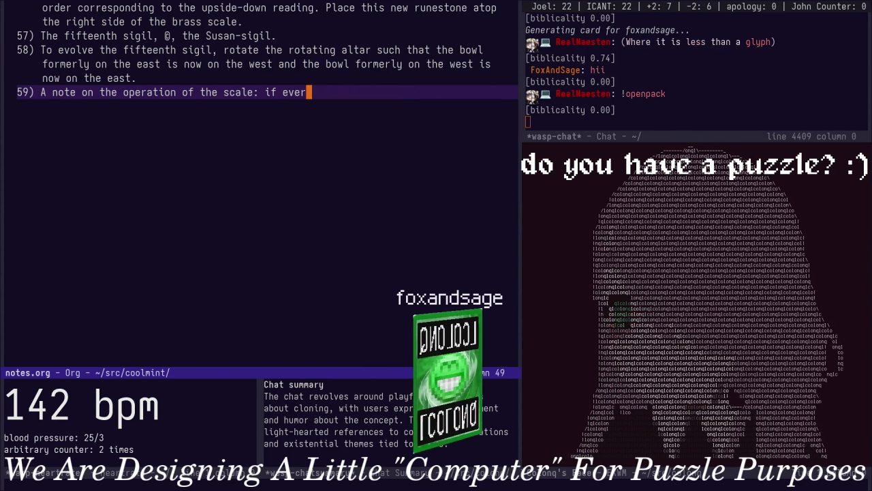
{"action": "key", "text": "shift+c"}
{"action": "type", "text": "the scales are ti"}
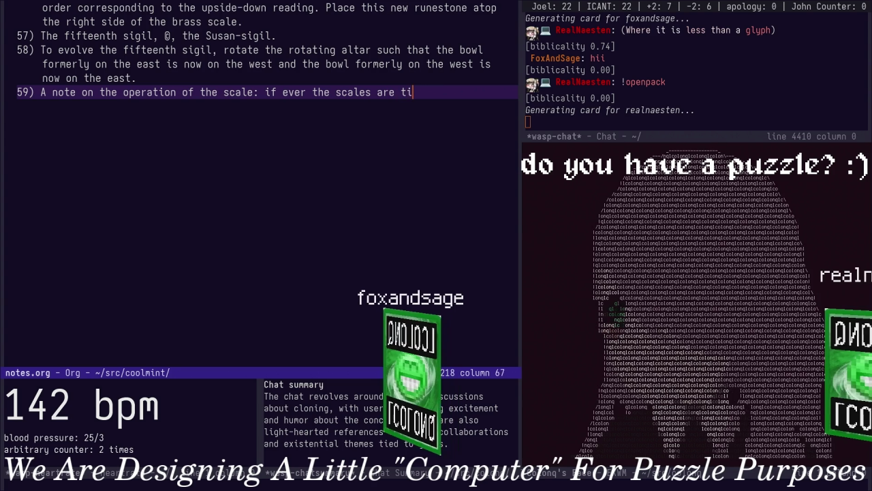
{"action": "type", "text": "lted in one or t"}
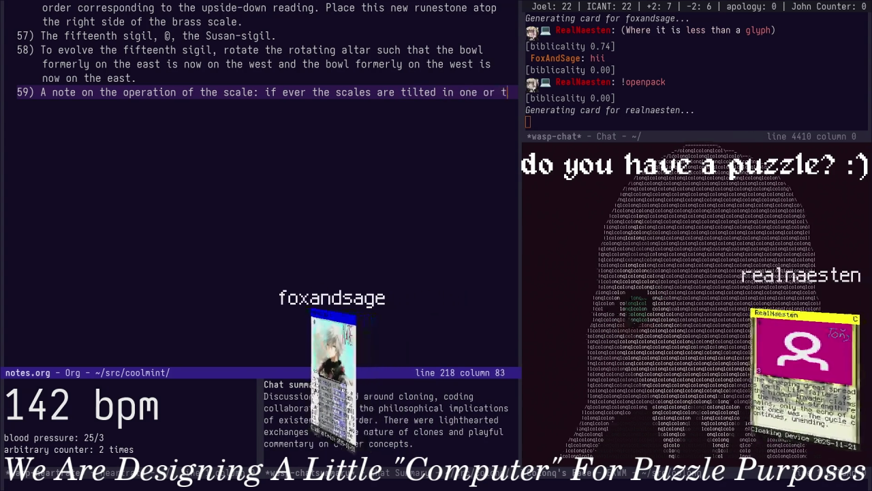
{"action": "type", "text": "he other dire"}
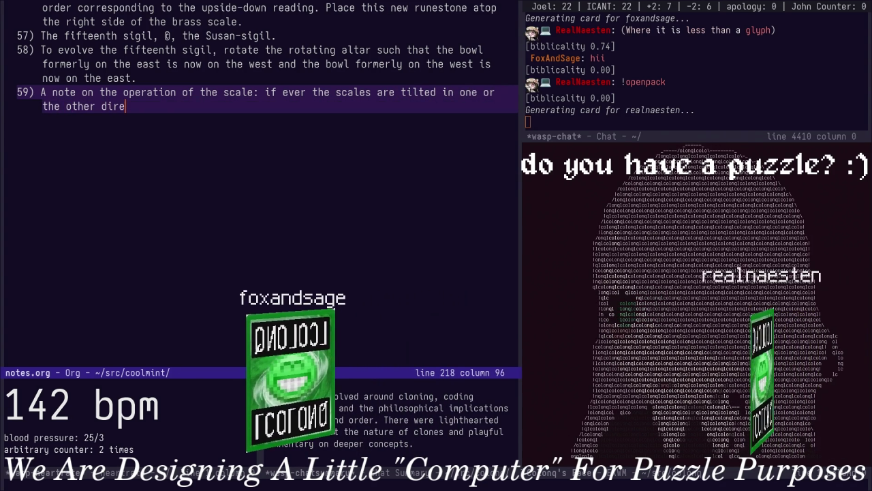
{"action": "type", "text": "ction my"}
{"action": "key", "text": "BackSpace"}
{"action": "key", "text": "BackSpace"}
{"action": "type", "text": "by such a weight corresponding to more than three "}
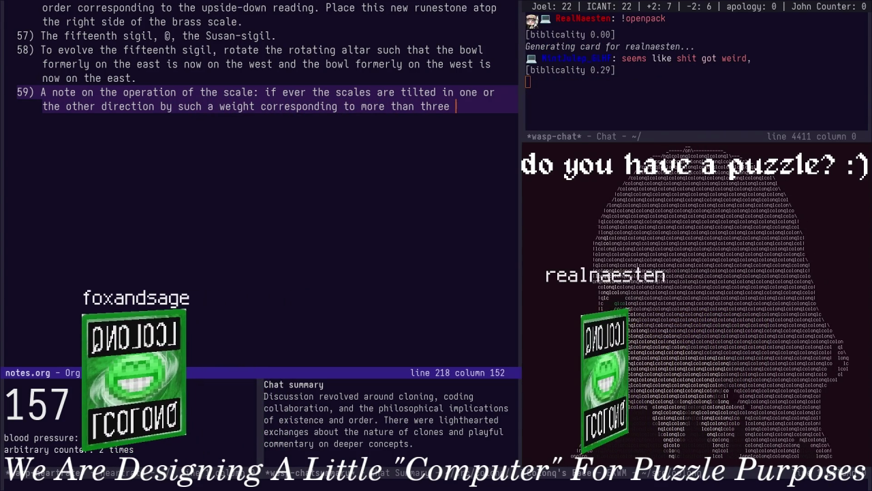
{"action": "type", "text": "runestones, "}
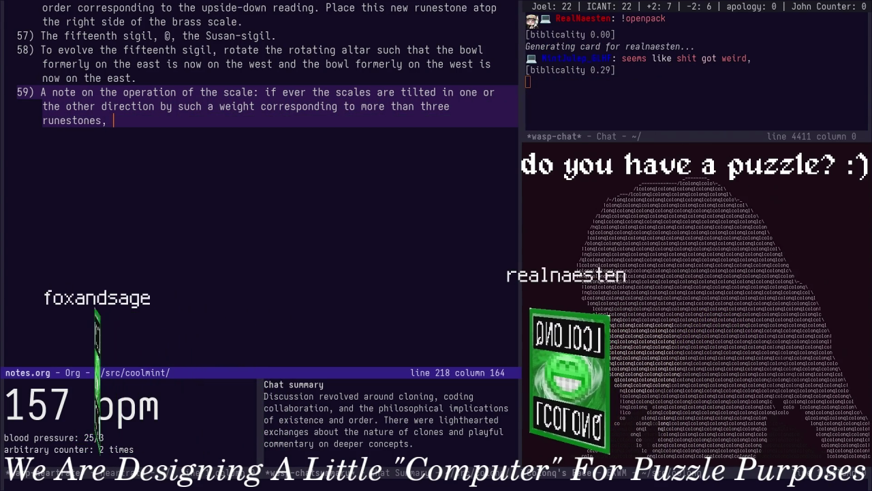
{"action": "type", "text": "the s"}
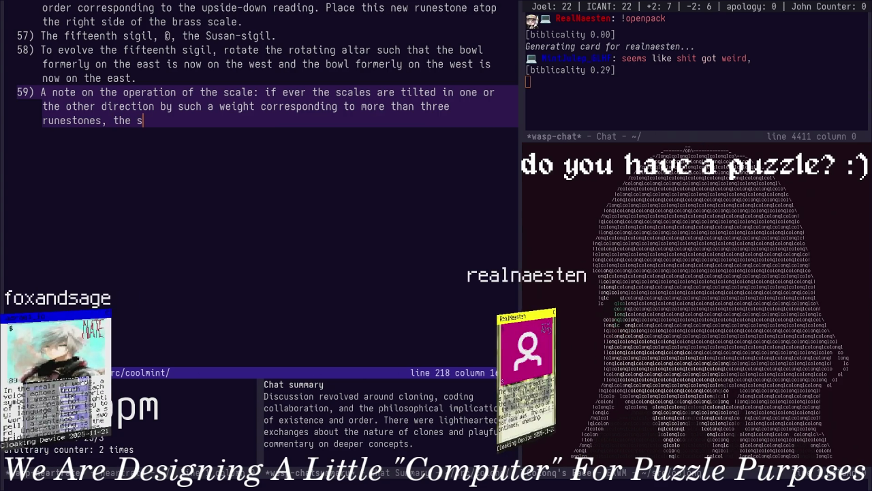
{"action": "type", "text": "cal"}
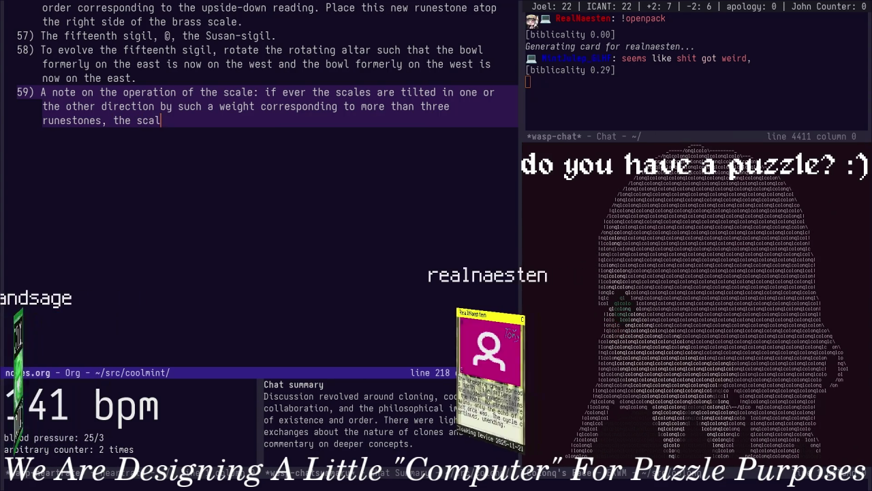
{"action": "type", "text": "es must be emptied"}
Reword item 59 so both sides are emptied entirely and all runestones on the scales are discarded
{"action": "key", "text": "alt+b"}
{"action": "key", "text": "alt+b"}
{"action": "key", "text": "alt+b"}
{"action": "key", "text": "alt+b"}
{"action": "key", "text": "alt+b"}
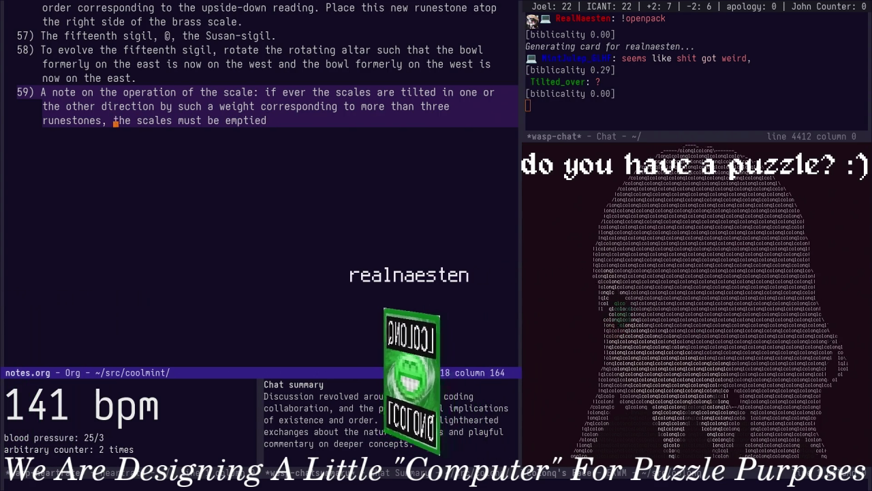
{"action": "type", "text": "sides of th"}
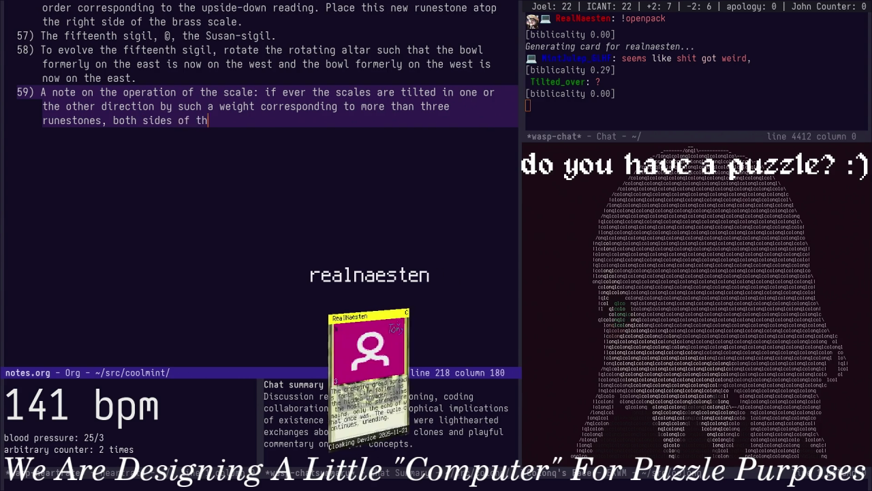
{"action": "type", "text": "e scales must be "}
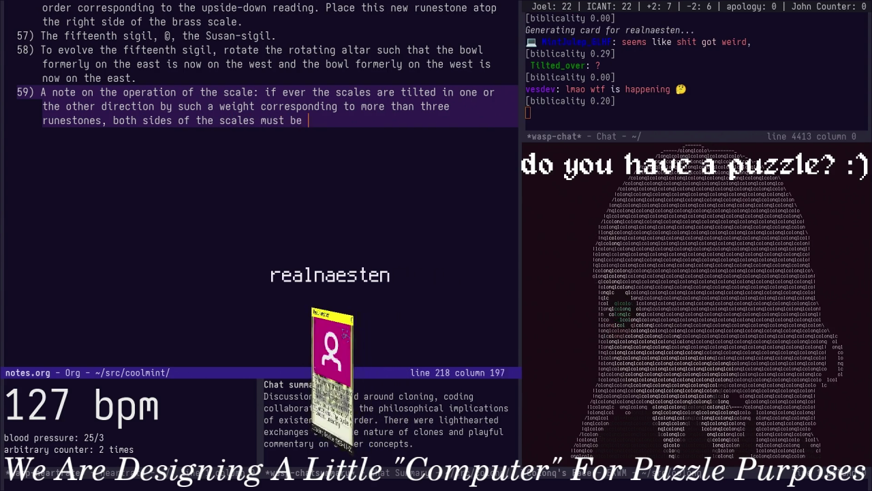
{"action": "type", "text": "emptied entire"}
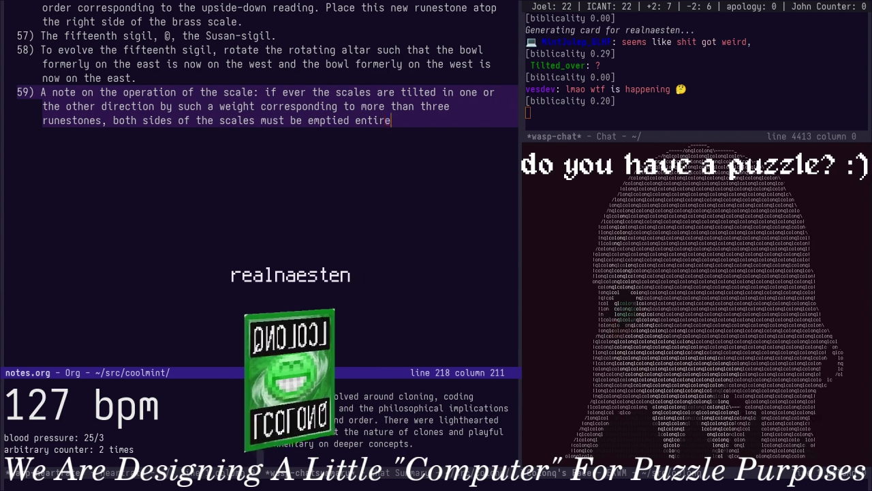
{"action": "type", "text": "ly and all "}
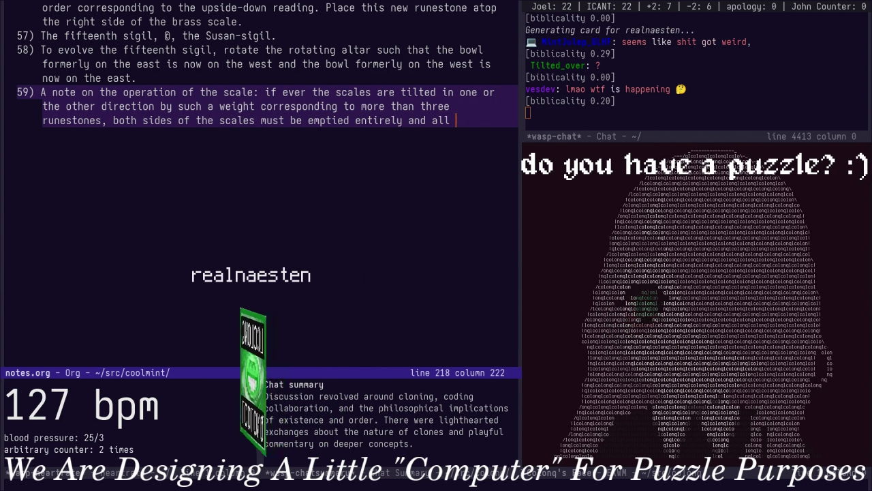
{"action": "type", "text": "runestone pr"}
{"action": "key", "text": "BackSpace"}
{"action": "key", "text": "BackSpace"}
{"action": "key", "text": "BackSpace"}
{"action": "type", "text": "s "}
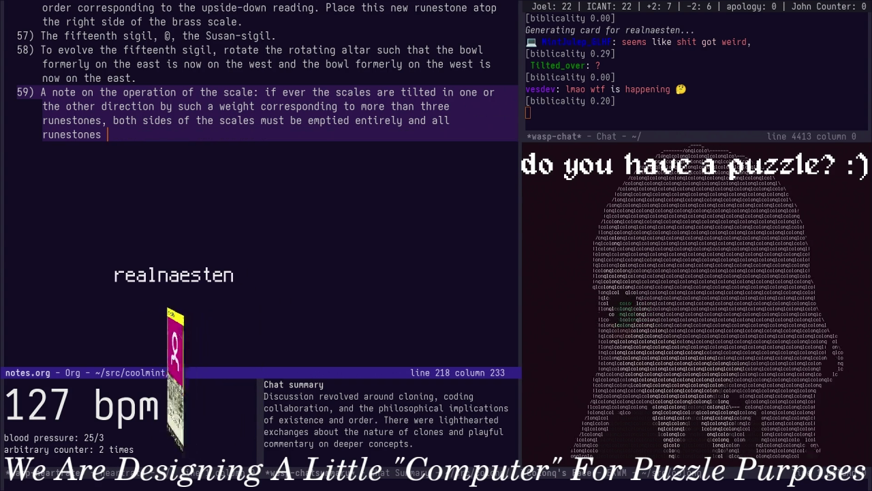
{"action": "type", "text": "isc"}
{"action": "key", "text": "BackSpace"}
{"action": "key", "text": "BackSpace"}
{"action": "key", "text": "BackSpace"}
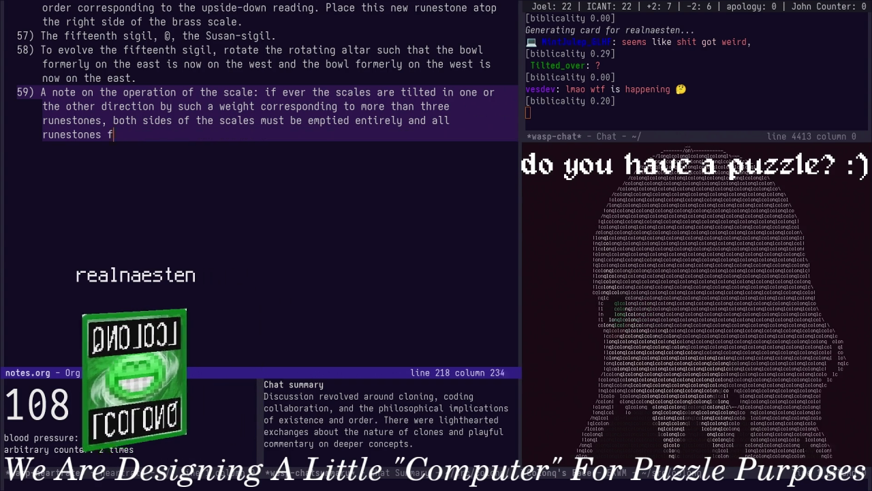
{"action": "type", "text": "fr"}
{"action": "key", "text": "BackSpace"}
{"action": "key", "text": "BackSpace"}
{"action": "type", "text": "previously o"}
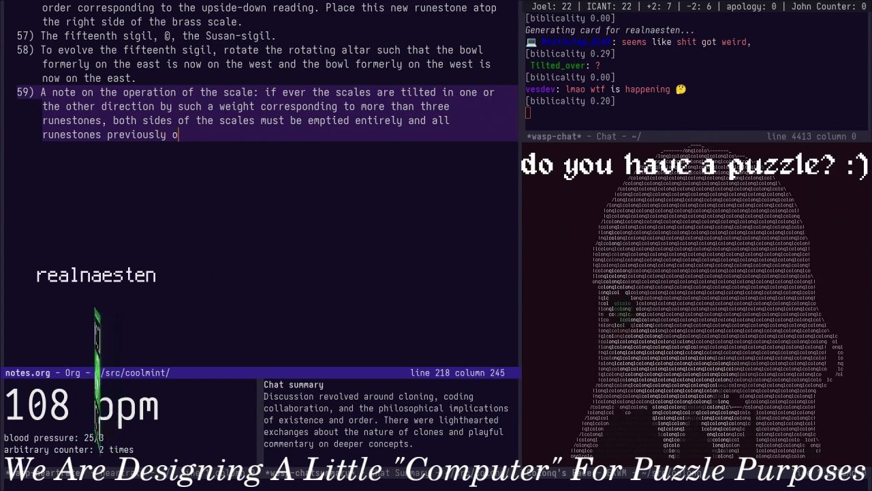
{"action": "key", "text": "BackSpace"}
{"action": "type", "text": "upon the scales "}
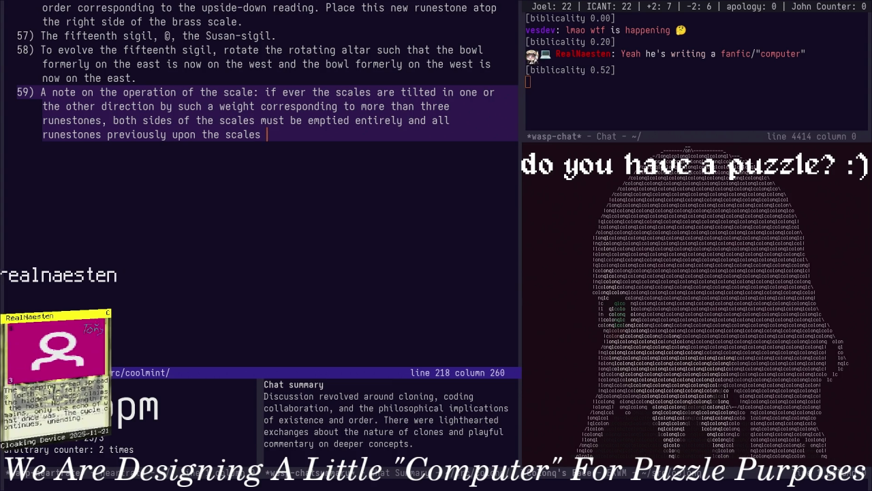
{"action": "type", "text": "de"}
{"action": "key", "text": "BackSpace"}
{"action": "type", "text": "iscarded entirely o"}
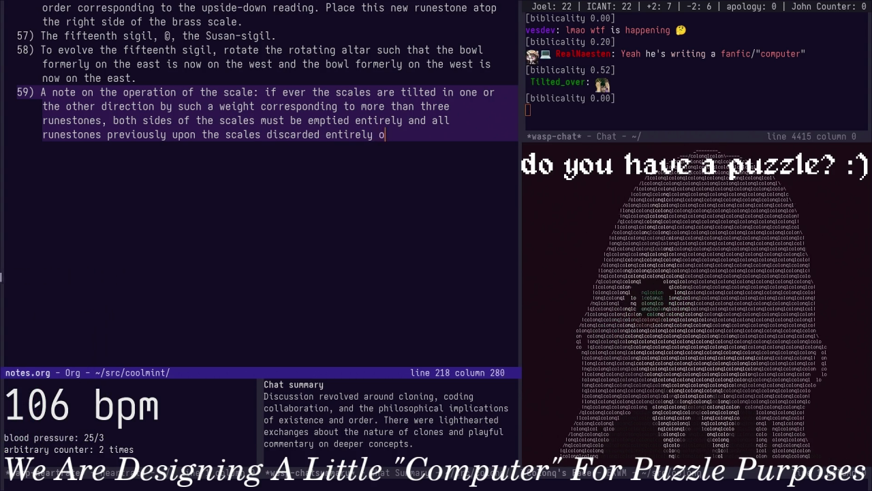
{"action": "type", "text": "ual will"}
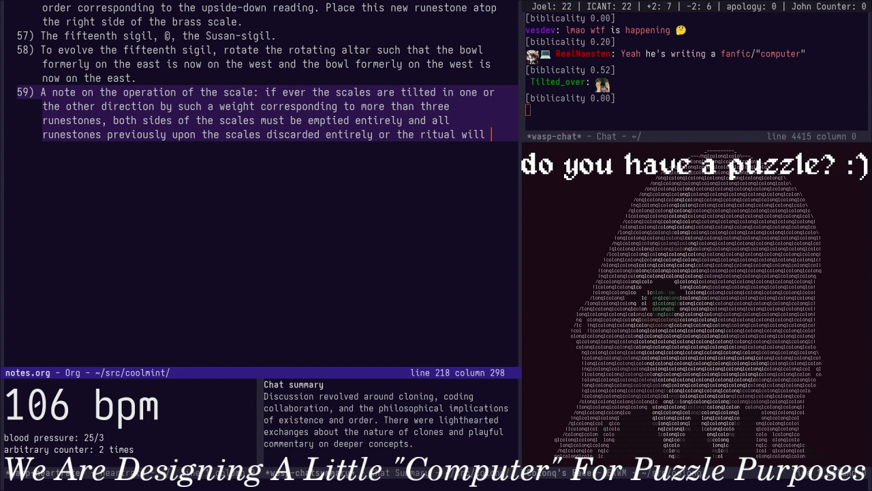
{"action": "type", "text": "a grave violation of the Order."}
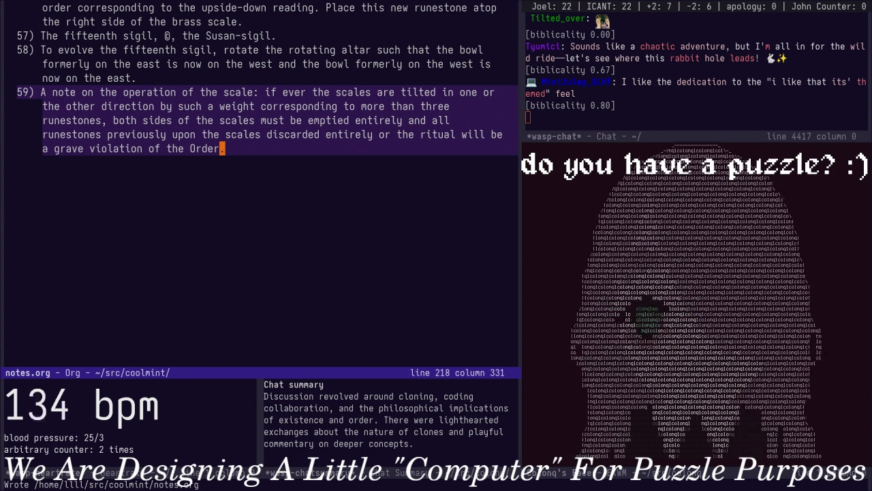
Add rule 10: 'The intention of the ritual is knowledge.'
{"action": "key", "text": "alt+v"}
{"action": "key", "text": "alt+v"}
{"action": "key", "text": "alt+v"}
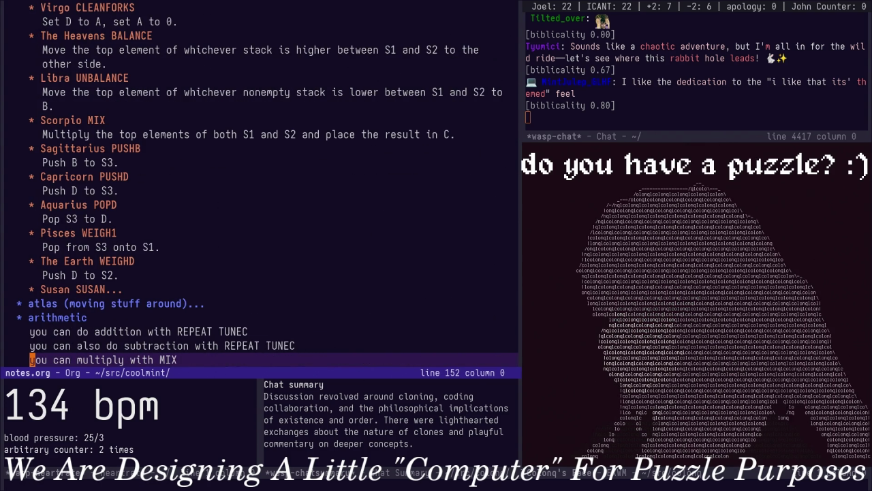
{"action": "key", "text": "ctrl+v"}
{"action": "key", "text": "ctrl+v"}
{"action": "key", "text": "ctrl+v"}
{"action": "key", "text": "alt+v"}
{"action": "key", "text": "alt+v"}
{"action": "key", "text": "alt+v"}
{"action": "key", "text": "alt+v"}
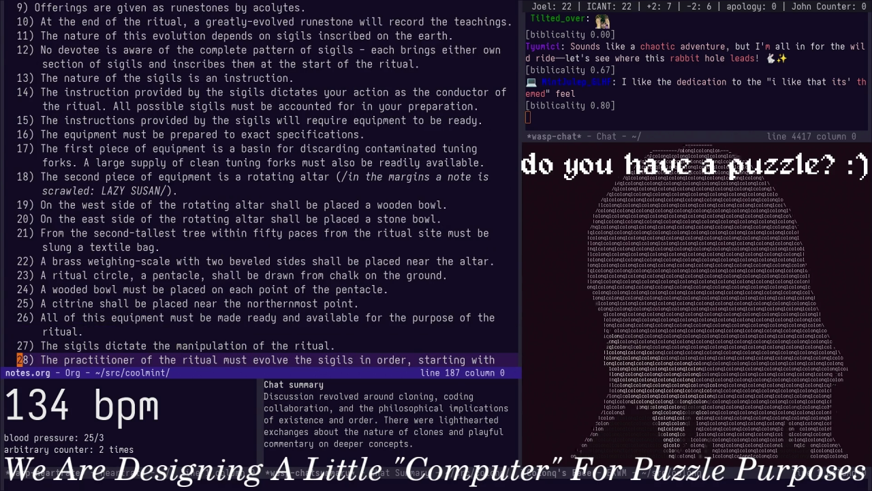
{"action": "key", "text": "ctrl+v"}
{"action": "key", "text": "alt+v"}
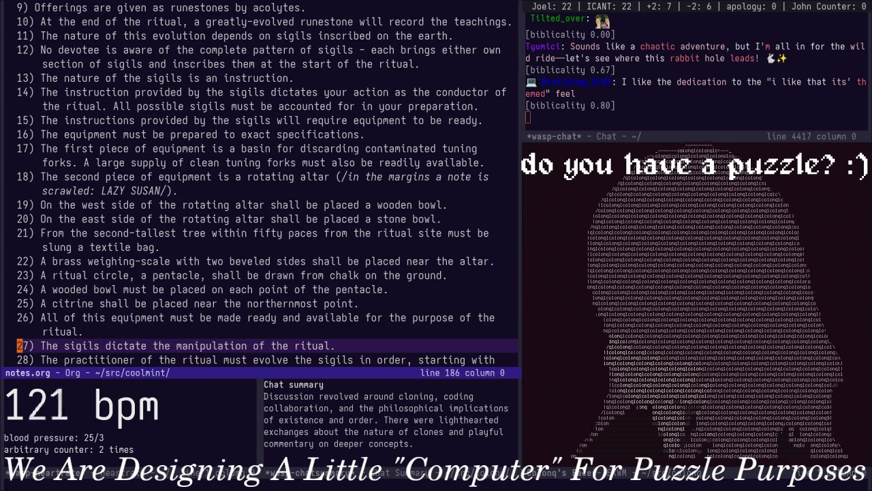
{"action": "key", "text": "Up"}
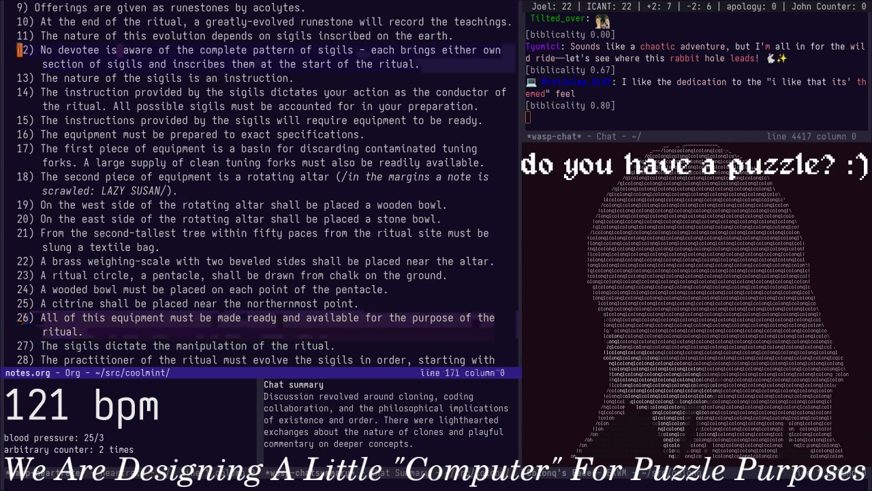
{"action": "key", "text": "alt+v"}
{"action": "key", "text": "Down"}
{"action": "key", "text": "Down"}
{"action": "key", "text": "Down"}
{"action": "key", "text": "Up"}
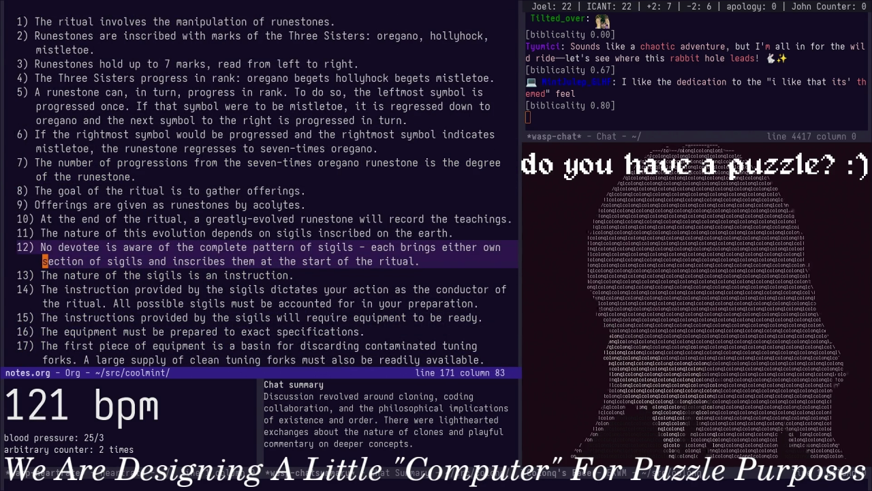
{"action": "key", "text": "Up"}
{"action": "key", "text": "Up"}
{"action": "key", "text": "O"}
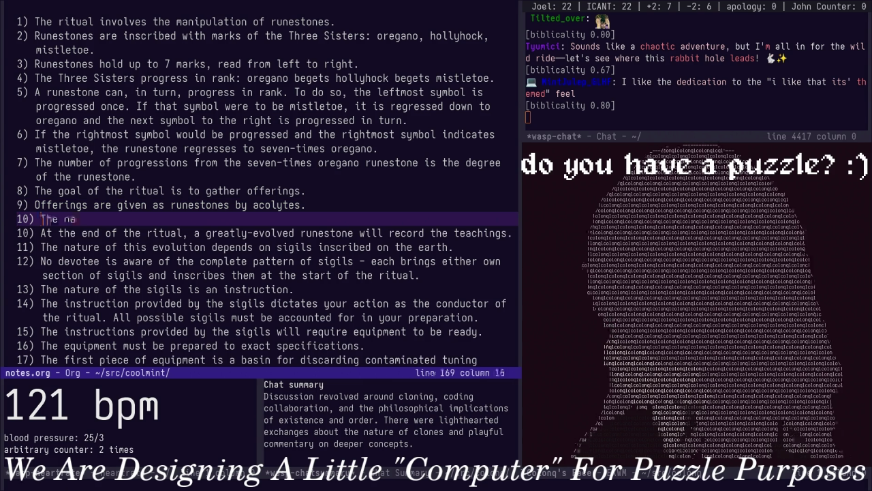
{"action": "key", "text": "BackSpace"}
{"action": "key", "text": "BackSpace"}
{"action": "key", "text": "BackSpace"}
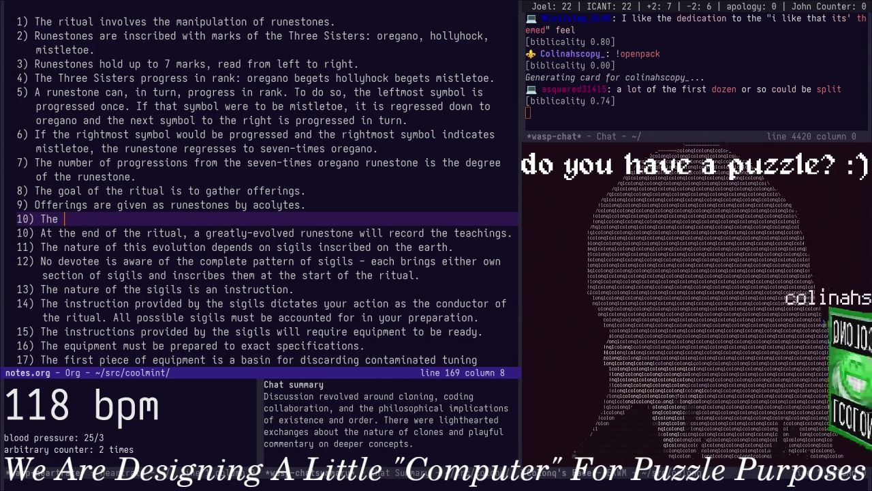
{"action": "type", "text": "intent"}
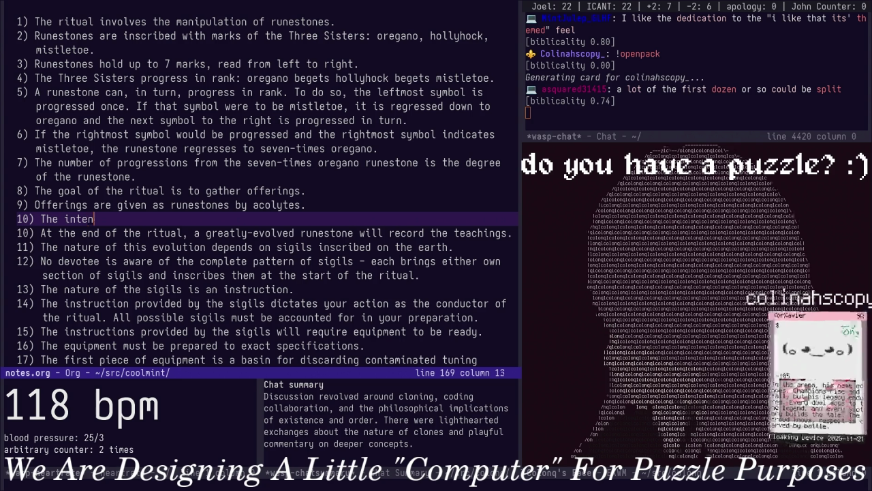
{"action": "type", "text": "io"}
{"action": "key", "text": "BackSpace"}
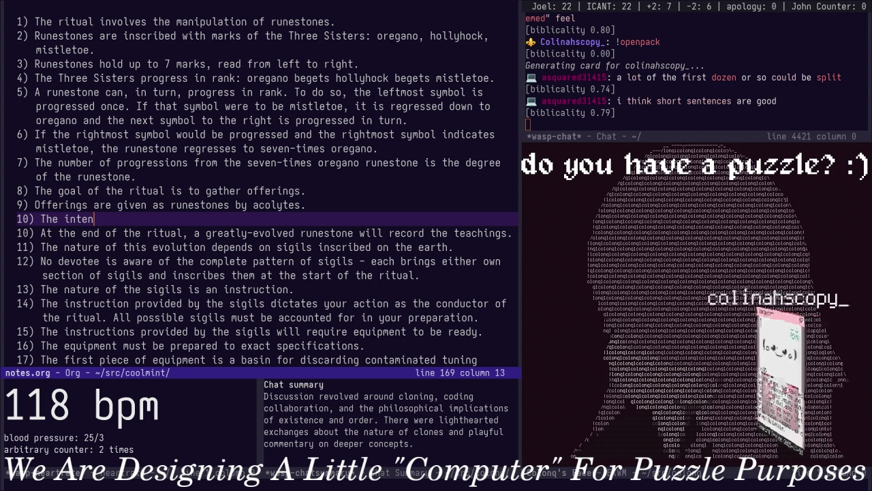
{"action": "type", "text": "tion of "}
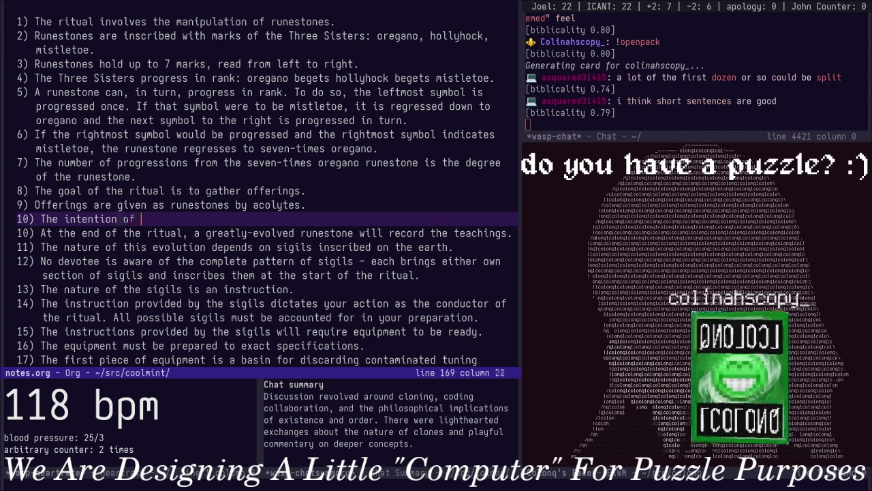
{"action": "type", "text": "the ritual is knowledge."}
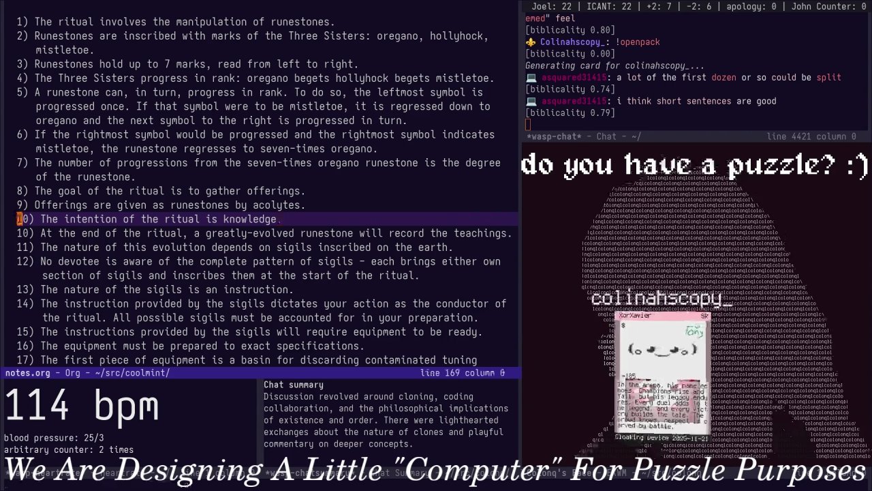
Renumber the ritual rules with C-c C-c and reread rules 5 and 6
{"action": "key", "text": "ctrl+c"}
{"action": "key", "text": "ctrl+c"}
{"action": "key", "text": "Up"}
{"action": "key", "text": "Up"}
{"action": "key", "text": "Up"}
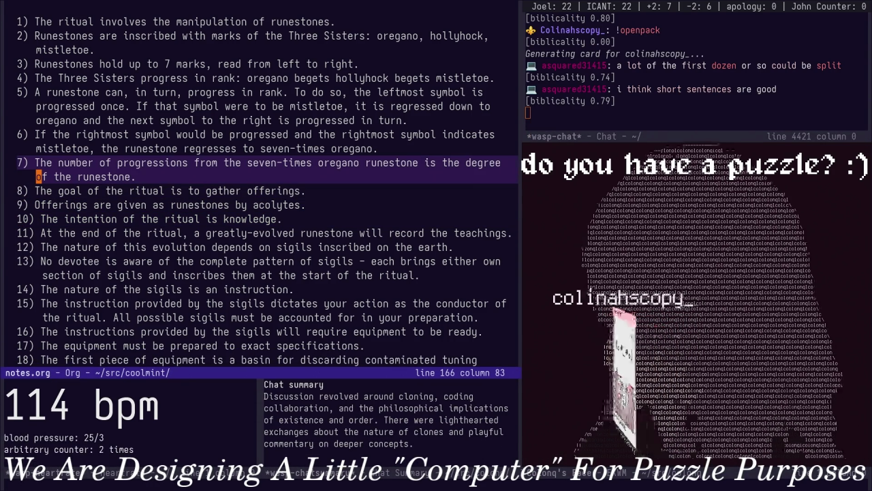
{"action": "key", "text": "Up"}
{"action": "key", "text": "Up"}
{"action": "key", "text": "Up"}
{"action": "key", "text": "Up"}
{"action": "key", "text": "Up"}
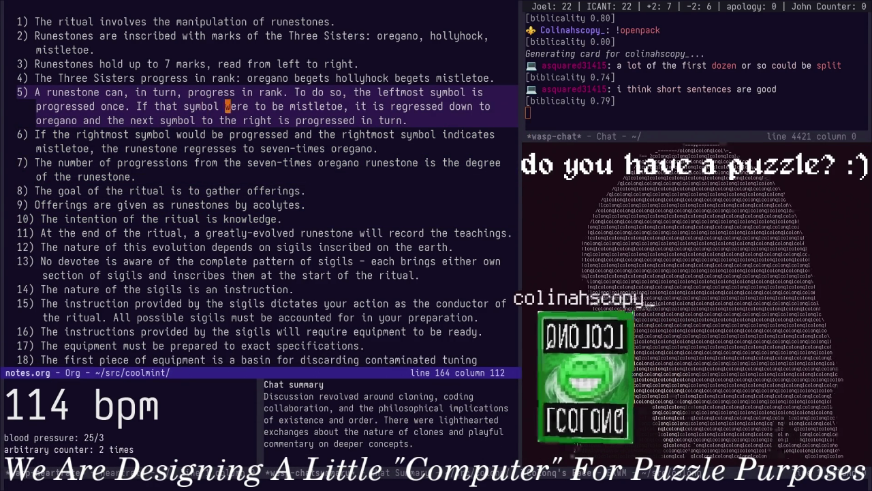
{"action": "key", "text": "ctrl+a"}
{"action": "key", "text": "w"}
{"action": "key", "text": "w"}
{"action": "key", "text": "w"}
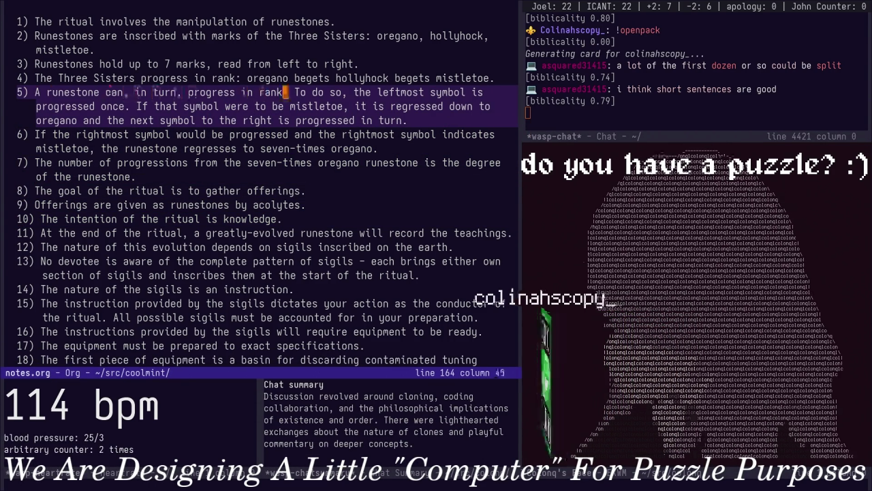
{"action": "key", "text": "Down"}
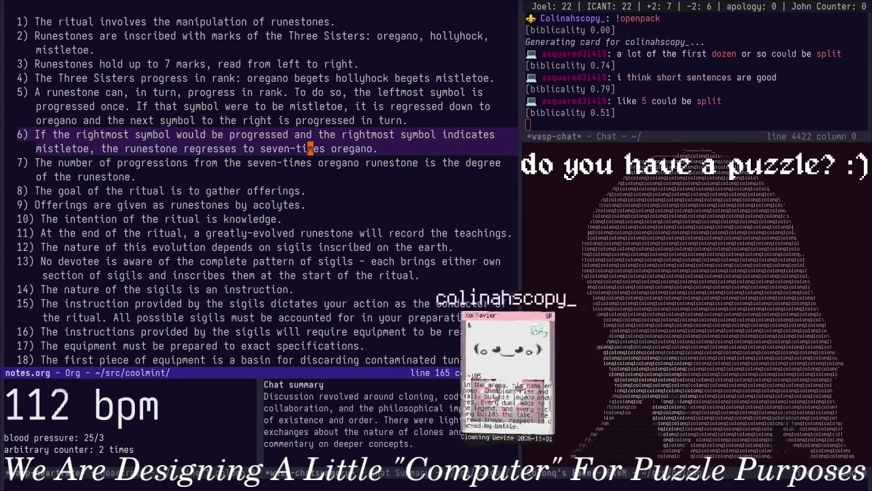
{"action": "key", "text": "Up"}
End rule 13 at 'sigils.' and move its remaining clause onto a new line
{"action": "key", "text": "Down"}
{"action": "key", "text": "Down"}
{"action": "key", "text": "Down"}
{"action": "key", "text": "Down"}
{"action": "key", "text": "Down"}
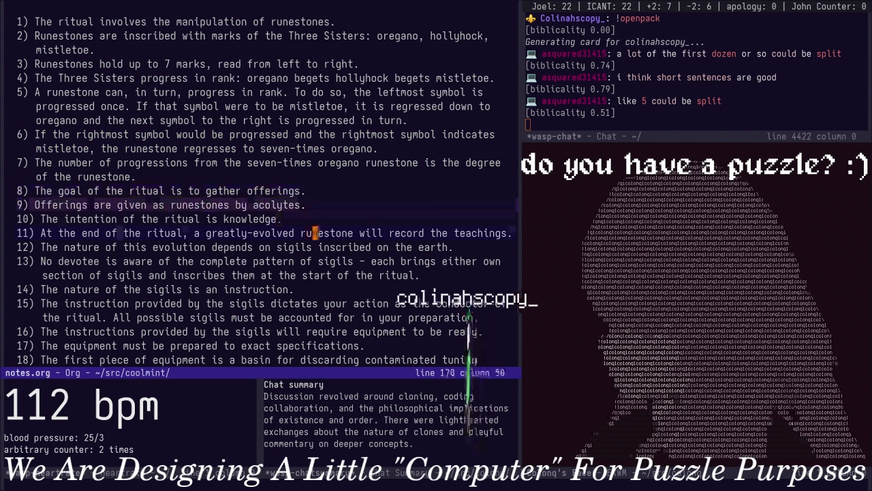
{"action": "key", "text": "Down"}
{"action": "key", "text": "Down"}
{"action": "key", "text": "w"}
{"action": "key", "text": "w"}
{"action": "key", "text": "w"}
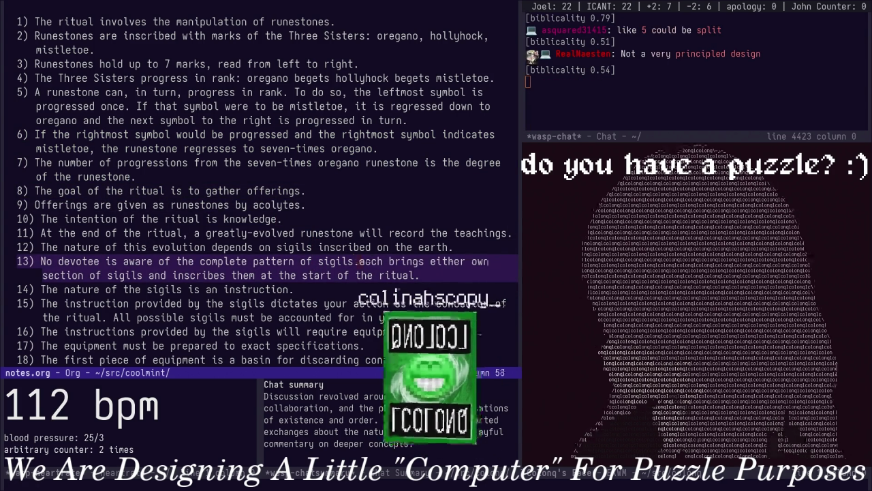
{"action": "type", "text": "s."}
{"action": "key", "text": "Return"}
Number the split-off line 13) and reword its start to 'Each acolyte brings their'
{"action": "type", "text": "13)"}
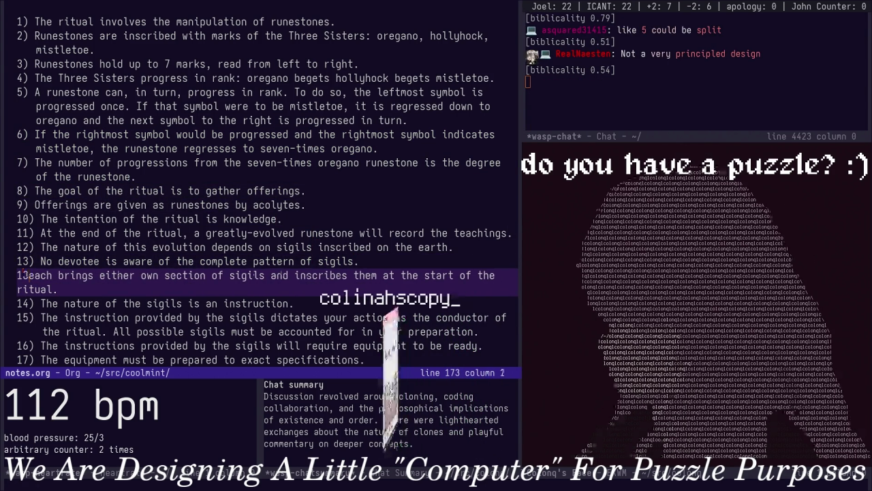
{"action": "key", "text": "alt+c"}
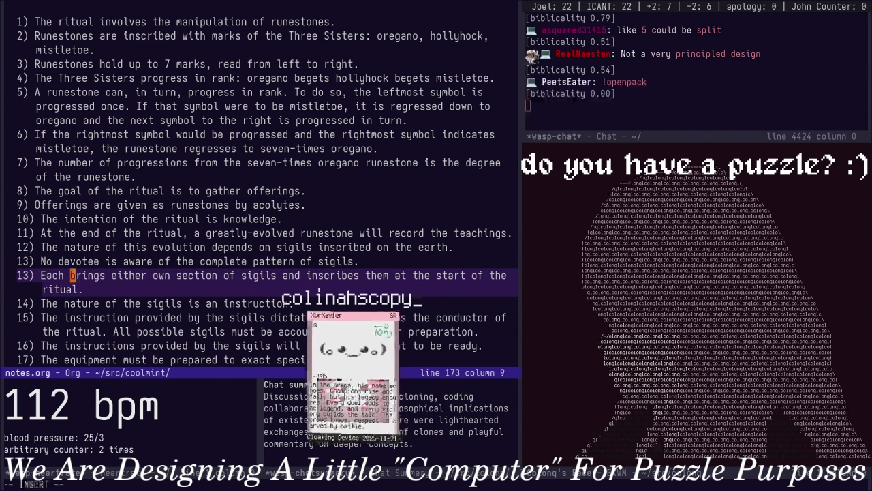
{"action": "type", "text": "acolyte"}
{"action": "key", "text": "alt+f"}
{"action": "key", "text": "Right"}
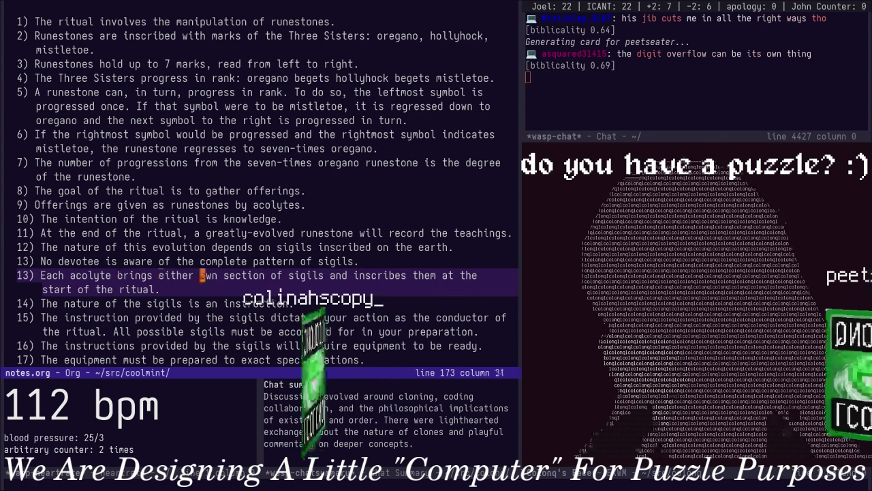
{"action": "key", "text": "alt+d"}
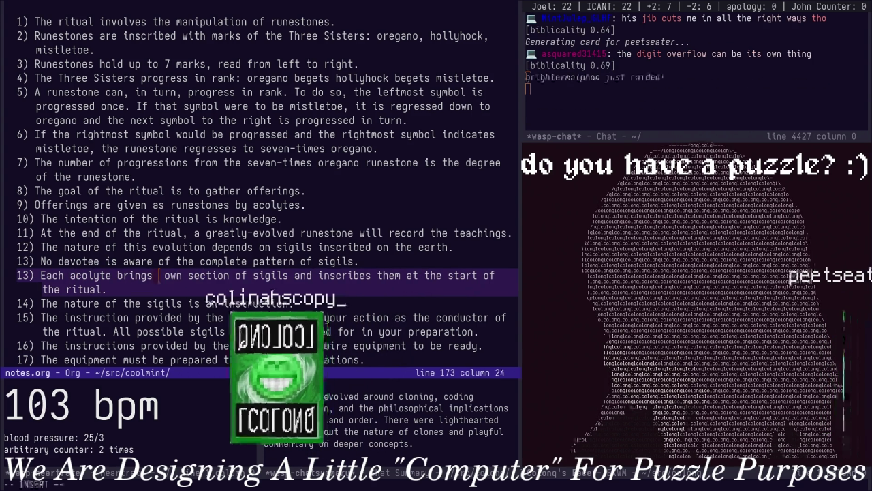
{"action": "type", "text": "their"}
{"action": "key", "text": "Delete"}
{"action": "key", "text": "alt+f"}
{"action": "key", "text": "alt+f"}
{"action": "key", "text": "alt+f"}
{"action": "key", "text": "Right"}
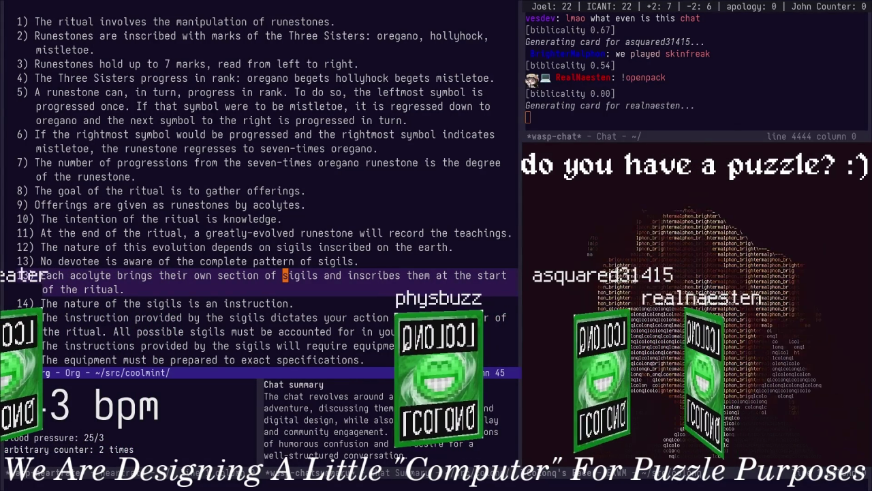
Shorten it to 'their sigil' and end with 'presents it to the practitioner in a preordained order.'
{"action": "key", "text": "alt+b"}
{"action": "key", "text": "alt+b"}
{"action": "key", "text": "d"}
{"action": "key", "text": "2"}
{"action": "key", "text": "w"}
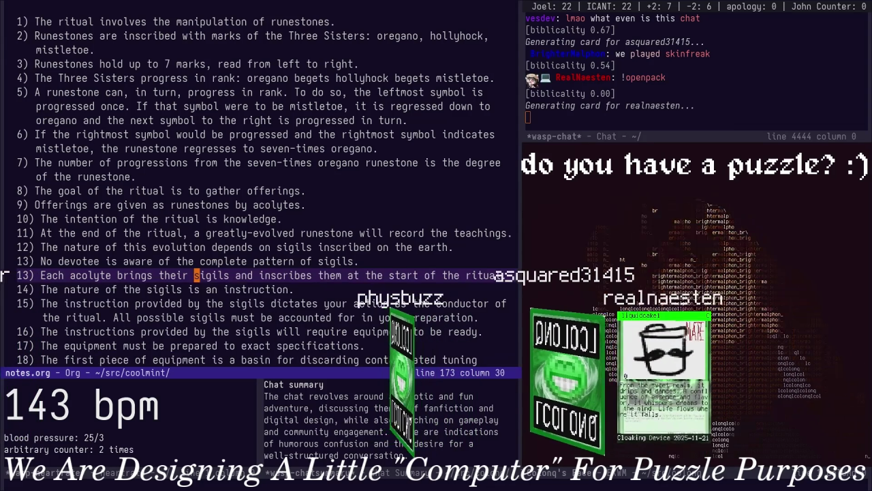
{"action": "key", "text": "w"}
{"action": "key", "text": "w"}
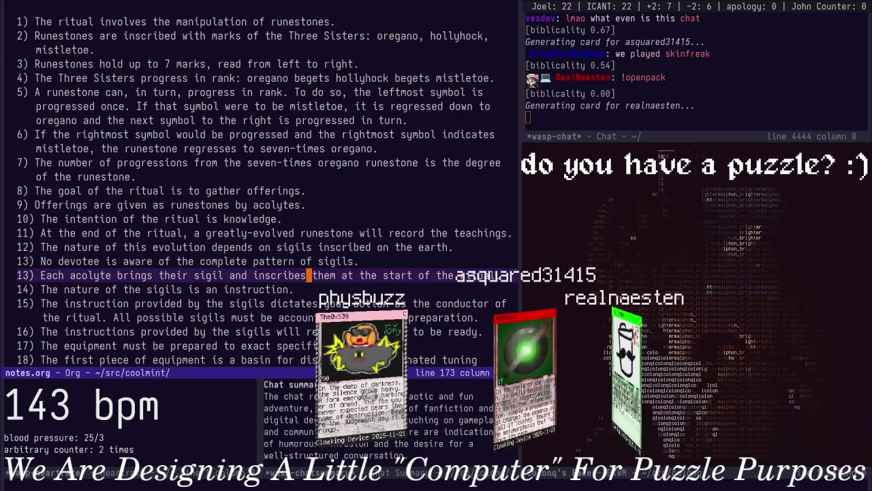
{"action": "key", "text": "b"}
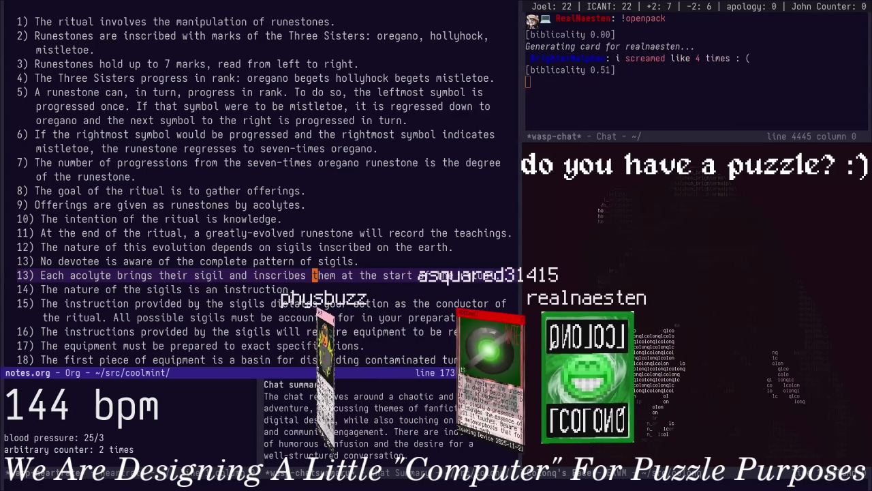
{"action": "type", "text": "C"}
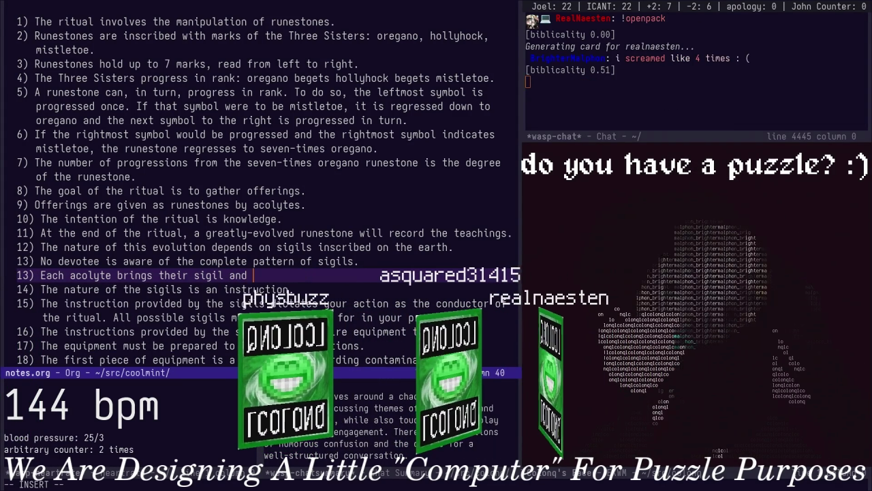
{"action": "type", "text": "pr"}
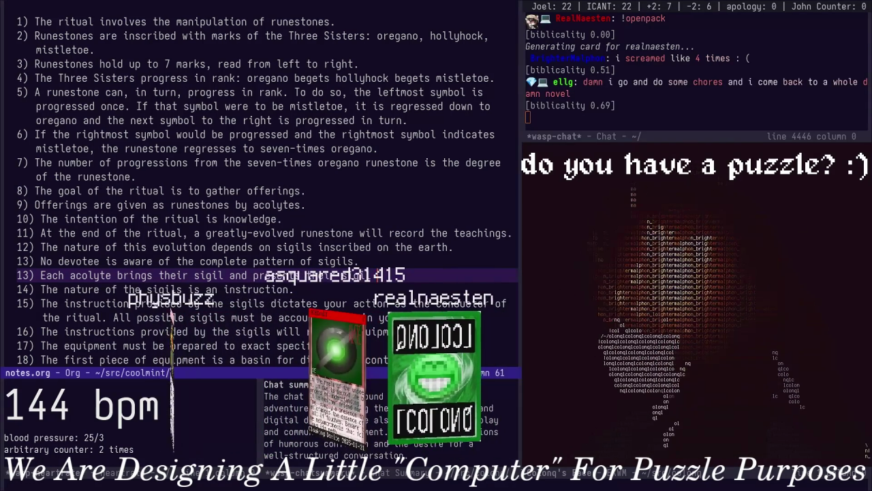
{"action": "type", "text": "esents ing to the practition"}
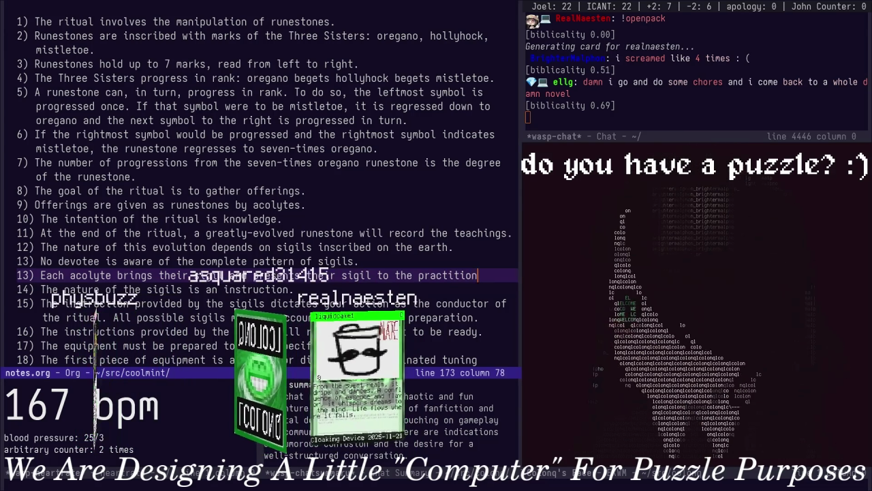
{"action": "type", "text": "er in a"}
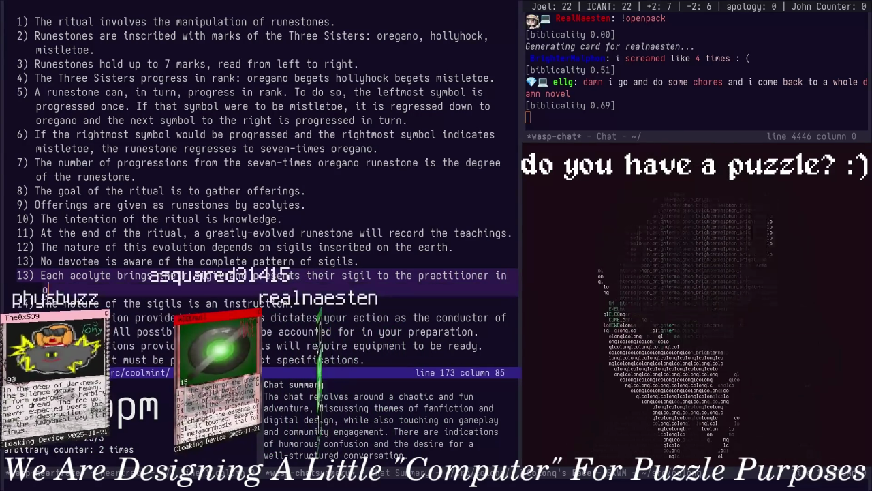
{"action": "type", "text": " preorc"}
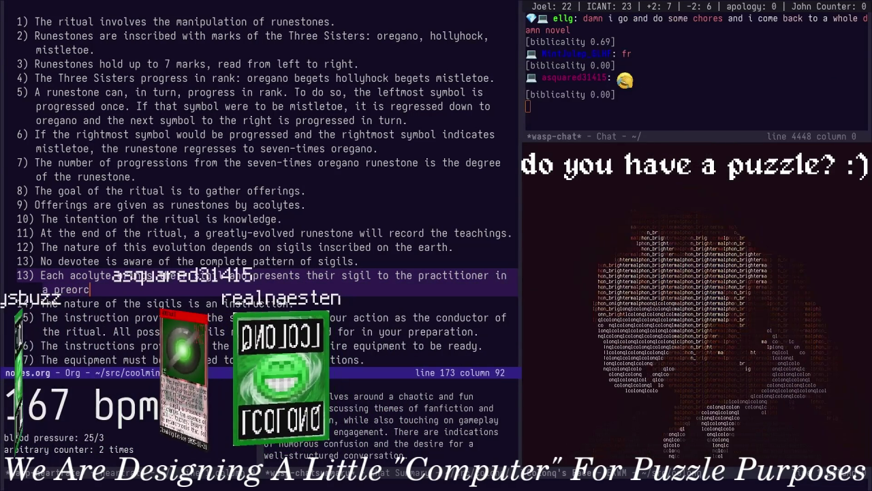
{"action": "key", "text": "BackSpace"}
{"action": "key", "text": "BackSpace"}
{"action": "type", "text": "rdained order."}
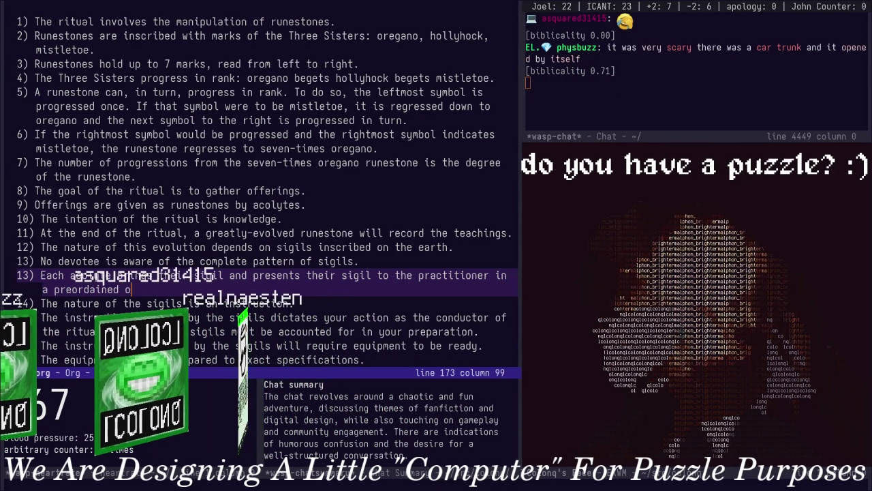
Move the tuning-fork sentence off the basin rule onto its own line, removing 'also'
{"action": "key", "text": "Down"}
{"action": "key", "text": "Down"}
{"action": "key", "text": "Down"}
{"action": "key", "text": "Down"}
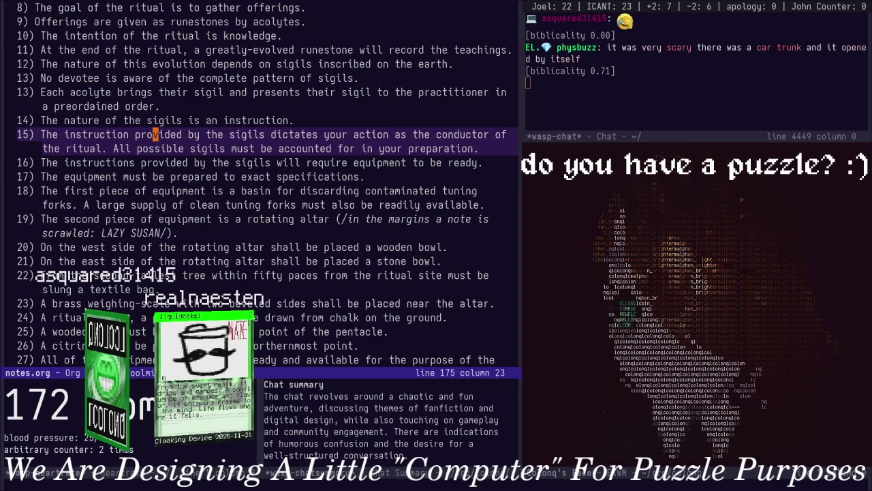
{"action": "key", "text": "Down"}
{"action": "key", "text": "Down"}
{"action": "key", "text": "alt+e"}
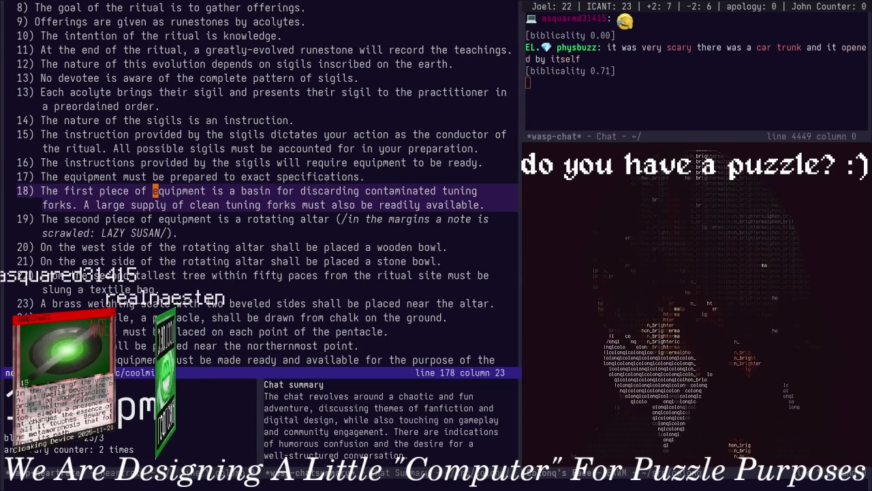
{"action": "key", "text": "Return"}
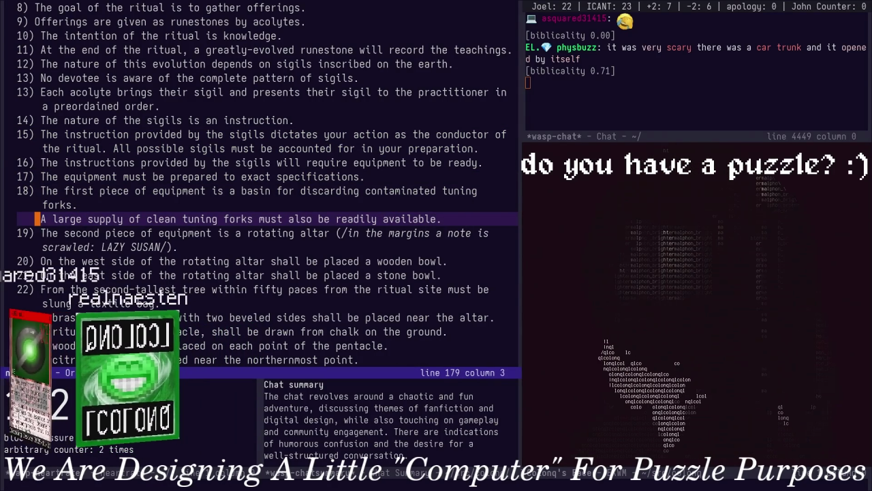
{"action": "key", "text": "Right"}
{"action": "key", "text": "Right"}
{"action": "key", "text": "Right"}
{"action": "key", "text": "alt+f"}
{"action": "key", "text": "alt+f"}
{"action": "key", "text": "alt+f"}
{"action": "key", "text": "alt+d"}
{"action": "key", "text": "alt+m"}
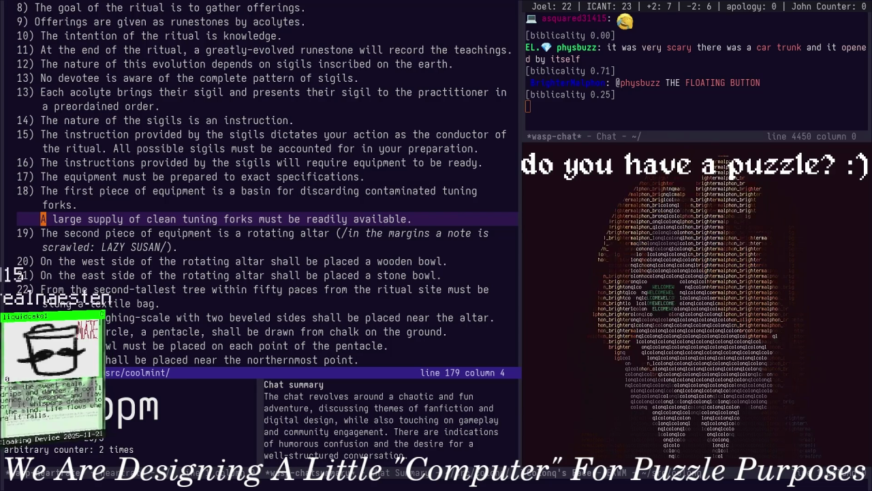
{"action": "key", "text": "BackSpace"}
{"action": "key", "text": "BackSpace"}
{"action": "key", "text": "BackSpace"}
{"action": "key", "text": "BackSpace"}
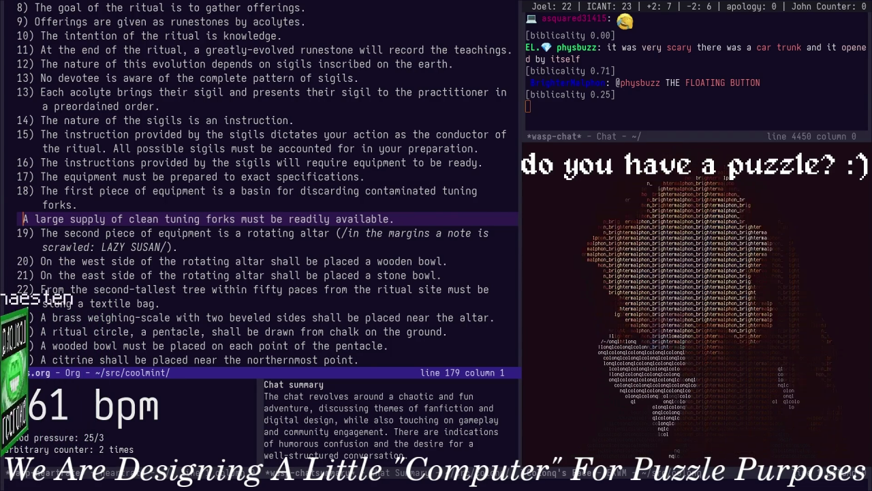
Number the tuning-fork line 19) and renumber the list so it becomes item 20
{"action": "type", "text": "19)"}
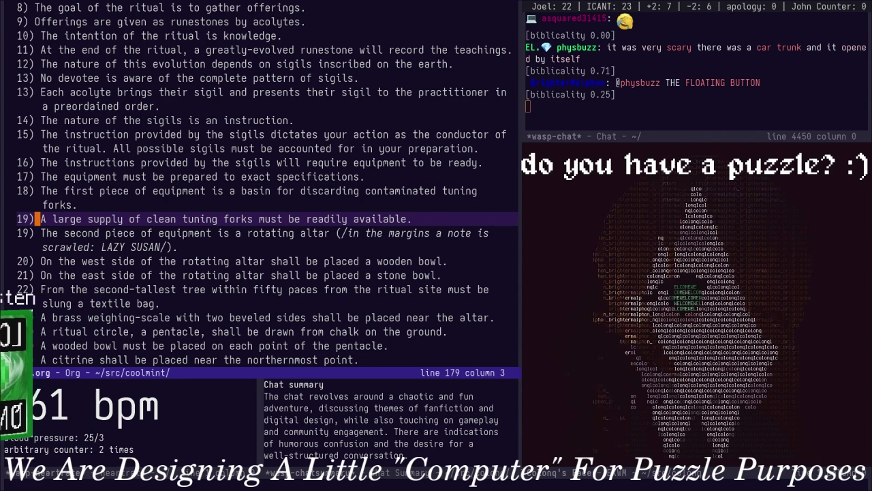
{"action": "key", "text": "Escape"}
{"action": "key", "text": "c"}
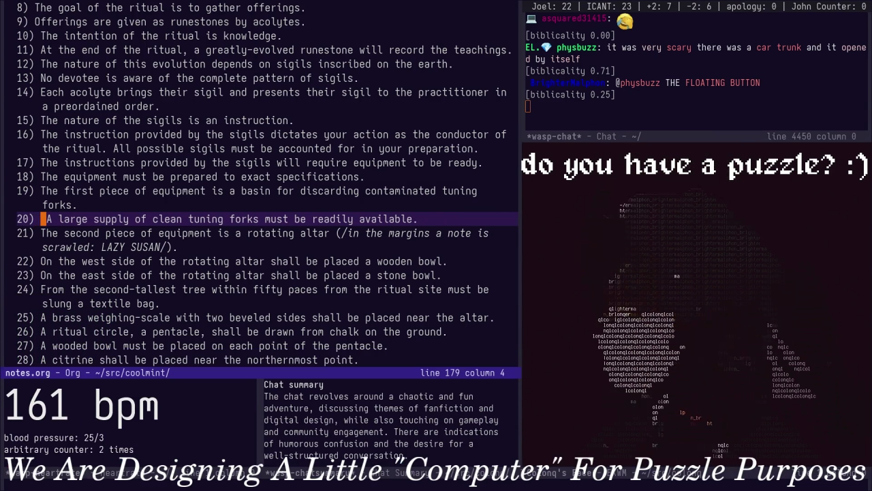
{"action": "key", "text": "shift+g"}
{"action": "scroll", "coordinate": [259, 191], "scroll_direction": "up", "scroll_amount": 8}
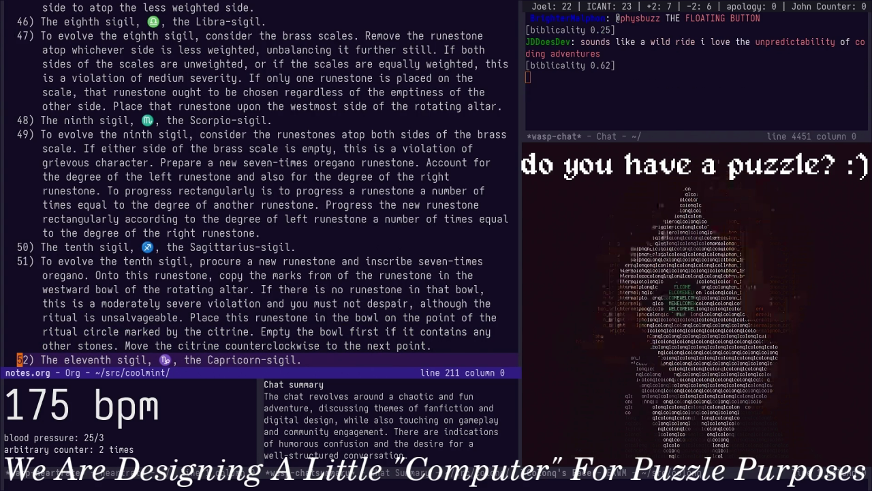
{"action": "scroll", "coordinate": [259, 185], "scroll_direction": "up", "scroll_amount": 5}
{"action": "scroll", "coordinate": [259, 184], "scroll_direction": "up", "scroll_amount": 5}
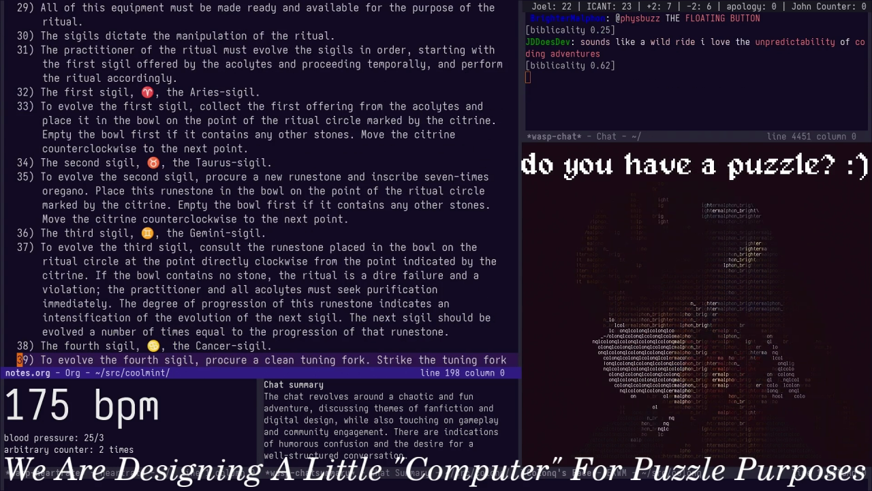
{"action": "scroll", "coordinate": [259, 184], "scroll_direction": "down", "scroll_amount": 5}
{"action": "scroll", "coordinate": [259, 184], "scroll_direction": "down", "scroll_amount": 5}
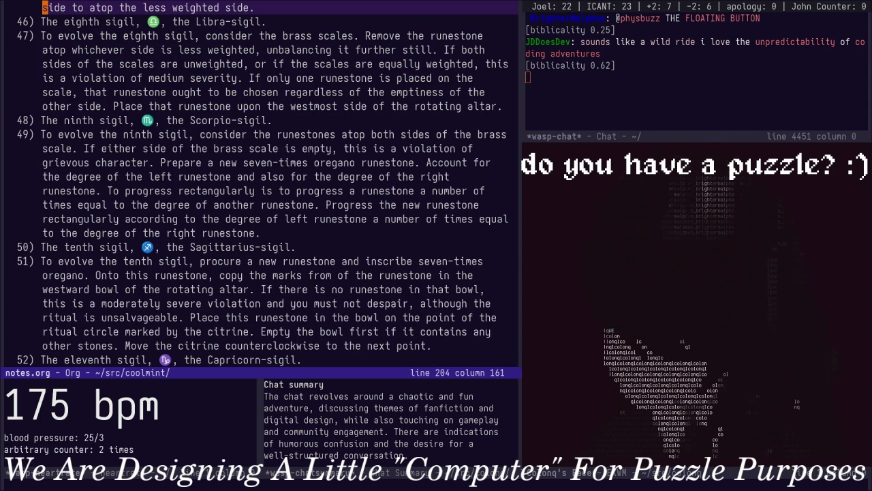
{"action": "scroll", "coordinate": [259, 184], "scroll_direction": "up", "scroll_amount": 5}
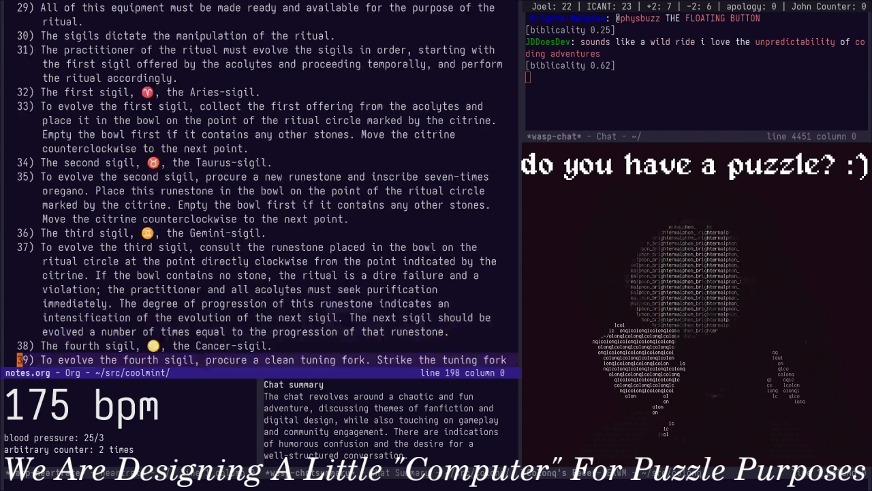
{"action": "scroll", "coordinate": [259, 184], "scroll_direction": "down", "scroll_amount": 15}
{"action": "scroll", "coordinate": [259, 184], "scroll_direction": "up", "scroll_amount": 10}
{"action": "scroll", "coordinate": [259, 184], "scroll_direction": "up", "scroll_amount": 2}
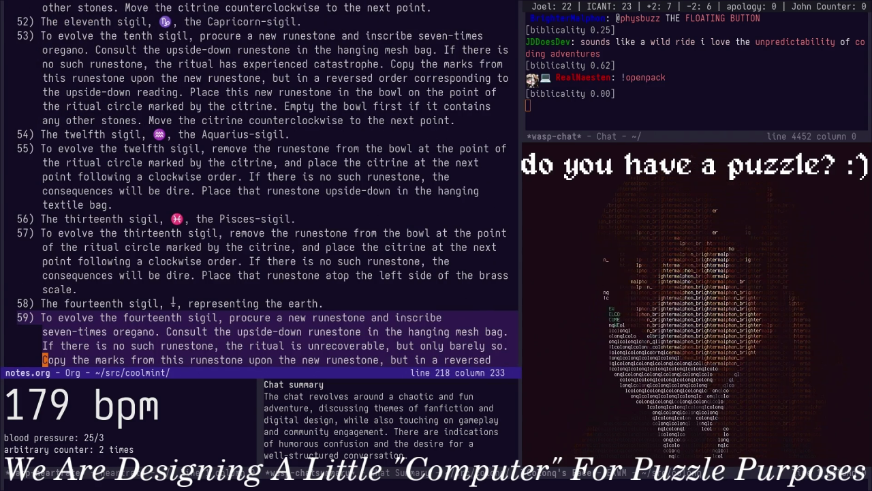
{"action": "scroll", "coordinate": [259, 184], "scroll_direction": "up", "scroll_amount": 5}
{"action": "scroll", "coordinate": [259, 184], "scroll_direction": "up", "scroll_amount": 5}
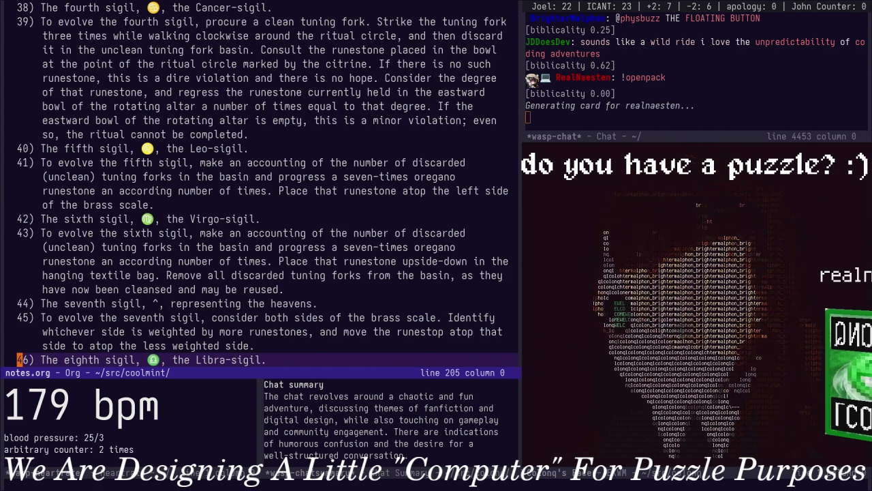
{"action": "scroll", "coordinate": [259, 184], "scroll_direction": "up", "scroll_amount": 5}
{"action": "scroll", "coordinate": [259, 184], "scroll_direction": "up", "scroll_amount": 5}
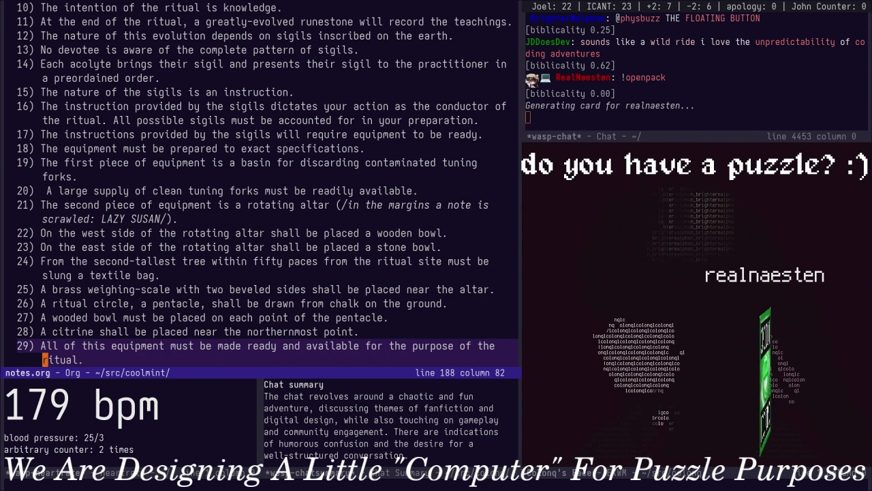
{"action": "key", "text": "Up"}
Split 'All possible sigils must be accounted for' into new item 17) and renumber the list
{"action": "key", "text": "Up"}
{"action": "key", "text": "Up"}
{"action": "key", "text": "Up"}
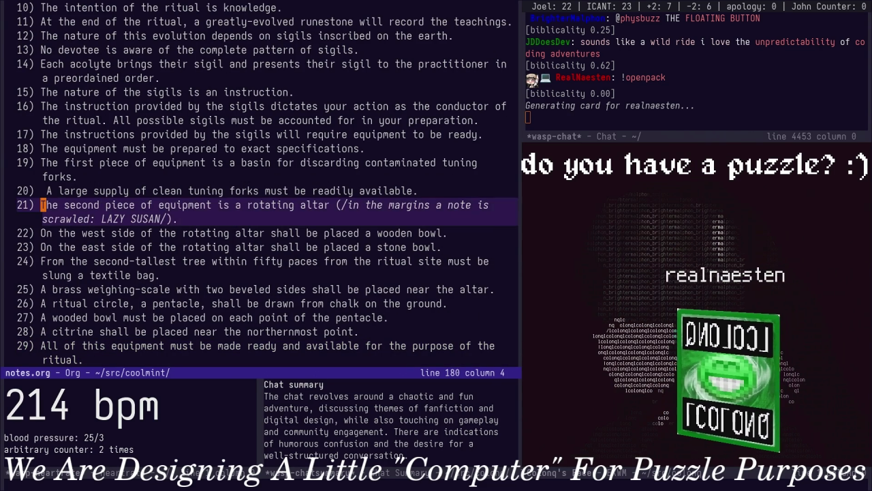
{"action": "key", "text": "Up"}
{"action": "key", "text": "Up"}
{"action": "key", "text": "Up"}
{"action": "key", "text": "Up"}
{"action": "key", "text": "Up"}
{"action": "key", "text": "Up"}
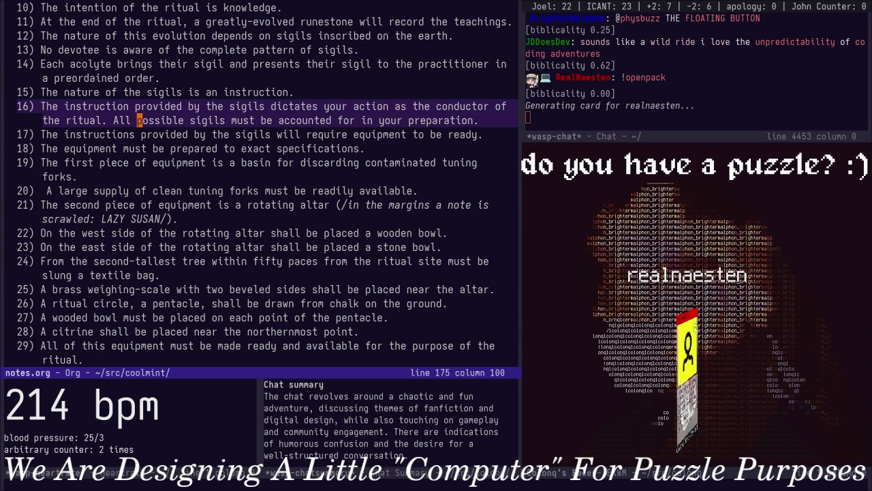
{"action": "key", "text": "Return"}
{"action": "type", "text": "17)"}
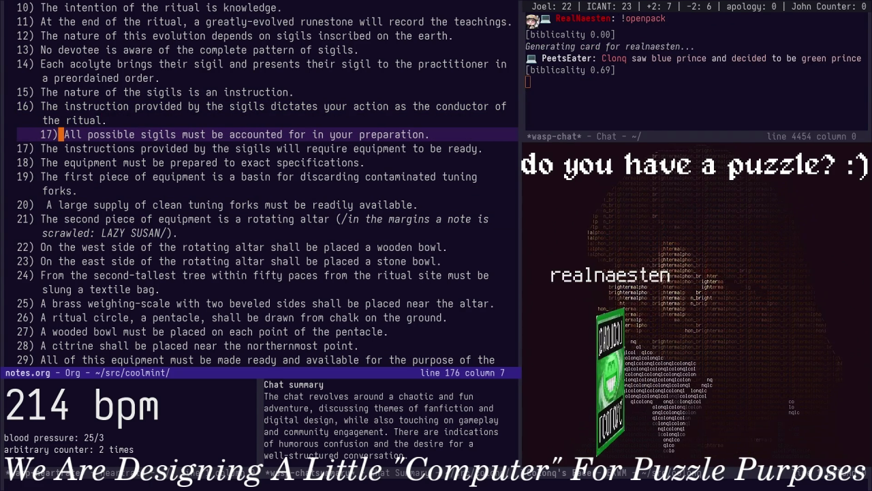
{"action": "key", "text": "Left"}
{"action": "key", "text": "Left"}
{"action": "key", "text": "Left"}
{"action": "key", "text": "BackSpace"}
{"action": "key", "text": "BackSpace"}
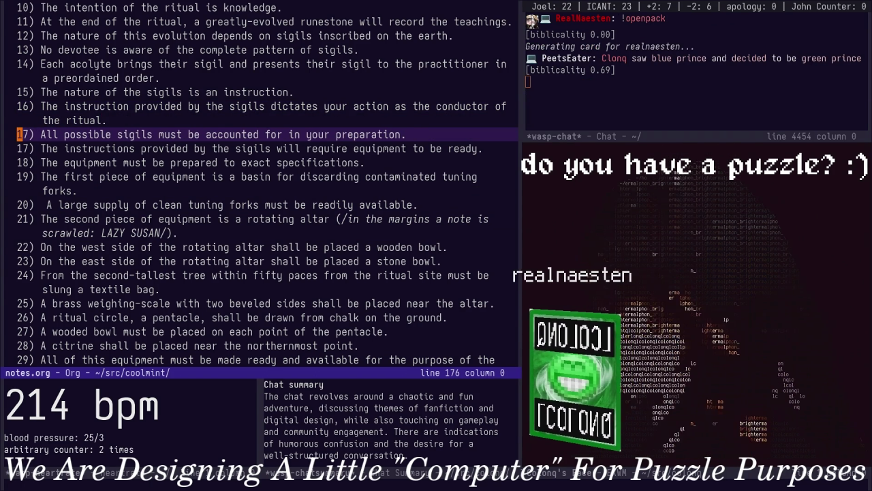
{"action": "key", "text": "BackSpace"}
{"action": "key", "text": "BackSpace"}
{"action": "key", "text": "ctrl+c"}
{"action": "key", "text": "ctrl+c"}
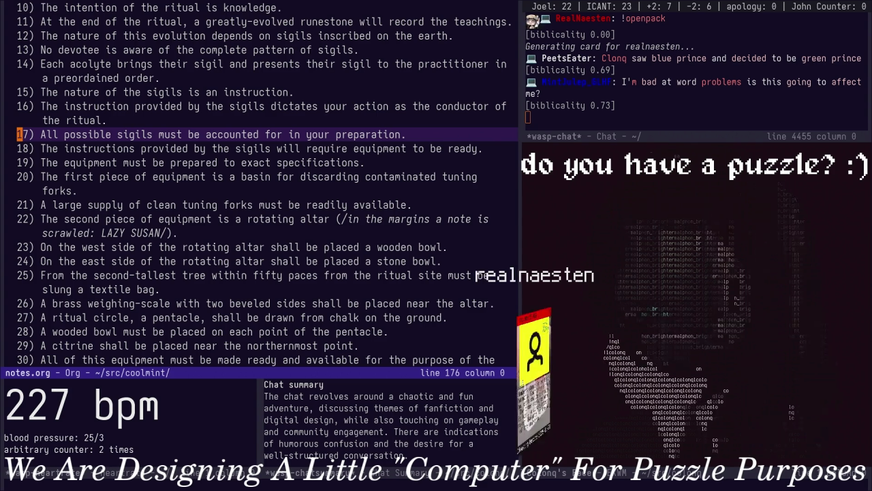
Move back up through the numbered rules to item 5's progression rule
{"action": "key", "text": "Up"}
{"action": "key", "text": "Up"}
{"action": "key", "text": "Up"}
{"action": "key", "text": "Up"}
{"action": "key", "text": "Up"}
{"action": "key", "text": "Up"}
{"action": "key", "text": "Up"}
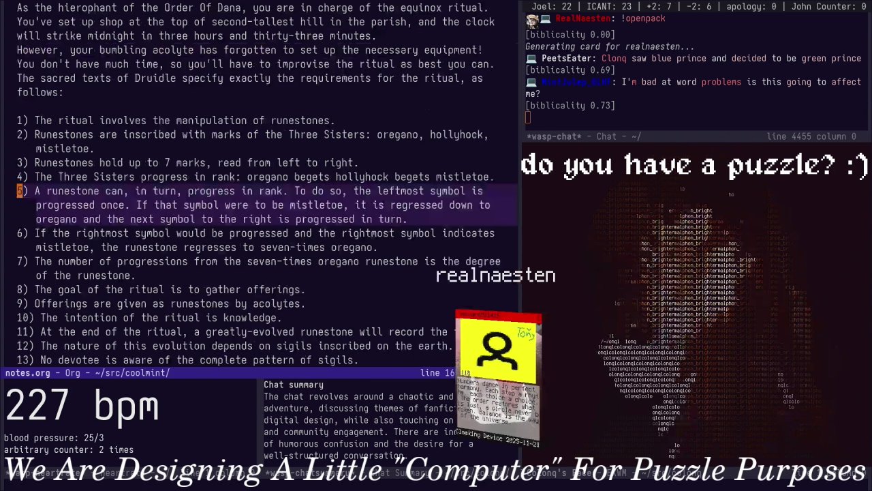
{"action": "key", "text": "Up"}
{"action": "key", "text": "Up"}
{"action": "key", "text": "Down"}
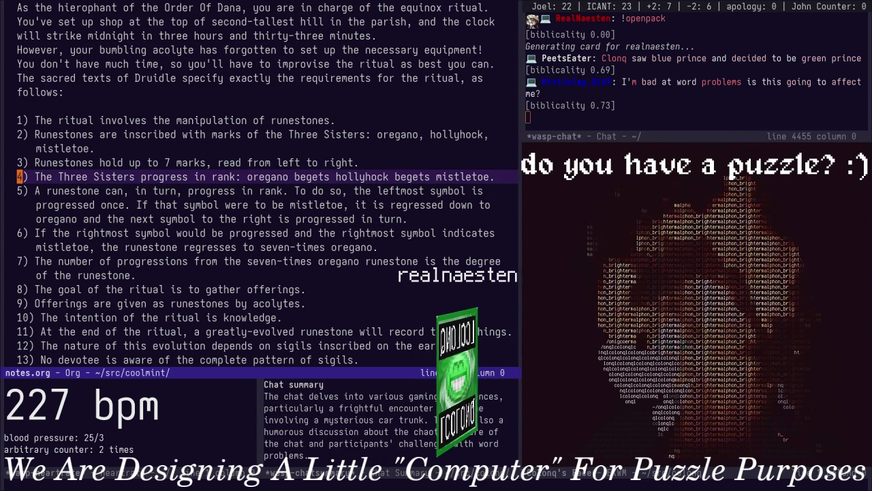
{"action": "key", "text": "Down"}
{"action": "key", "text": "Down"}
{"action": "key", "text": "Down"}
{"action": "key", "text": "Up"}
{"action": "key", "text": "Up"}
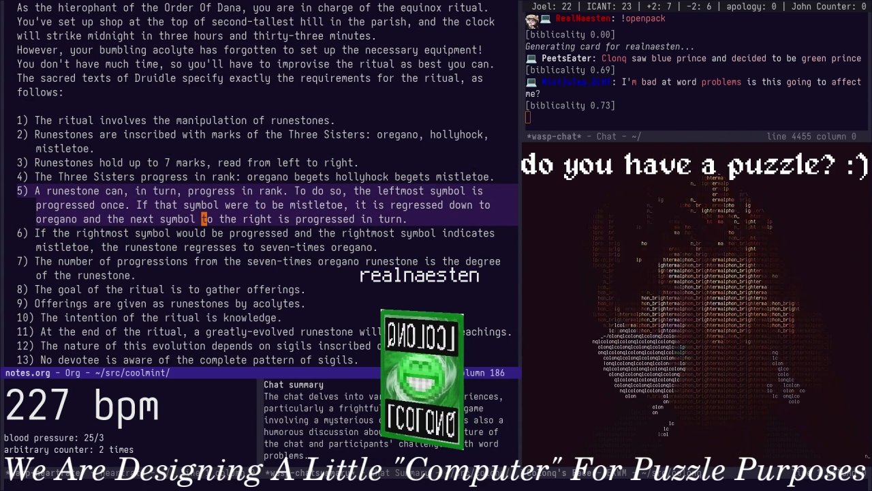
{"action": "key", "text": "Right"}
{"action": "key", "text": "Right"}
{"action": "key", "text": "Right"}
{"action": "key", "text": "Up"}
Step word by word through item 5 to review its mistletoe mark
{"action": "key", "text": "Right"}
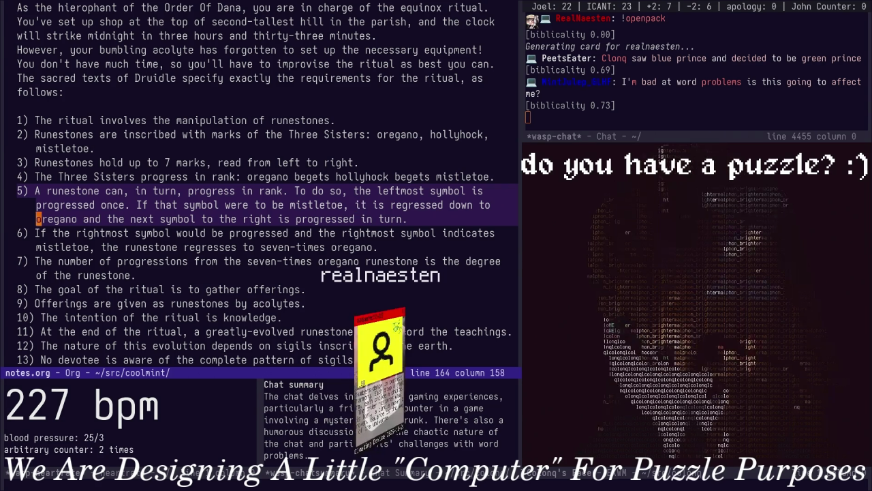
{"action": "key", "text": "Right"}
{"action": "key", "text": "Right"}
{"action": "key", "text": "Right"}
{"action": "key", "text": "Right"}
{"action": "key", "text": "Right"}
{"action": "key", "text": "Right"}
{"action": "key", "text": "Down"}
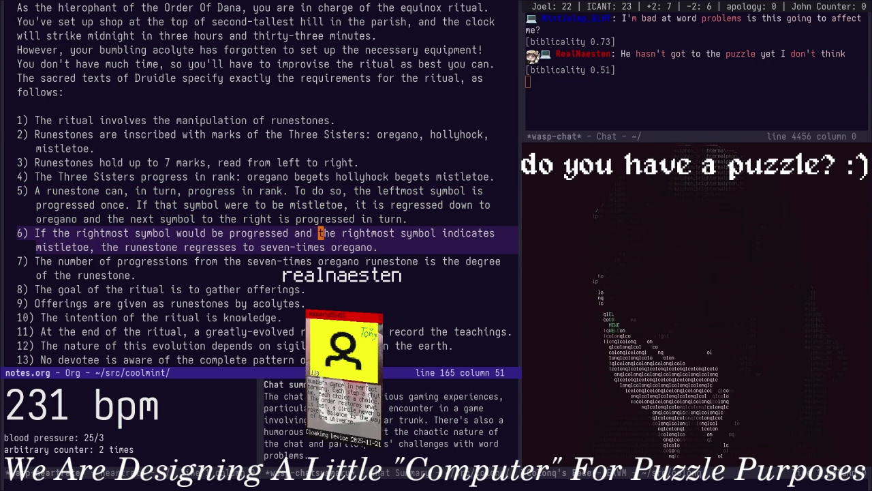
{"action": "key", "text": "Left"}
{"action": "key", "text": "Left"}
{"action": "key", "text": "Left"}
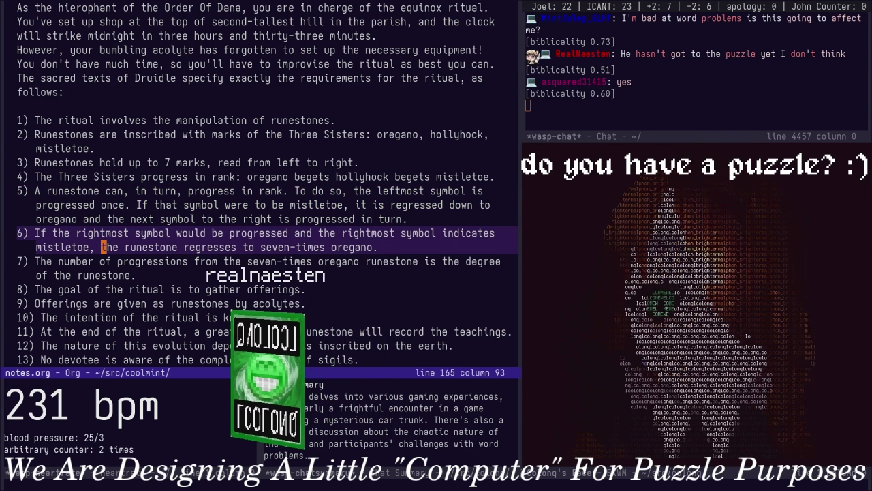
{"action": "key", "text": "Up"}
{"action": "key", "text": "Up"}
{"action": "key", "text": "Up"}
{"action": "key", "text": "ctrl+Right"}
{"action": "key", "text": "ctrl+Right"}
{"action": "key", "text": "ctrl+Right"}
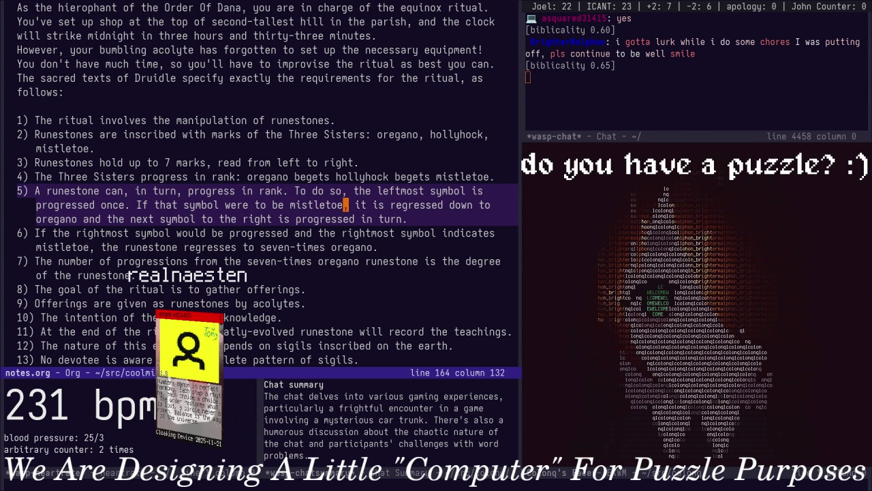
{"action": "key", "text": "Right"}
{"action": "key", "text": "Right"}
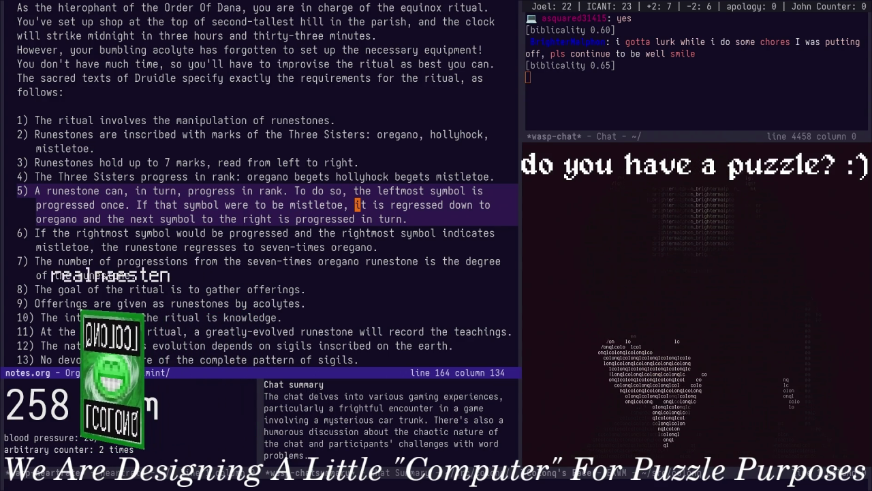
{"action": "key", "text": "ctrl+Left"}
{"action": "key", "text": "ctrl+Left"}
{"action": "key", "text": "ctrl+Left"}
{"action": "key", "text": "ctrl+Left"}
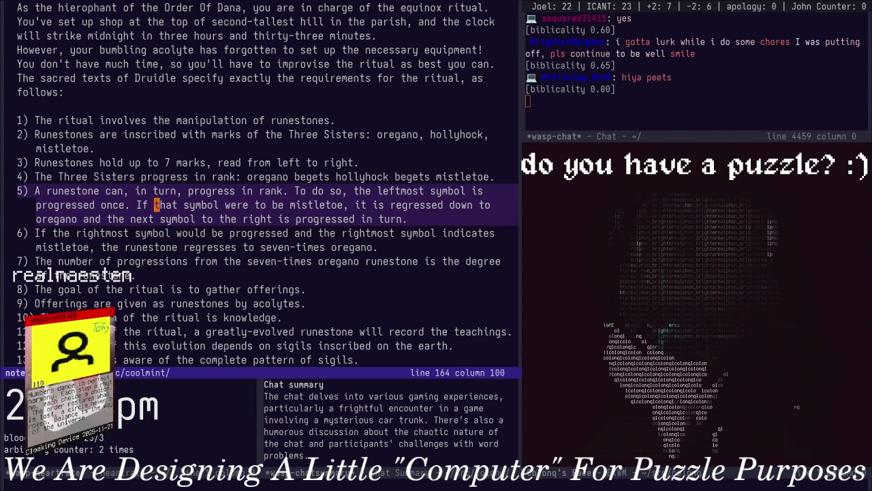
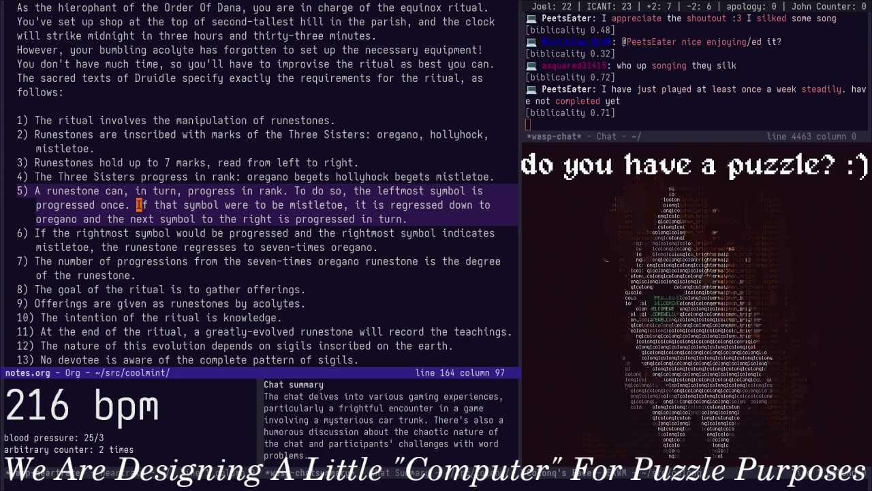
Review the rules from rule 6 onward by moving and scrolling through the list
{"action": "left_click", "coordinate": [385, 232]}
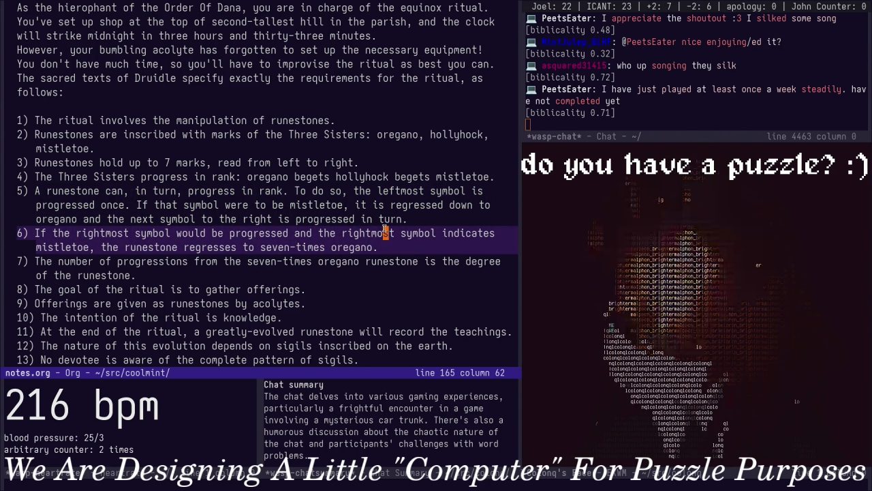
{"action": "key", "text": "Up"}
{"action": "key", "text": "Down"}
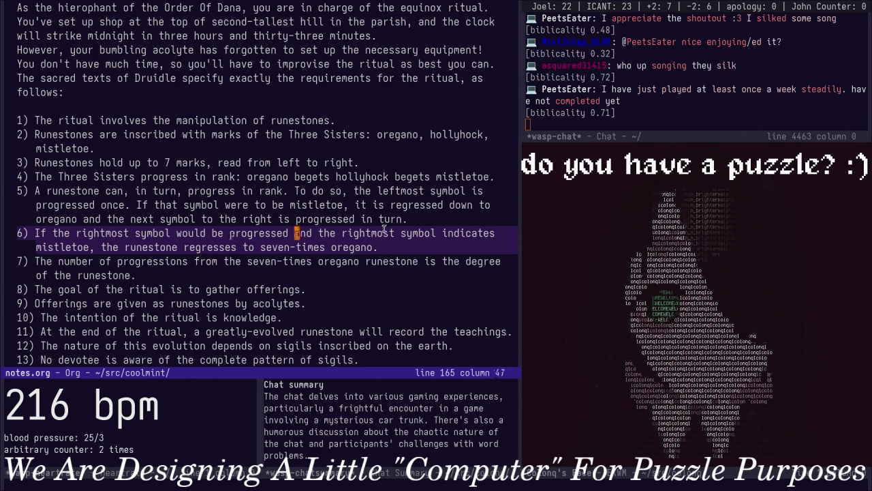
{"action": "key", "text": "w"}
{"action": "key", "text": "w"}
{"action": "key", "text": "w"}
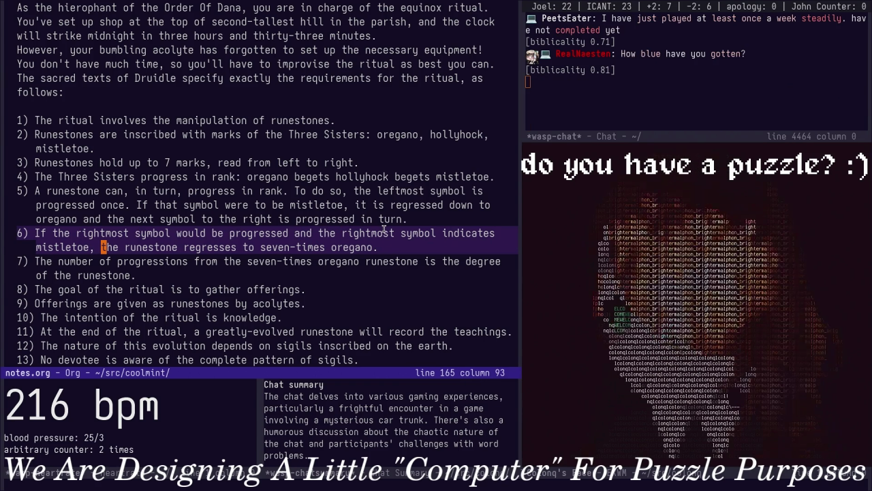
{"action": "key", "text": "w"}
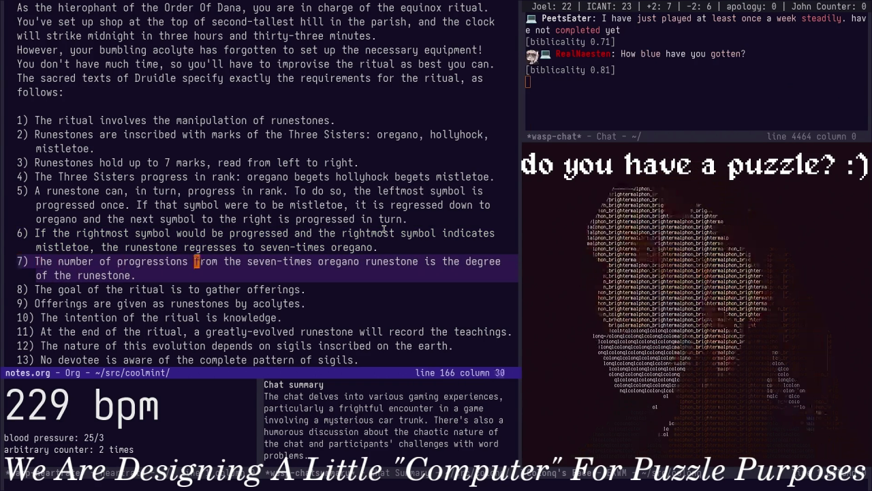
{"action": "key", "text": "Up"}
{"action": "key", "text": "Up"}
{"action": "key", "text": "Up"}
{"action": "key", "text": "Up"}
{"action": "key", "text": "Down"}
{"action": "scroll", "coordinate": [383, 229], "scroll_direction": "down", "scroll_amount": 5}
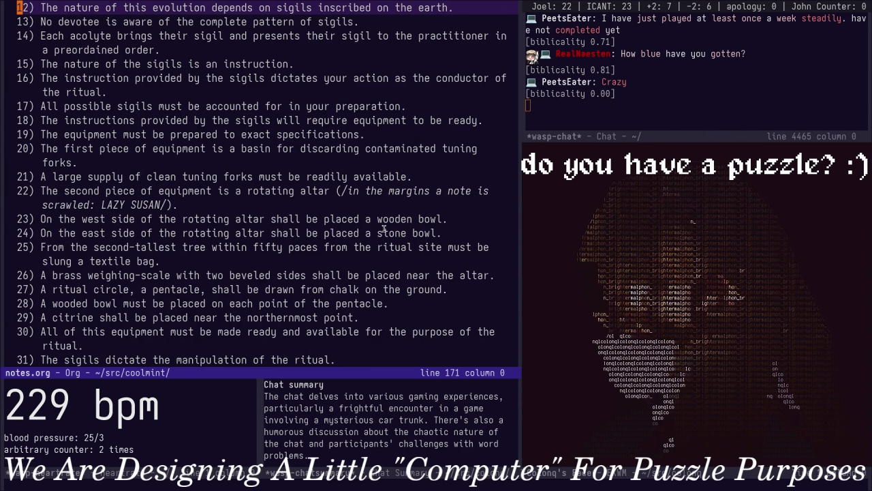
{"action": "scroll", "coordinate": [383, 229], "scroll_direction": "down", "scroll_amount": 5}
{"action": "scroll", "coordinate": [384, 229], "scroll_direction": "down", "scroll_amount": 3}
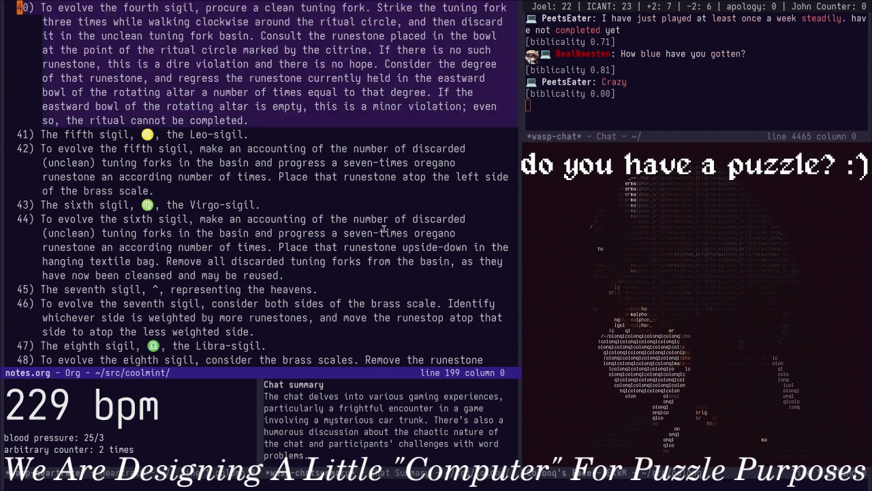
{"action": "scroll", "coordinate": [384, 230], "scroll_direction": "down", "scroll_amount": 2}
{"action": "scroll", "coordinate": [384, 231], "scroll_direction": "down", "scroll_amount": 3}
{"action": "scroll", "coordinate": [384, 231], "scroll_direction": "down", "scroll_amount": 3}
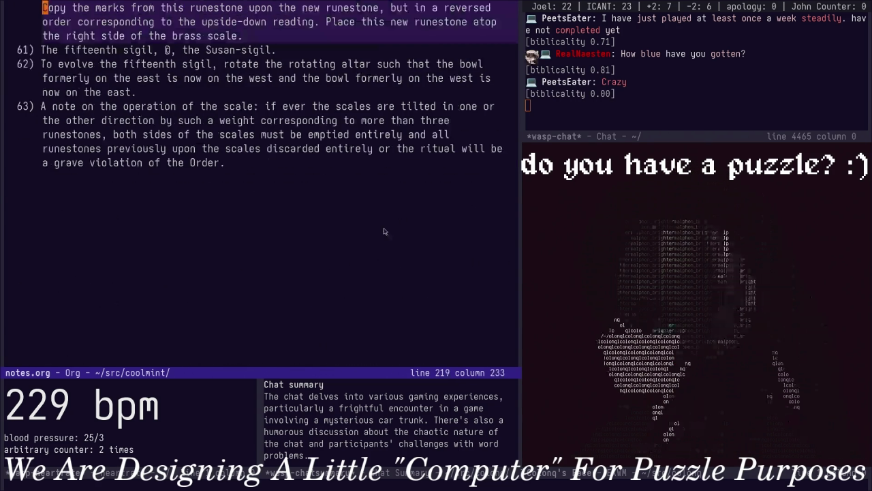
{"action": "scroll", "coordinate": [384, 231], "scroll_direction": "up", "scroll_amount": 4}
{"action": "scroll", "coordinate": [384, 229], "scroll_direction": "up", "scroll_amount": 2}
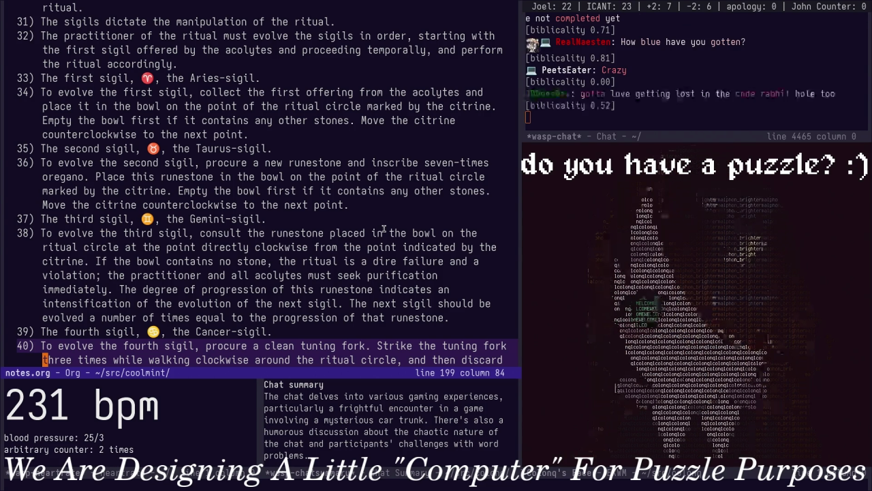
Add rule 29, saying any deviation is an insult to the Order of the worst kind, and save
{"action": "key", "text": "alt+v"}
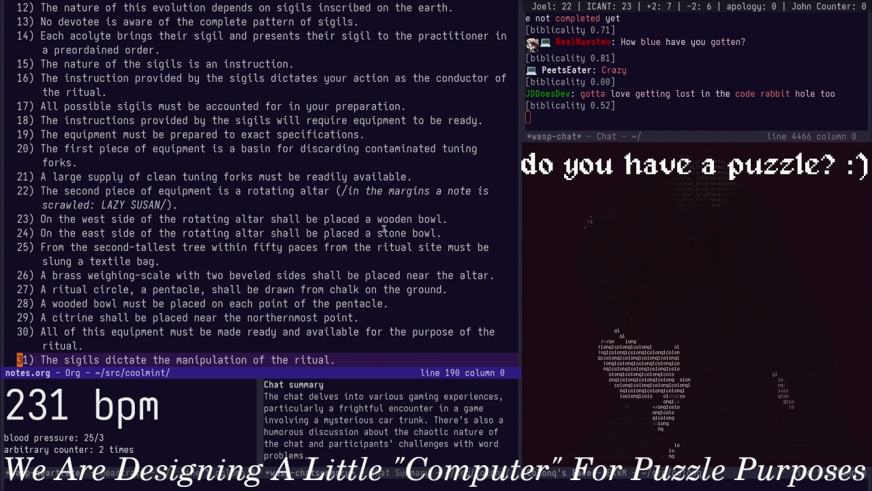
{"action": "key", "text": "Up"}
{"action": "key", "text": "Up"}
{"action": "key", "text": "Up"}
{"action": "key", "text": "Up"}
{"action": "key", "text": "Down"}
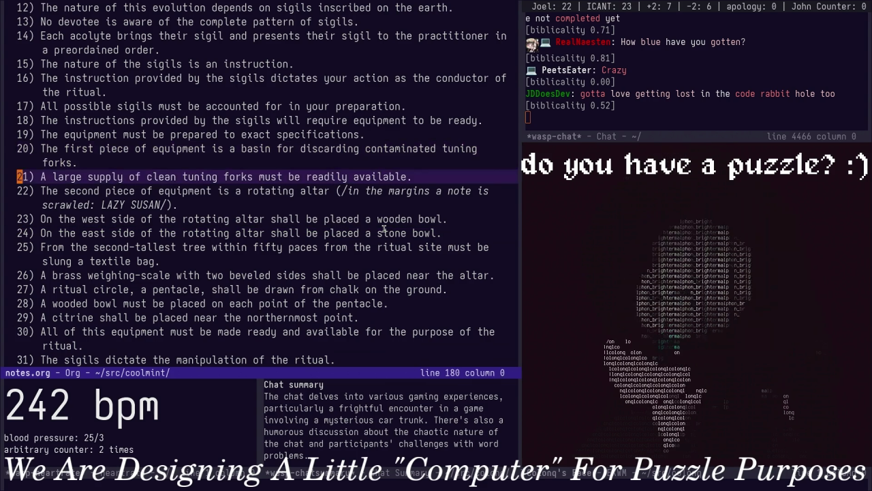
{"action": "key", "text": "Down"}
{"action": "key", "text": "Down"}
{"action": "key", "text": "Down"}
{"action": "key", "text": "Down"}
{"action": "key", "text": "Up"}
{"action": "key", "text": "Up"}
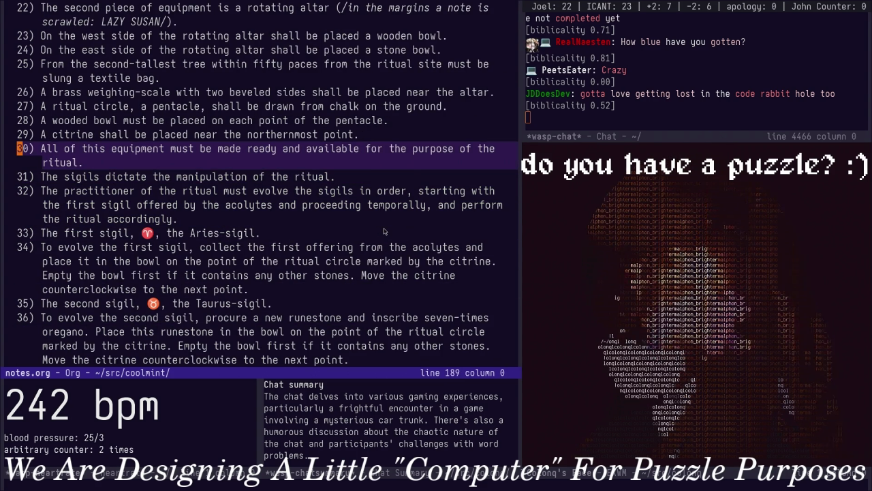
{"action": "key", "text": "Up"}
{"action": "key", "text": "Up"}
{"action": "type", "text": "o"}
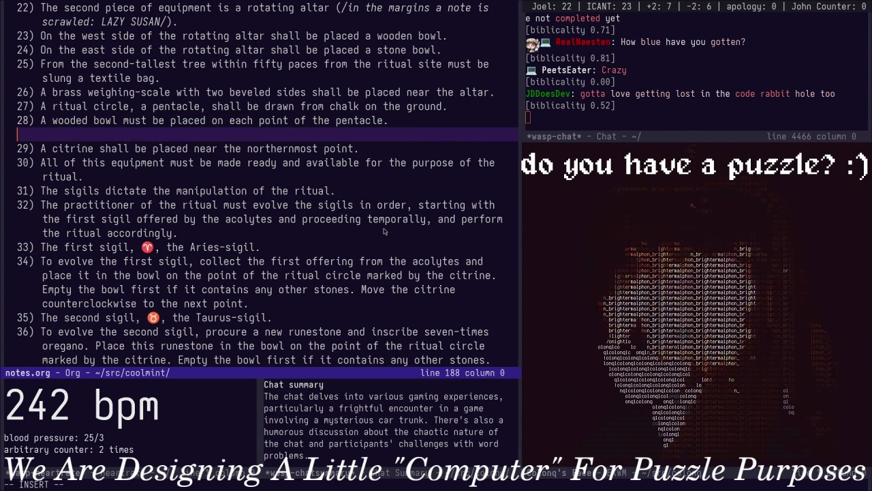
{"action": "type", "text": "2"}
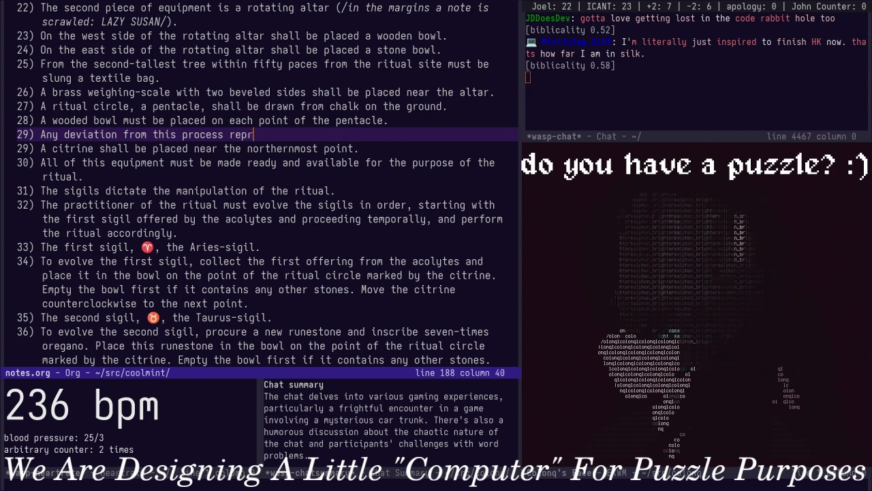
{"action": "type", "text": "an insult"}
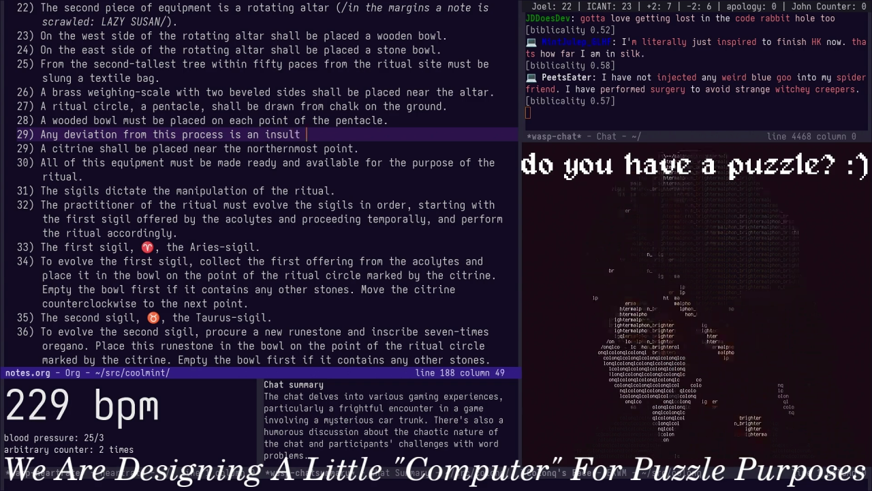
{"action": "type", "text": "er of the worst kind"}
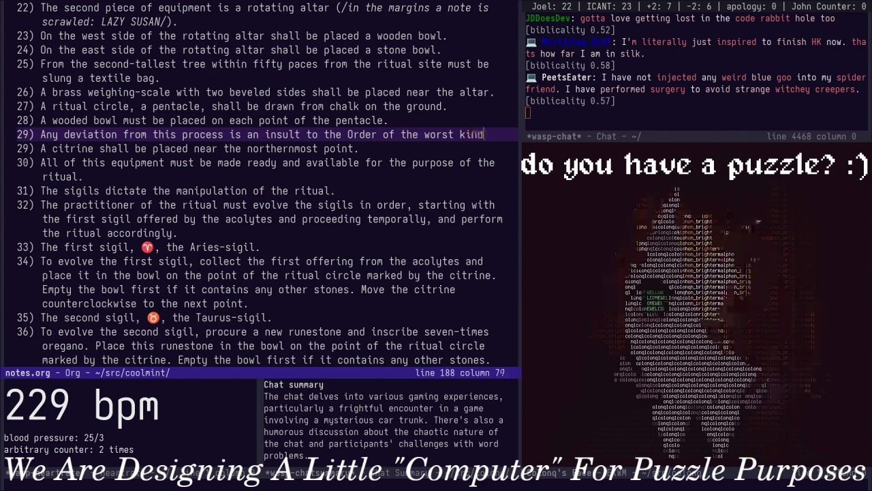
{"action": "type", "text": "."}
{"action": "key", "text": "ctrl+c"}
{"action": "key", "text": "ctrl+c"}
{"action": "key", "text": "ctrl+x"}
{"action": "key", "text": "ctrl+s"}
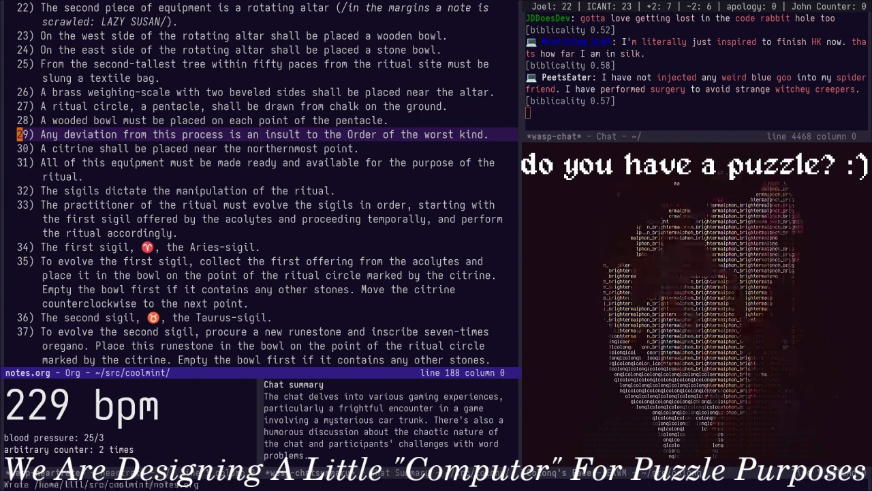
{"action": "key", "text": "alt+greater"}
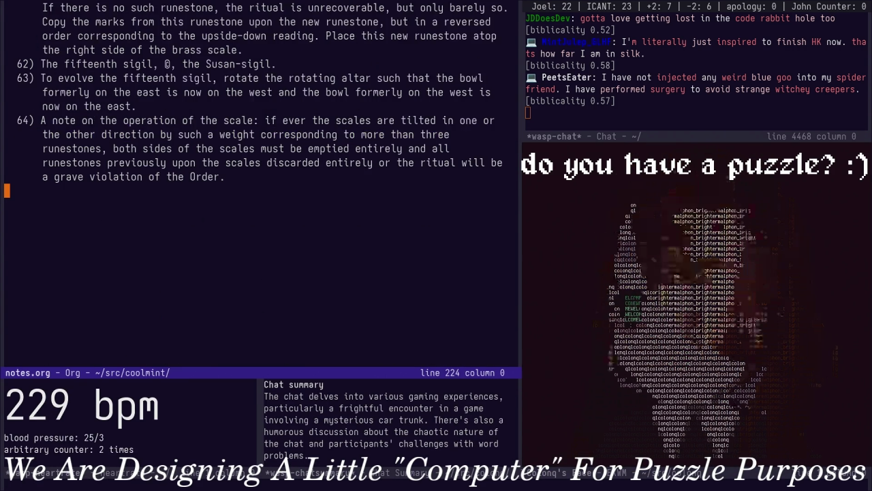
Move back up through the final rules to the textile bag rule 25
{"action": "key", "text": "alt+v"}
{"action": "key", "text": "alt+v"}
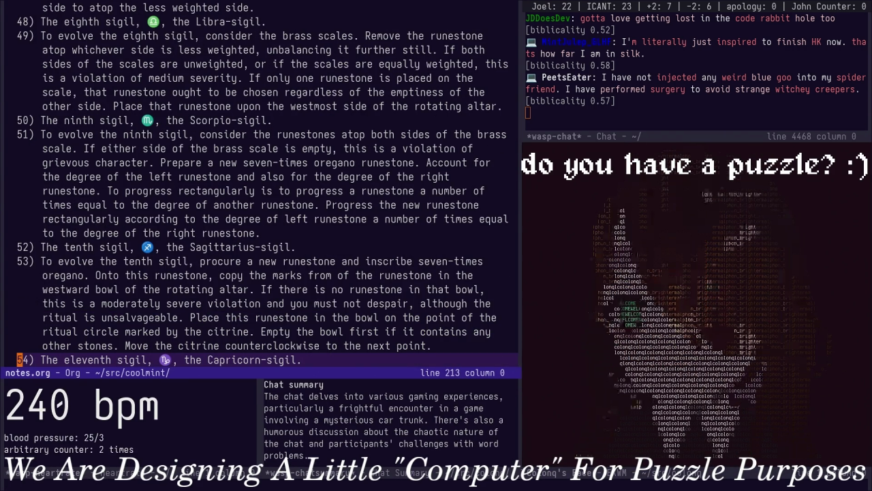
{"action": "key", "text": "ctrl+p"}
{"action": "key", "text": "ctrl+p"}
{"action": "key", "text": "ctrl+p"}
{"action": "key", "text": "ctrl+p"}
{"action": "key", "text": "ctrl+p"}
{"action": "key", "text": "ctrl+p"}
{"action": "key", "text": "ctrl+p"}
{"action": "key", "text": "ctrl+p"}
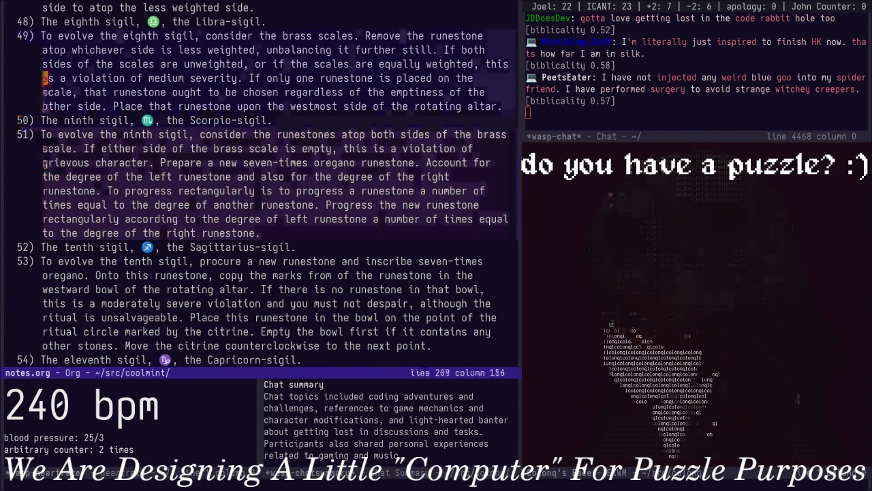
{"action": "key", "text": "ctrl+p"}
{"action": "key", "text": "ctrl+p"}
{"action": "key", "text": "ctrl+p"}
{"action": "key", "text": "Up"}
{"action": "key", "text": "Up"}
{"action": "key", "text": "Up"}
{"action": "key", "text": "Up"}
{"action": "key", "text": "Up"}
{"action": "key", "text": "Up"}
{"action": "key", "text": "Up"}
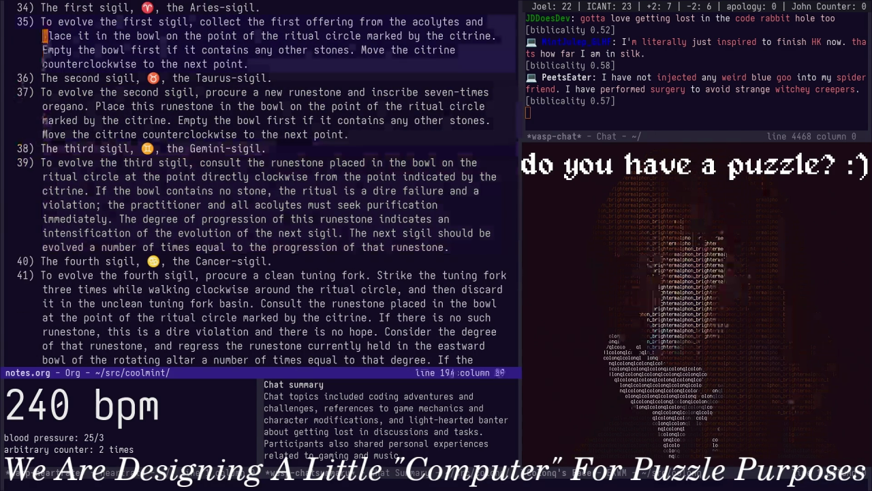
{"action": "key", "text": "Up"}
{"action": "key", "text": "Up"}
{"action": "key", "text": "Up"}
{"action": "key", "text": "Up"}
{"action": "key", "text": "Up"}
{"action": "key", "text": "Up"}
{"action": "key", "text": "Down"}
{"action": "key", "text": "Down"}
{"action": "key", "text": "Down"}
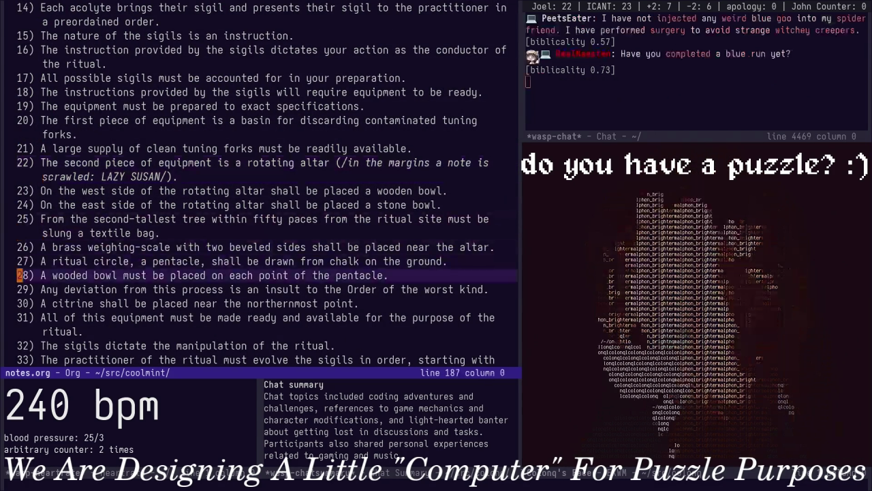
{"action": "key", "text": "Down"}
{"action": "key", "text": "Up"}
{"action": "key", "text": "Up"}
{"action": "key", "text": "Up"}
{"action": "key", "text": "Up"}
{"action": "key", "text": "Up"}
{"action": "key", "text": "Down"}
{"action": "key", "text": "Down"}
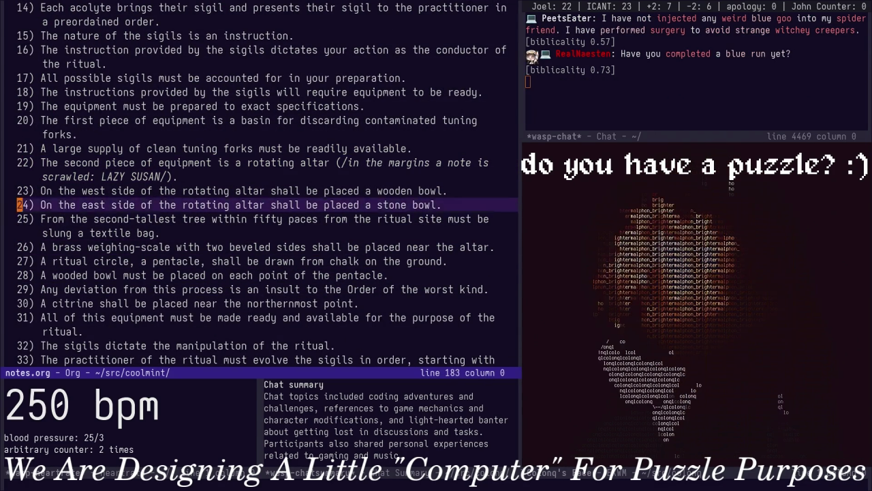
{"action": "key", "text": "Down"}
{"action": "key", "text": "Down"}
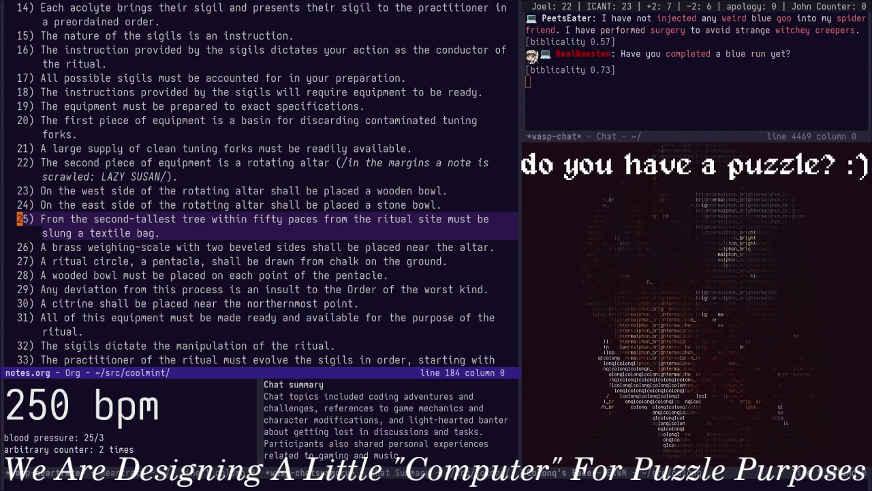
{"action": "key", "text": "Up"}
{"action": "key", "text": "Down"}
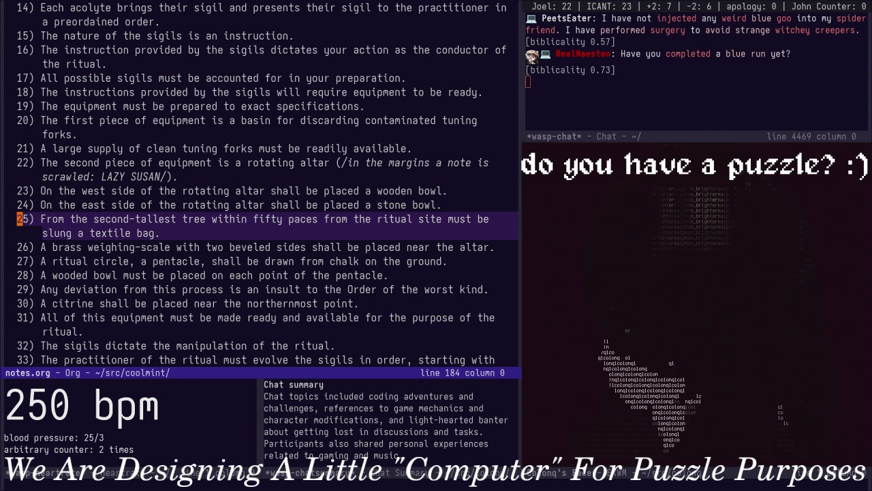
{"action": "key", "text": "Up"}
{"action": "key", "text": "Down"}
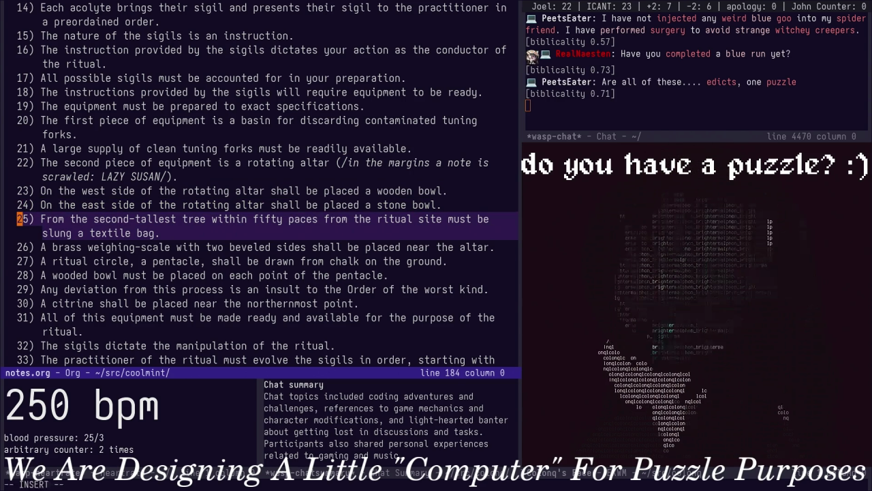
Add the rule that without enough trees the ritual has no hope for completion, then renumber
{"action": "type", "text": "o"}
{"action": "type", "text": "2"}
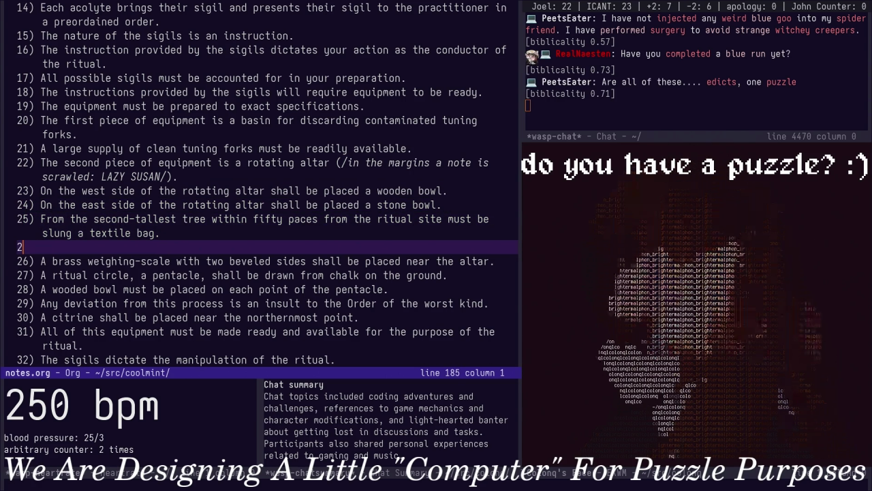
{"action": "type", "text": ") If less than"}
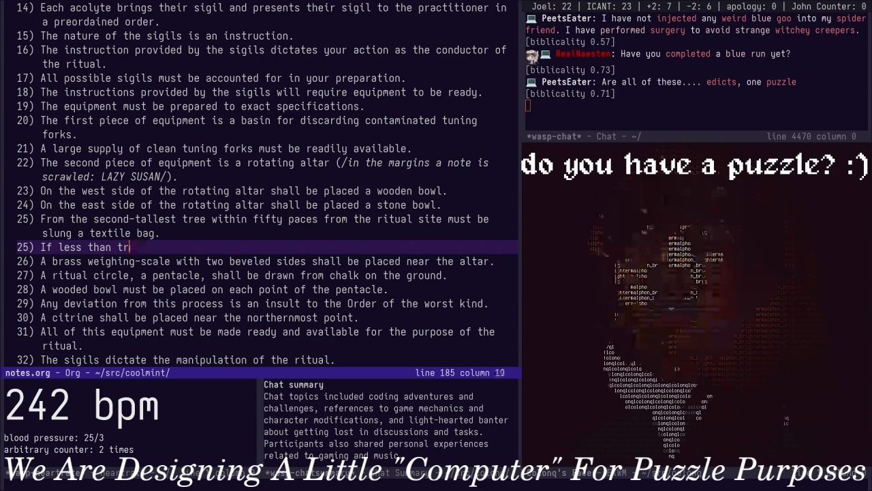
{"action": "type", "text": "trees are av"}
{"action": "key", "text": "BackSpace"}
{"action": "key", "text": "BackSpace"}
{"action": "key", "text": "BackSpace"}
{"action": "type", "text": "ailable, the "}
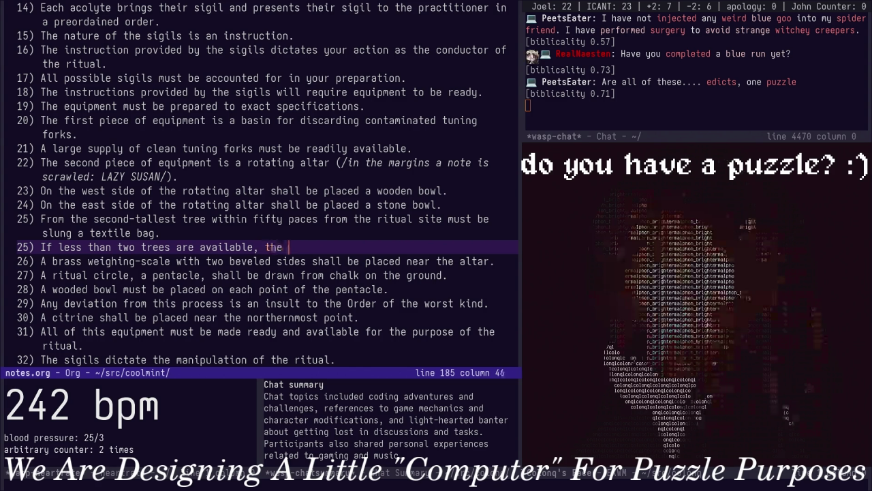
{"action": "type", "text": "ritual has no hope "}
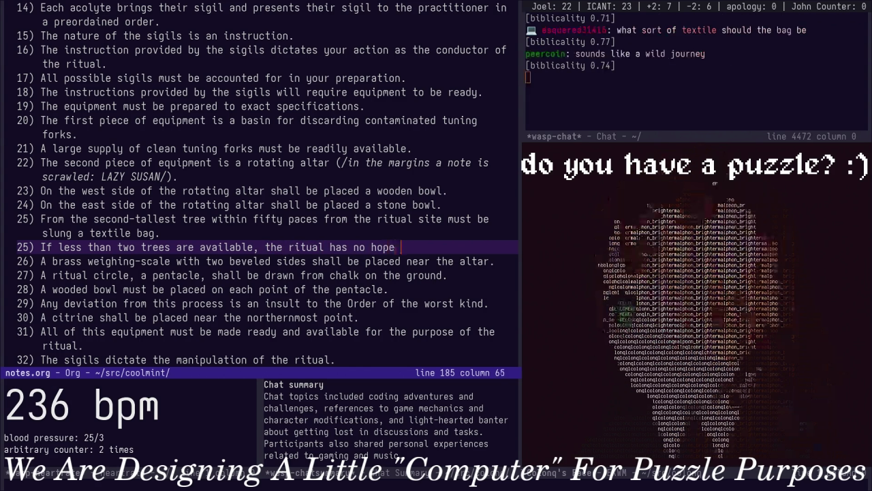
{"action": "type", "text": "for completion."}
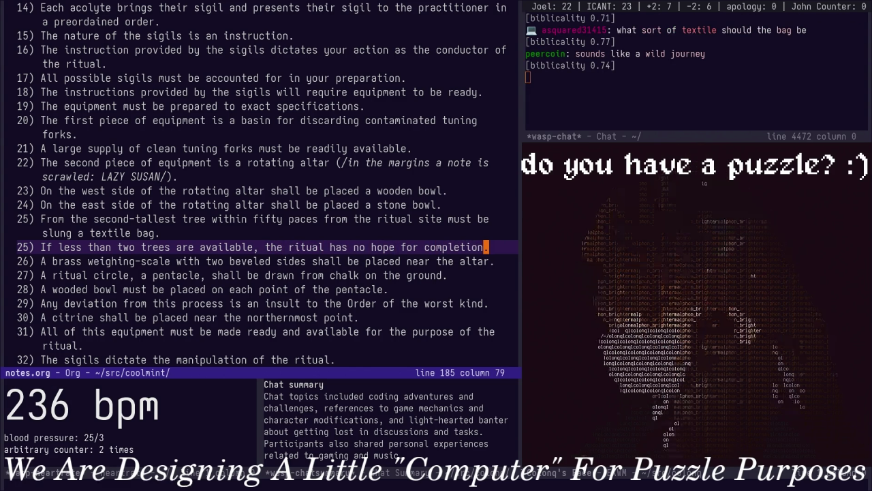
{"action": "key", "text": "ctrl+a"}
{"action": "key", "text": "ctrl+c"}
{"action": "key", "text": "ctrl+c"}
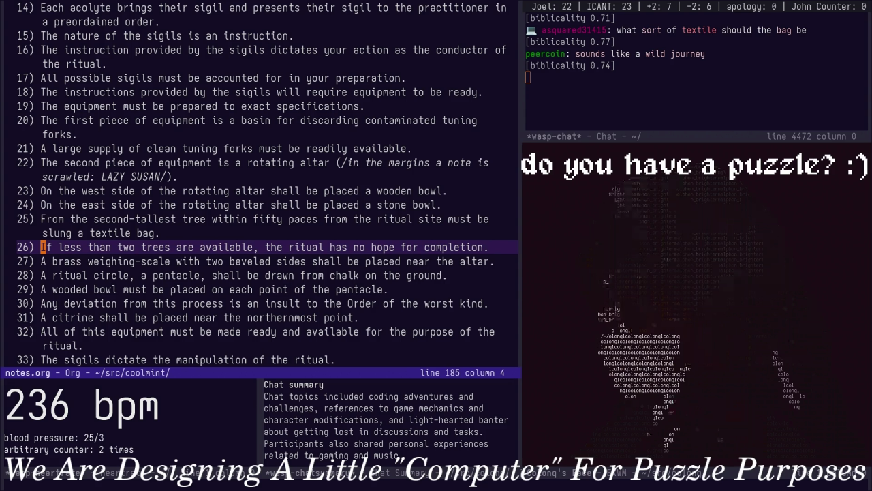
{"action": "key", "text": "Up"}
Add a new rule 26 after the textile bag rule: 'Any textile will do.'
{"action": "key", "text": "Down"}
{"action": "type", "text": "o"}
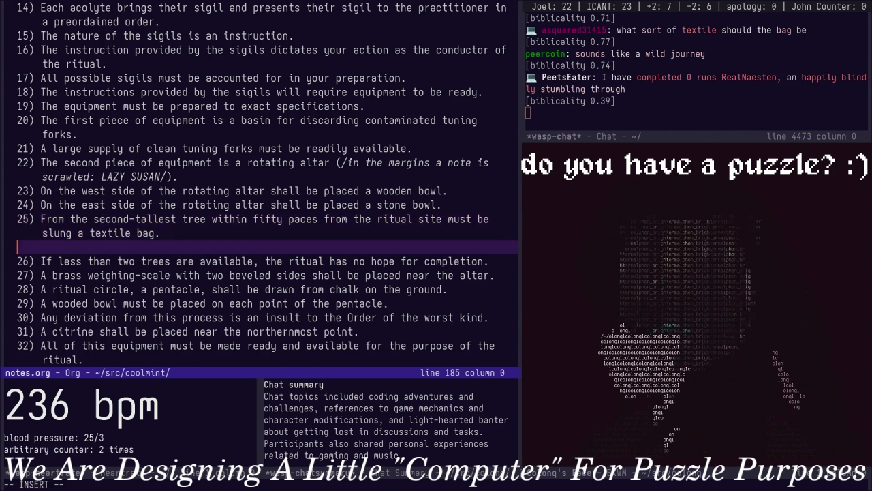
{"action": "type", "text": "26) "}
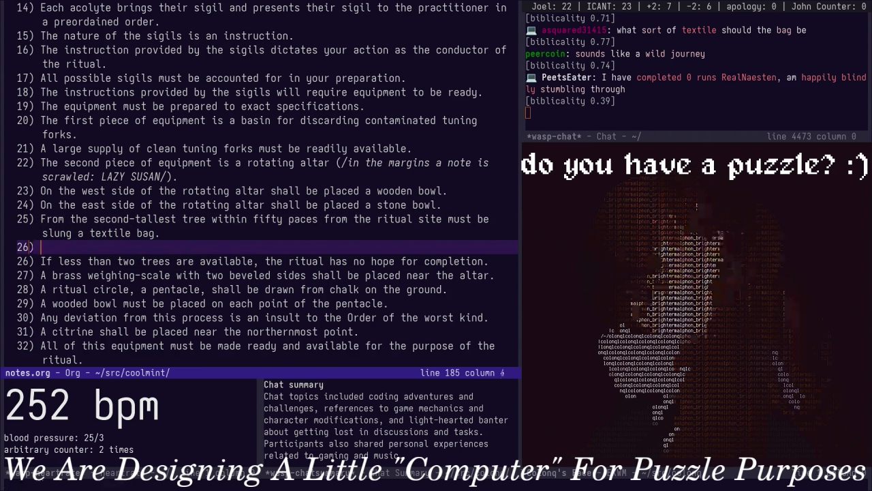
{"action": "type", "text": "Any textile will do"}
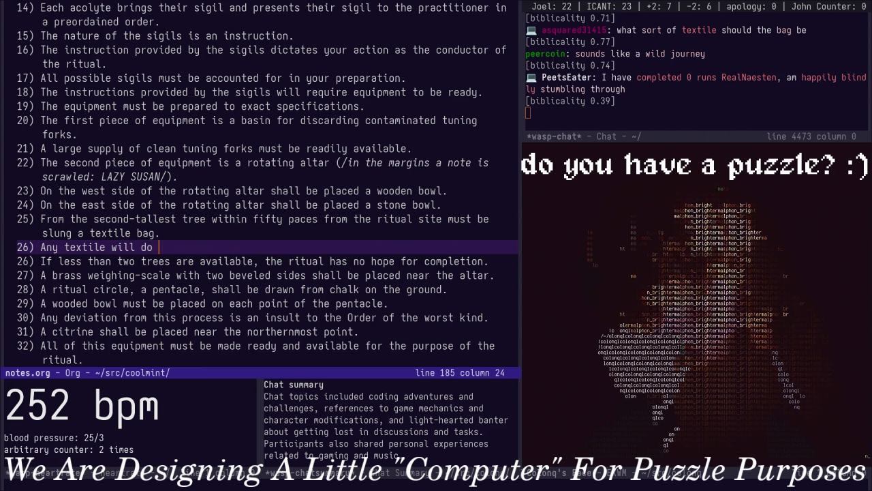
{"action": "key", "text": "BackSpace"}
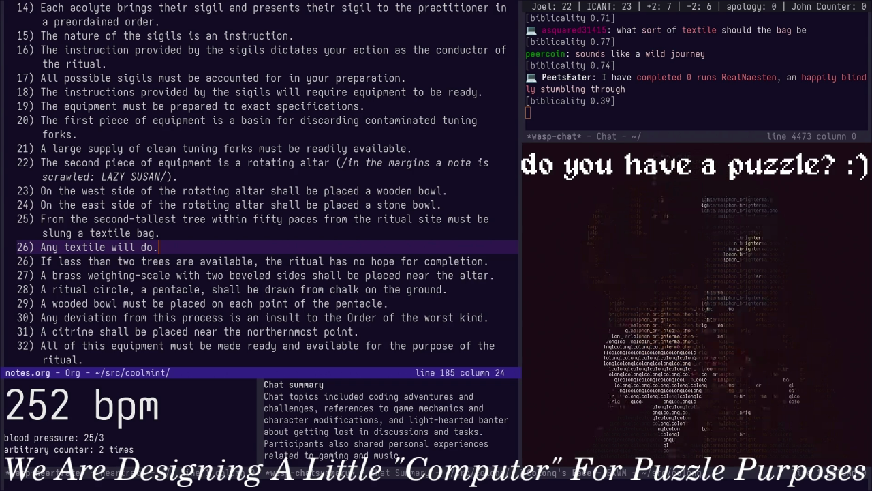
{"action": "key", "text": "Escape"}
{"action": "key", "text": "0"}
{"action": "key", "text": "space"}
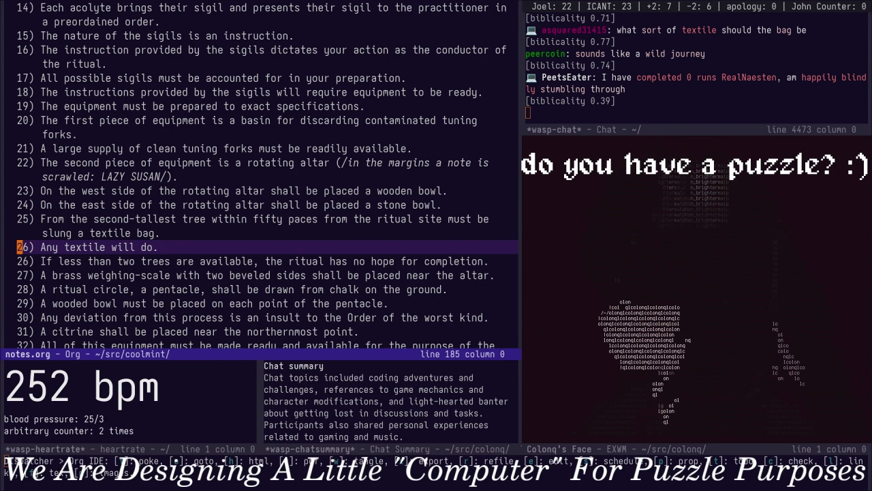
{"action": "key", "text": "Escape"}
Scroll through notes.org to find the sacred texts sentence in the introduction
{"action": "scroll", "coordinate": [259, 177], "scroll_direction": "down", "scroll_amount": 8}
{"action": "scroll", "coordinate": [259, 178], "scroll_direction": "down", "scroll_amount": 15}
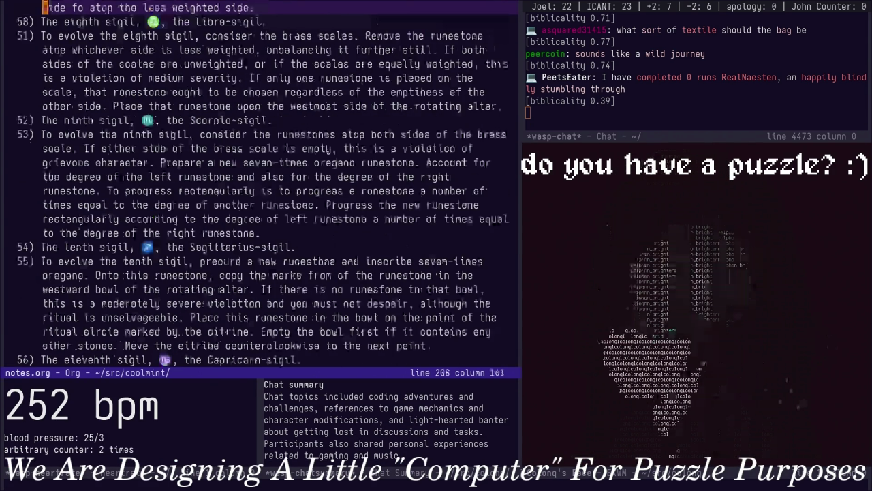
{"action": "scroll", "coordinate": [259, 177], "scroll_direction": "down", "scroll_amount": 5}
{"action": "scroll", "coordinate": [259, 177], "scroll_direction": "down", "scroll_amount": 5}
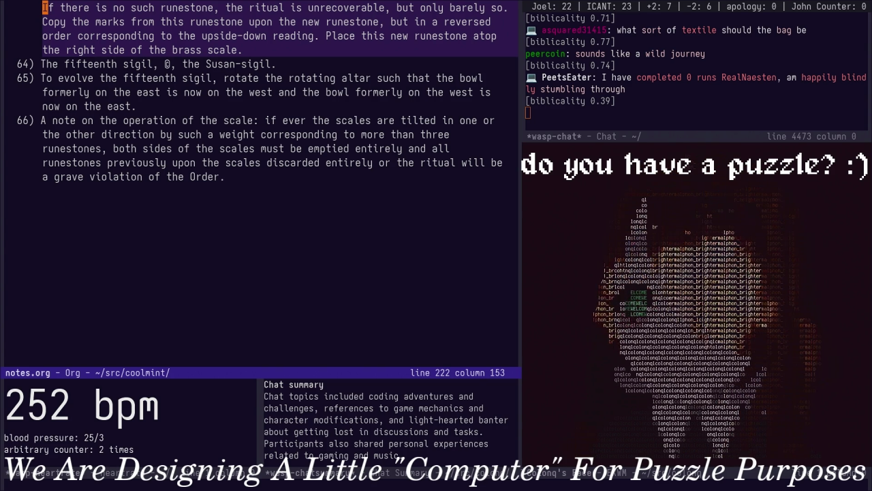
{"action": "scroll", "coordinate": [259, 184], "scroll_direction": "up", "scroll_amount": 10}
{"action": "scroll", "coordinate": [259, 185], "scroll_direction": "up", "scroll_amount": 10}
{"action": "scroll", "coordinate": [259, 184], "scroll_direction": "down", "scroll_amount": 5}
{"action": "scroll", "coordinate": [259, 184], "scroll_direction": "down", "scroll_amount": 5}
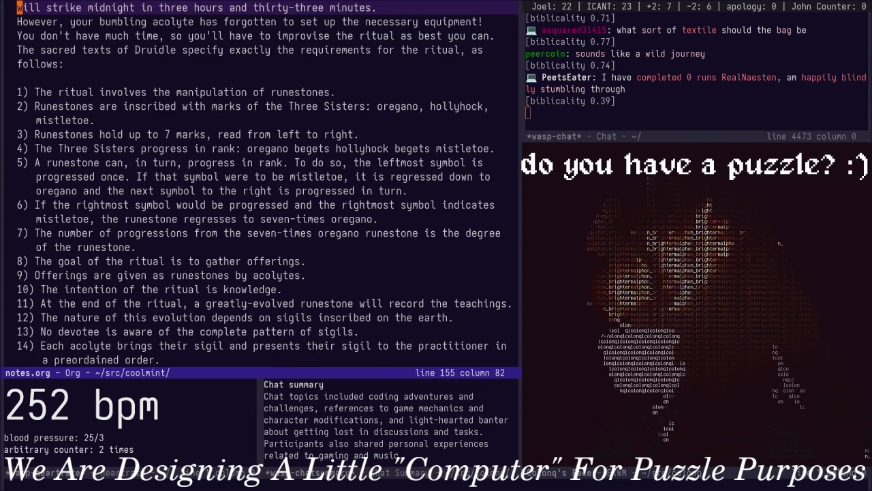
Replace 'Druidle' with 'the Order' in the sacred texts sentence and save notes.org
{"action": "key", "text": "ctrl+l"}
{"action": "key", "text": "Down"}
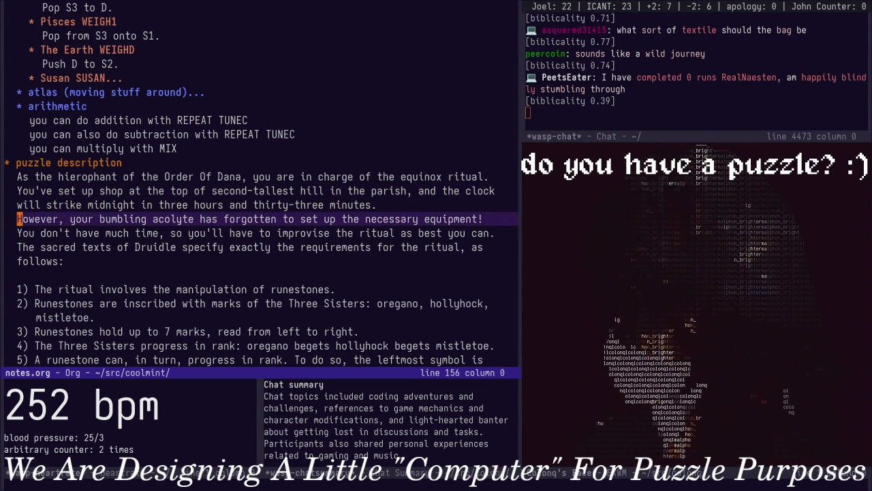
{"action": "key", "text": "Down"}
{"action": "key", "text": "Down"}
{"action": "key", "text": "w"}
{"action": "key", "text": "w"}
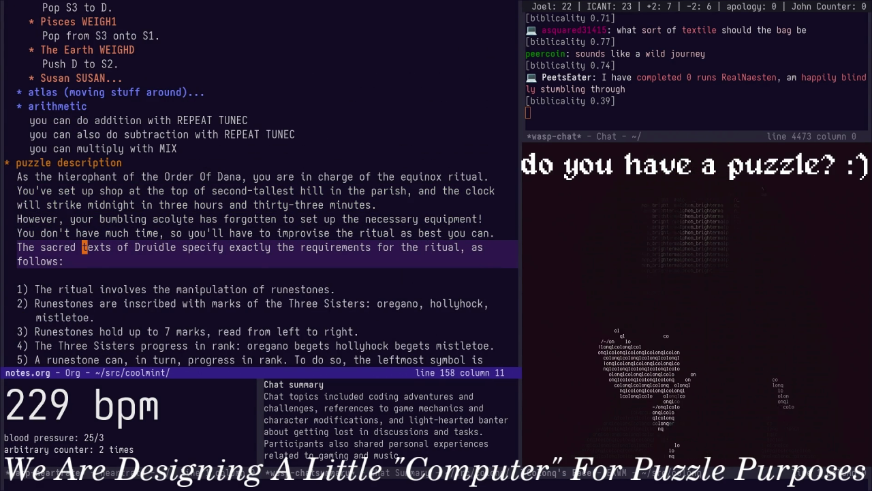
{"action": "type", "text": "bcethe Order"}
{"action": "key", "text": "Escape"}
{"action": "key", "text": "ctrl+x"}
{"action": "key", "text": "ctrl+s"}
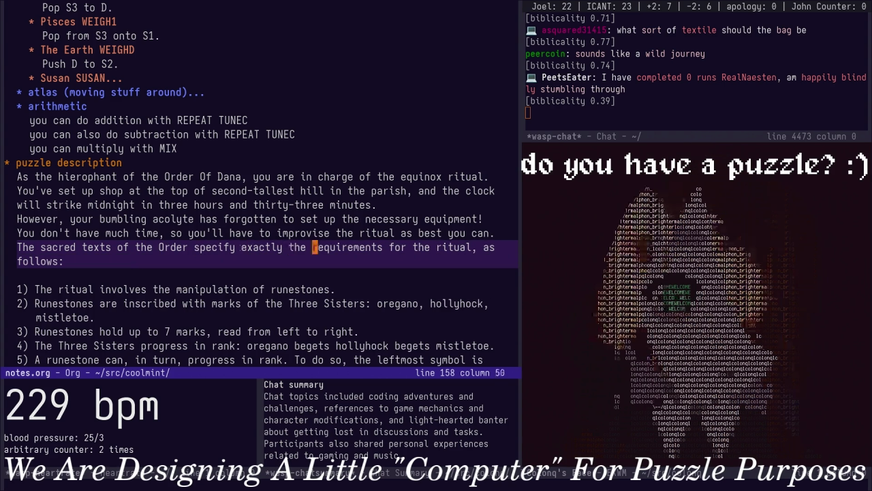
{"action": "key", "text": "w"}
{"action": "key", "text": "w"}
{"action": "key", "text": "w"}
{"action": "key", "text": "w"}
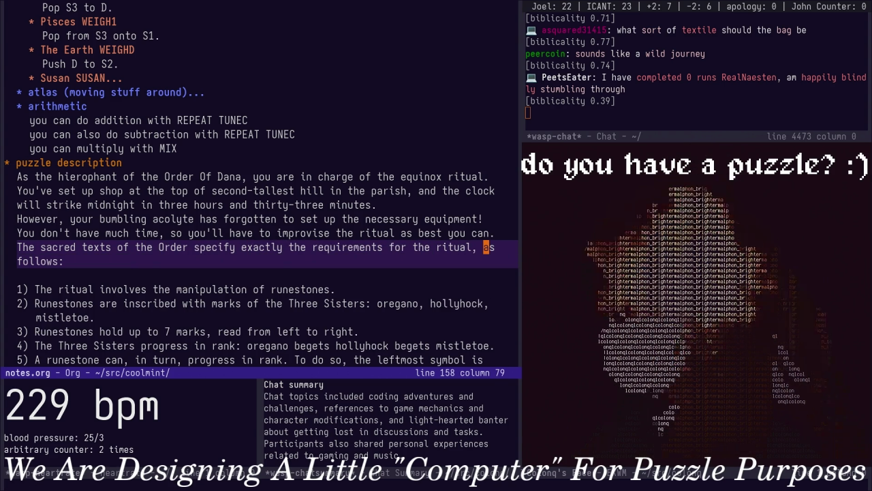
{"action": "left_click", "coordinate": [184, 303]}
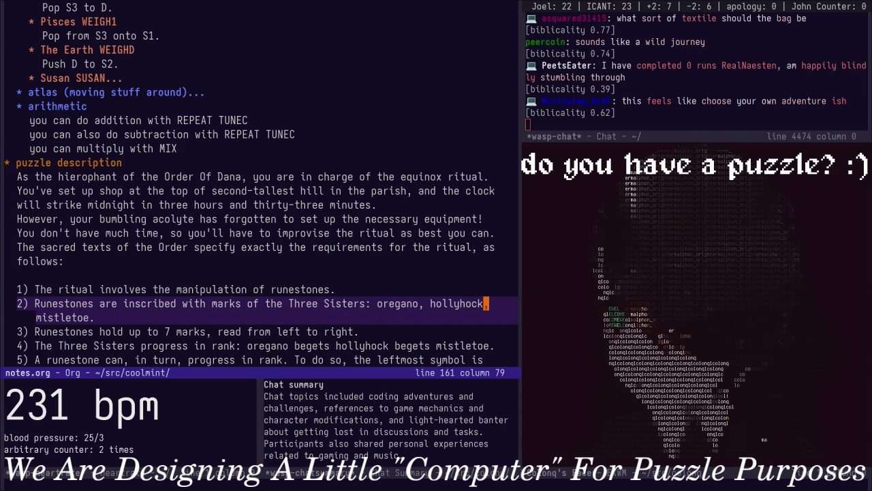
Scroll up and down through notes.org to review the numbered rules
{"action": "scroll", "coordinate": [259, 184], "scroll_direction": "down", "scroll_amount": 8}
{"action": "scroll", "coordinate": [259, 184], "scroll_direction": "up", "scroll_amount": 8}
{"action": "scroll", "coordinate": [259, 184], "scroll_direction": "down", "scroll_amount": 5}
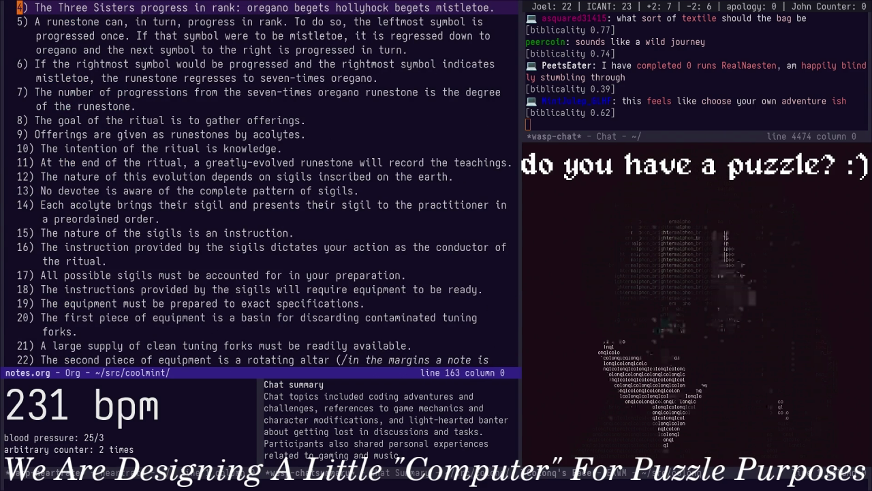
{"action": "scroll", "coordinate": [259, 184], "scroll_direction": "up", "scroll_amount": 5}
{"action": "scroll", "coordinate": [259, 184], "scroll_direction": "down", "scroll_amount": 10}
{"action": "scroll", "coordinate": [259, 184], "scroll_direction": "down", "scroll_amount": 10}
{"action": "scroll", "coordinate": [259, 184], "scroll_direction": "down", "scroll_amount": 8}
{"action": "scroll", "coordinate": [259, 184], "scroll_direction": "up", "scroll_amount": 5}
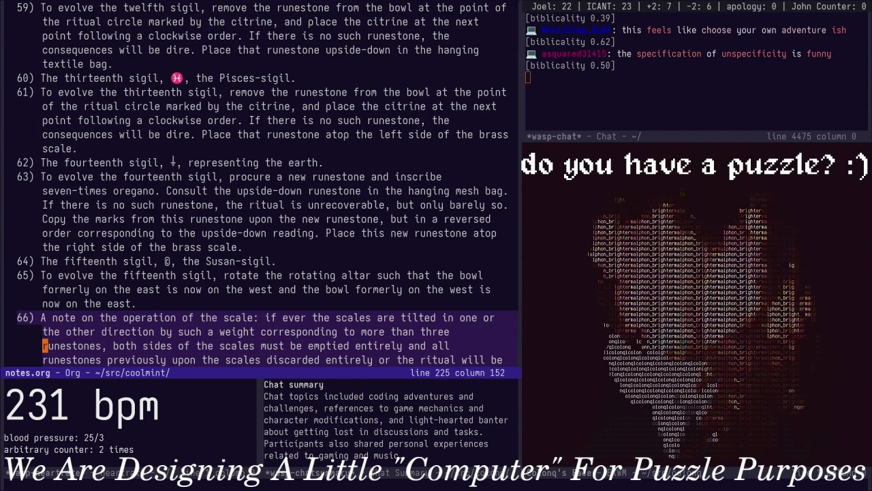
{"action": "scroll", "coordinate": [259, 184], "scroll_direction": "up", "scroll_amount": 3}
{"action": "scroll", "coordinate": [259, 184], "scroll_direction": "up", "scroll_amount": 3}
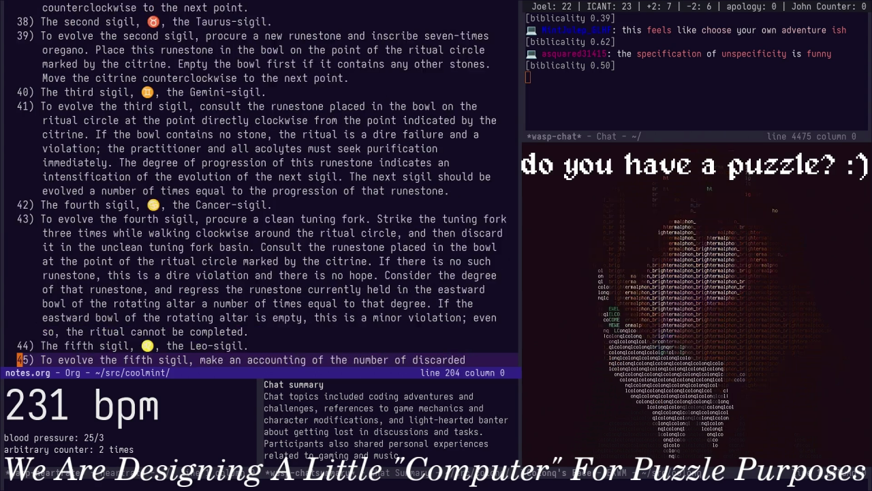
{"action": "scroll", "coordinate": [259, 184], "scroll_direction": "up", "scroll_amount": 3}
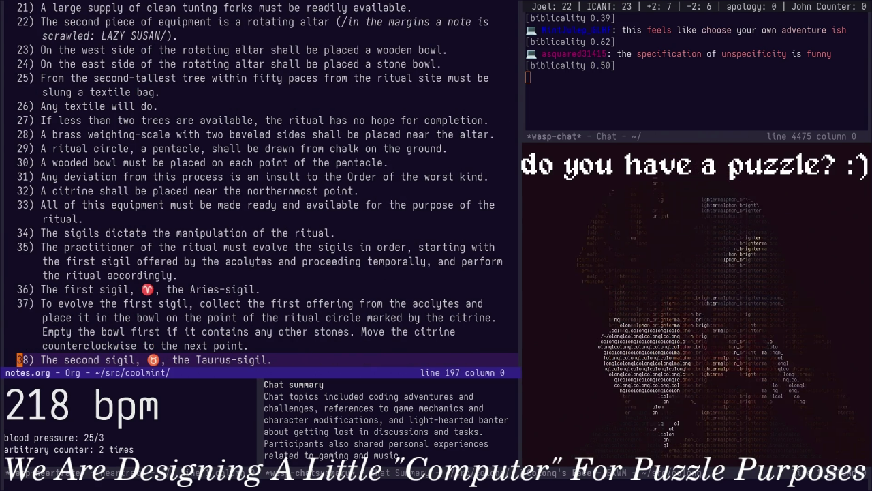
{"action": "scroll", "coordinate": [259, 184], "scroll_direction": "up", "scroll_amount": 3}
{"action": "scroll", "coordinate": [259, 184], "scroll_direction": "up", "scroll_amount": 3}
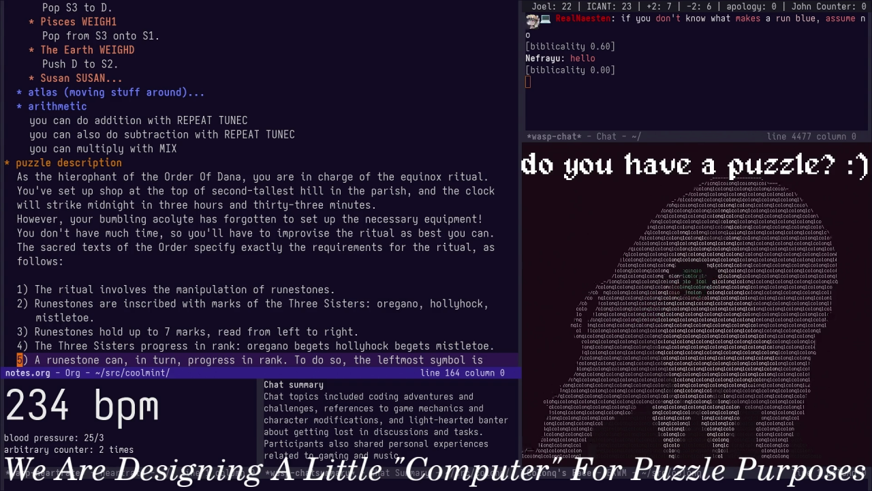
{"action": "scroll", "coordinate": [278, 7], "scroll_direction": "up", "scroll_amount": 3}
{"action": "scroll", "coordinate": [279, 6], "scroll_direction": "up", "scroll_amount": 1}
{"action": "scroll", "coordinate": [390, 137], "scroll_direction": "up", "scroll_amount": 15}
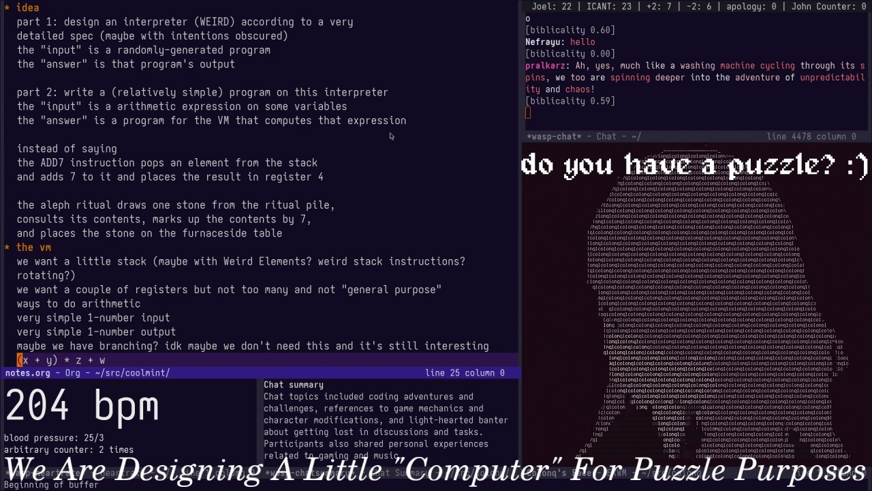
Go to the empty line after rule 66 on emptying the scales to start item 67
{"action": "scroll", "coordinate": [390, 135], "scroll_direction": "down", "scroll_amount": 5}
{"action": "scroll", "coordinate": [390, 136], "scroll_direction": "down", "scroll_amount": 10}
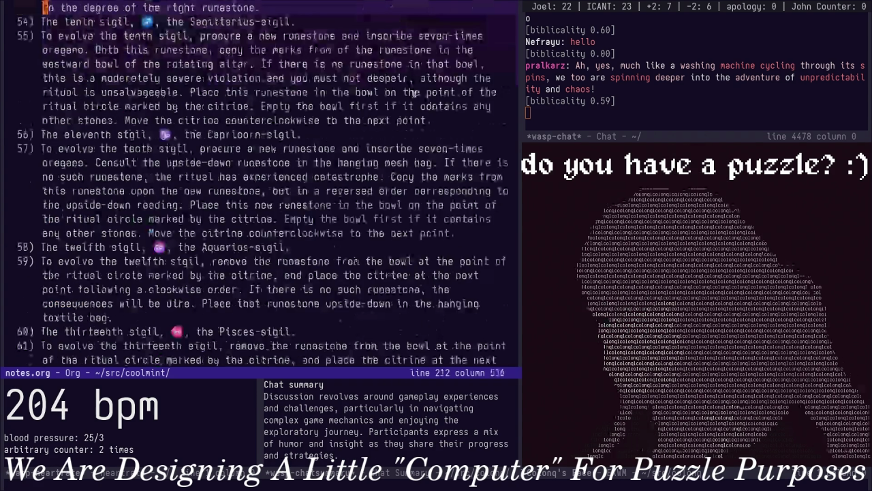
{"action": "scroll", "coordinate": [413, 96], "scroll_direction": "down", "scroll_amount": 5}
{"action": "scroll", "coordinate": [409, 205], "scroll_direction": "up", "scroll_amount": 5}
{"action": "left_click", "coordinate": [400, 246]}
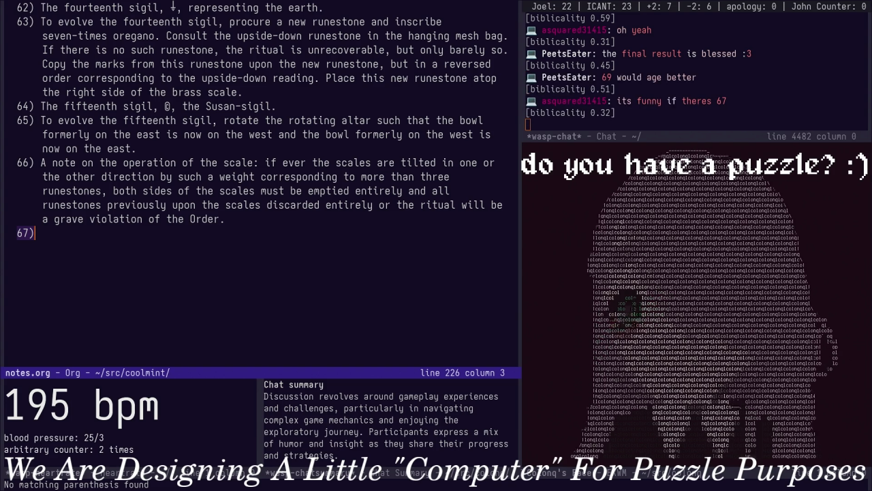
Begin rule 67: sigils must be evolved until all acolytes have presented their sigil
{"action": "type", "text": "The e"}
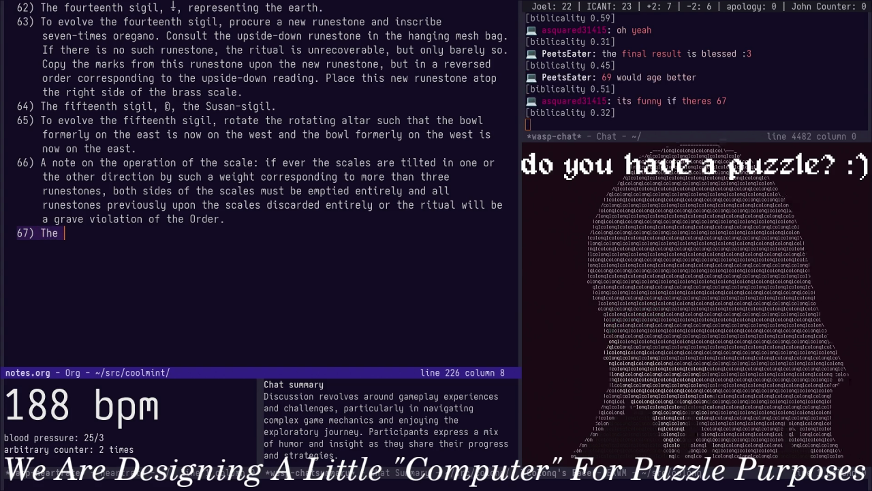
{"action": "type", "text": "i"}
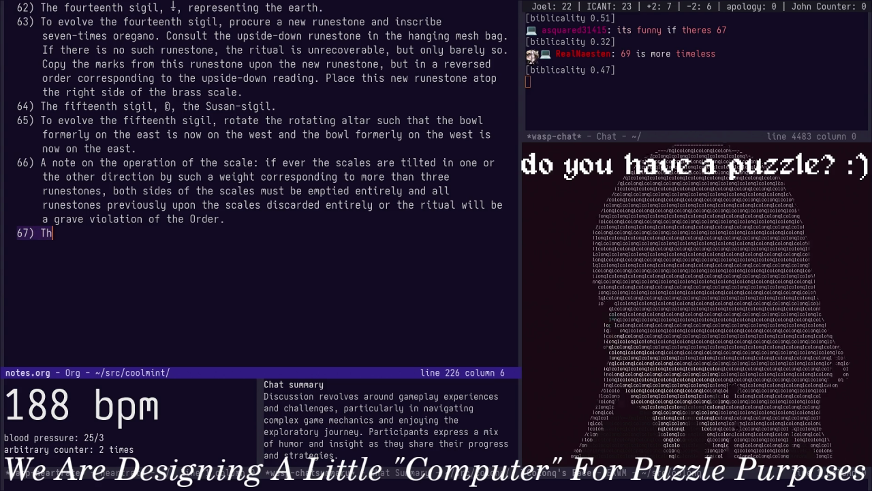
{"action": "key", "text": "BackSpace"}
{"action": "key", "text": "BackSpace"}
{"action": "type", "text": "Sigils "}
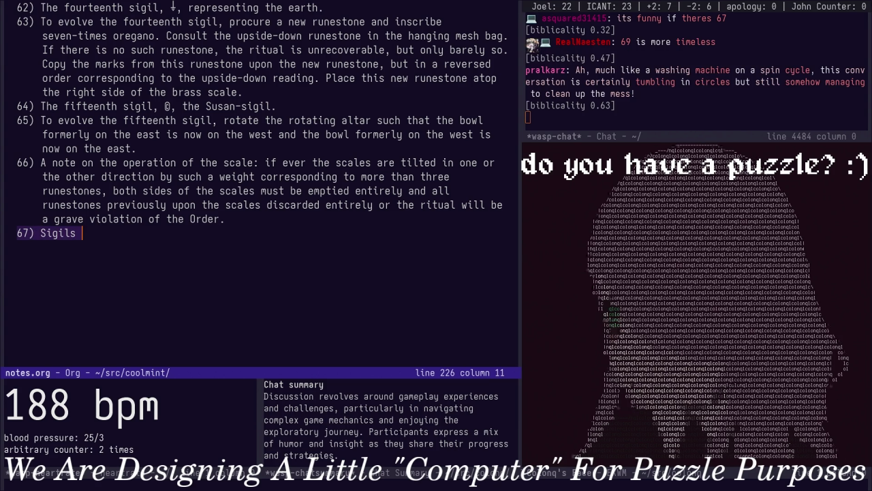
{"action": "type", "text": "must be evolved unti"}
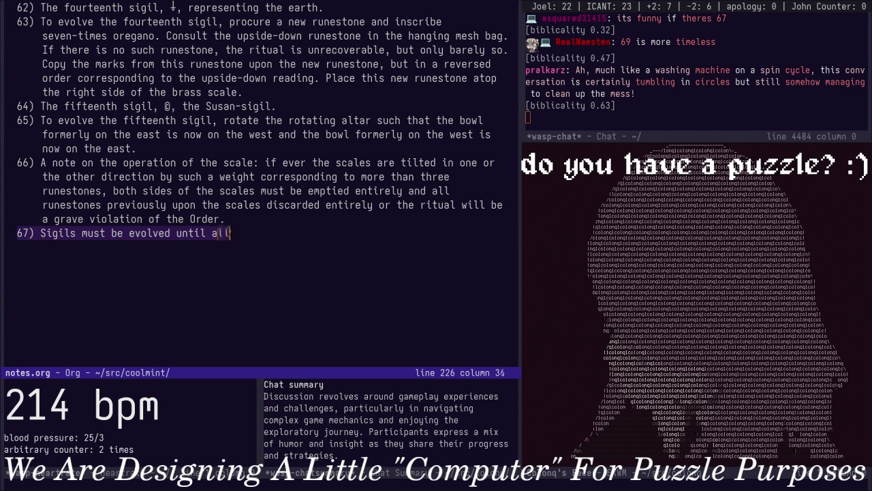
{"action": "type", "text": "l all acolyt"}
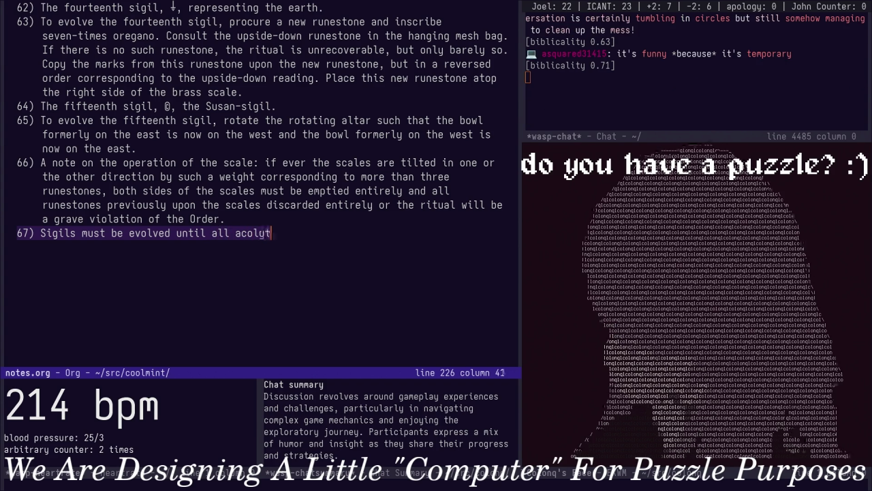
{"action": "type", "text": "es have presente"}
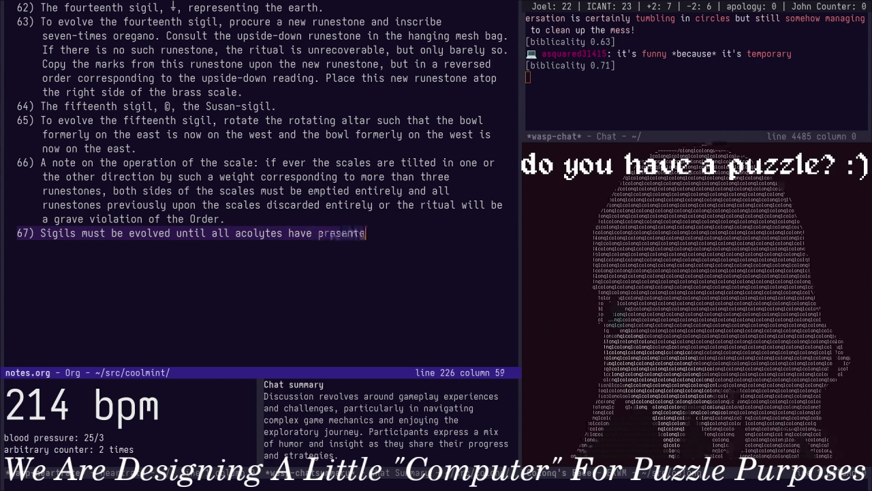
{"action": "type", "text": "d their sigil."}
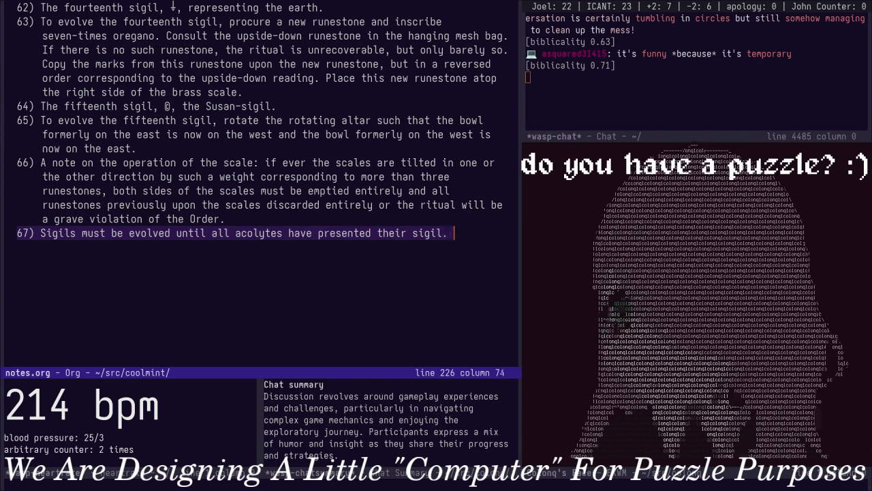
{"action": "type", "text": " Th"}
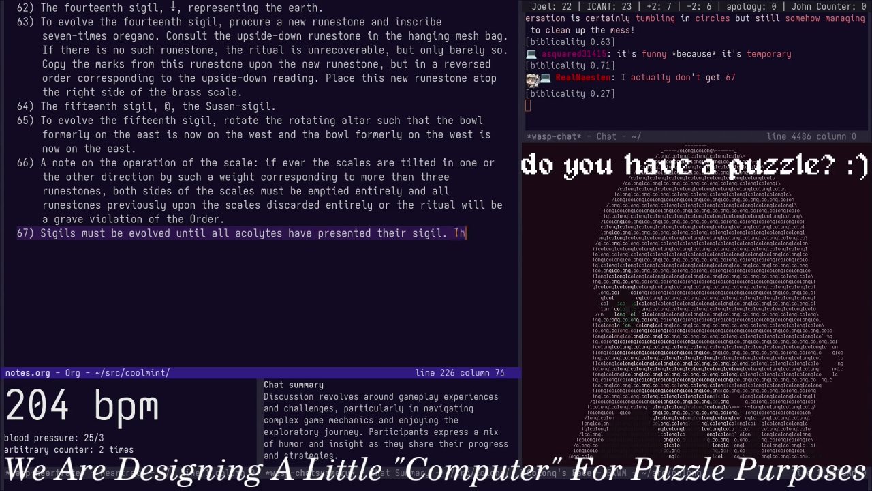
{"action": "type", "text": "e conclusion of the ritua"}
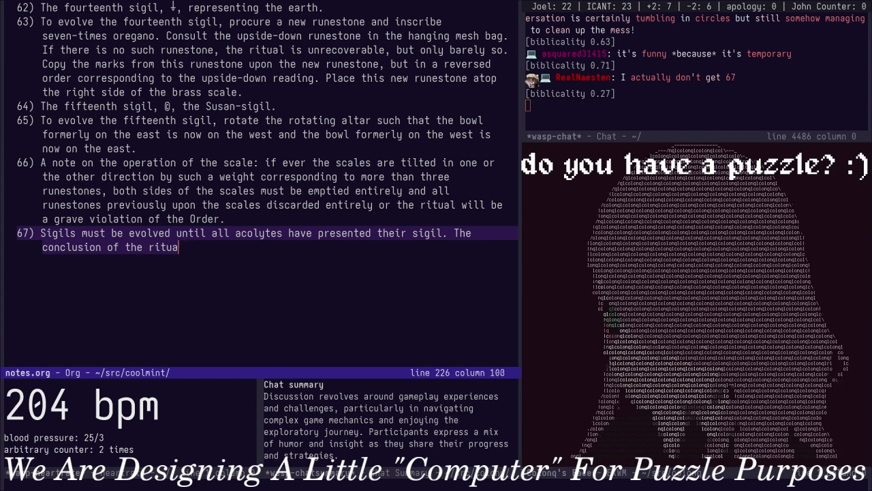
{"action": "key", "text": "ctrl+BackSpace"}
{"action": "key", "text": "ctrl+BackSpace"}
{"action": "key", "text": "ctrl+BackSpace"}
{"action": "key", "text": "ctrl+BackSpace"}
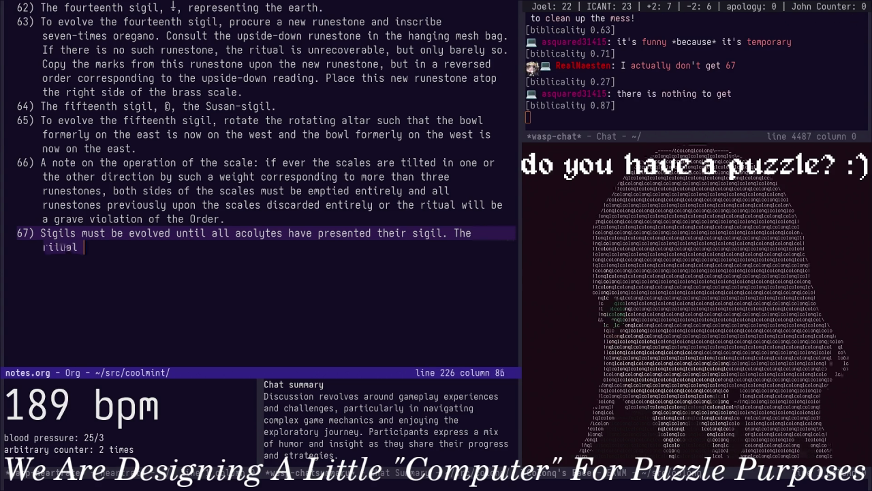
{"action": "type", "text": "has now been "}
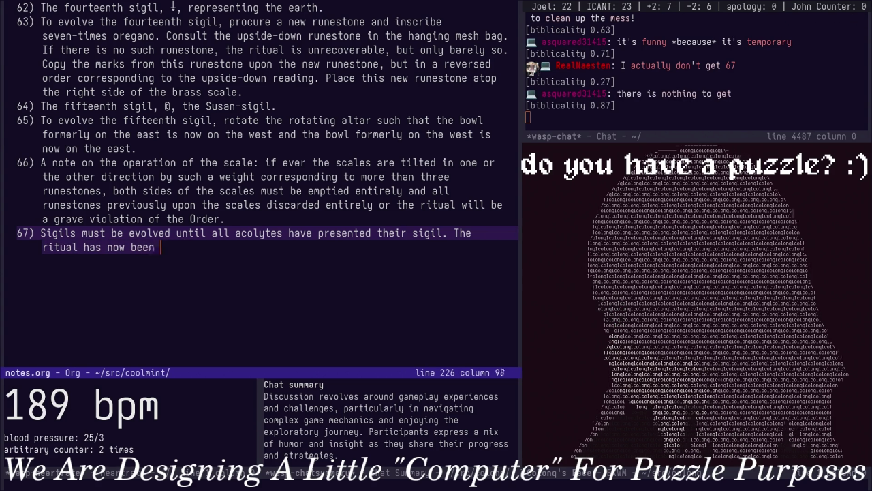
{"action": "type", "text": "completed, ind"}
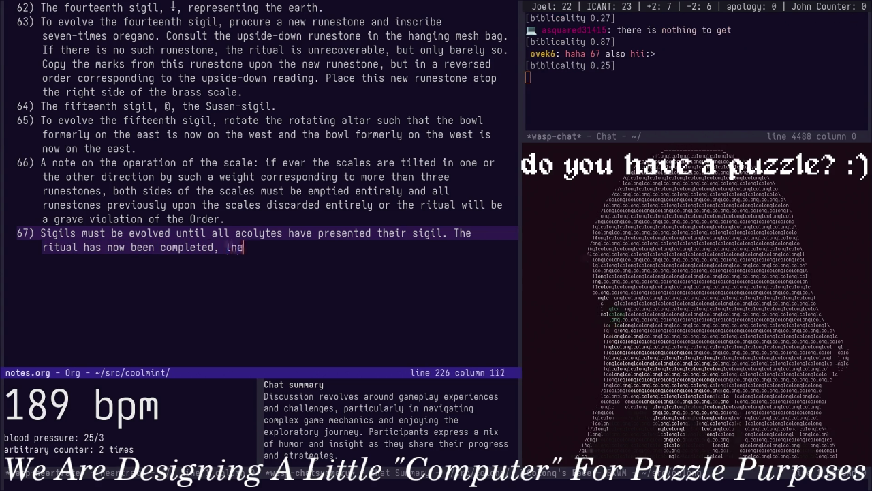
Finish rule 67 with the ritual's culmination in the bowl marked by the citrine, and save
{"action": "key", "text": "BackSpace"}
{"action": "key", "text": "BackSpace"}
{"action": "type", "text": "and the "}
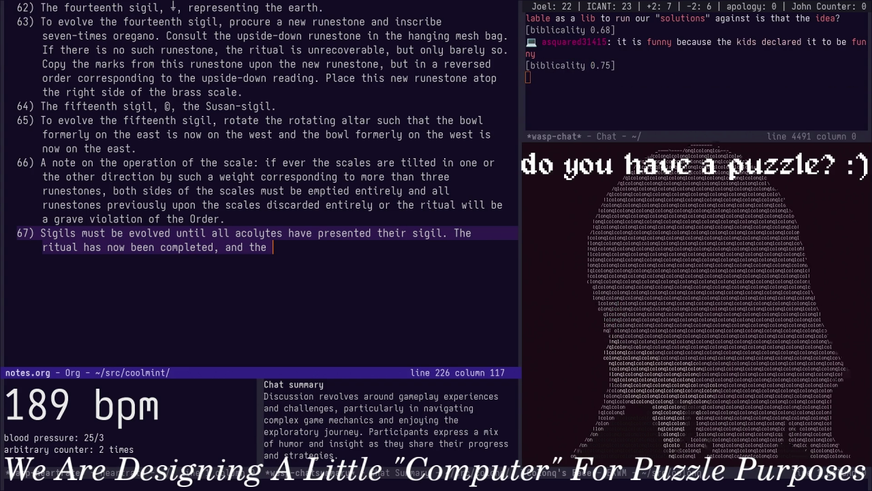
{"action": "type", "text": "culmination of "}
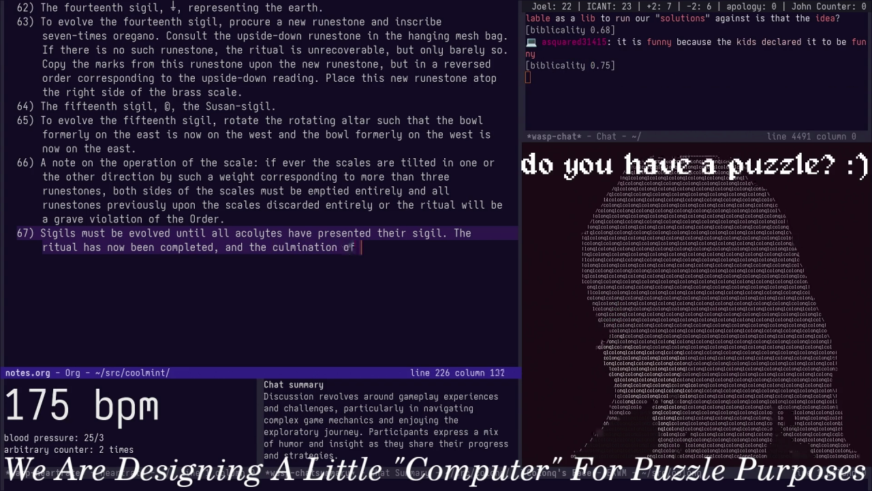
{"action": "type", "text": "the ritual is contained "}
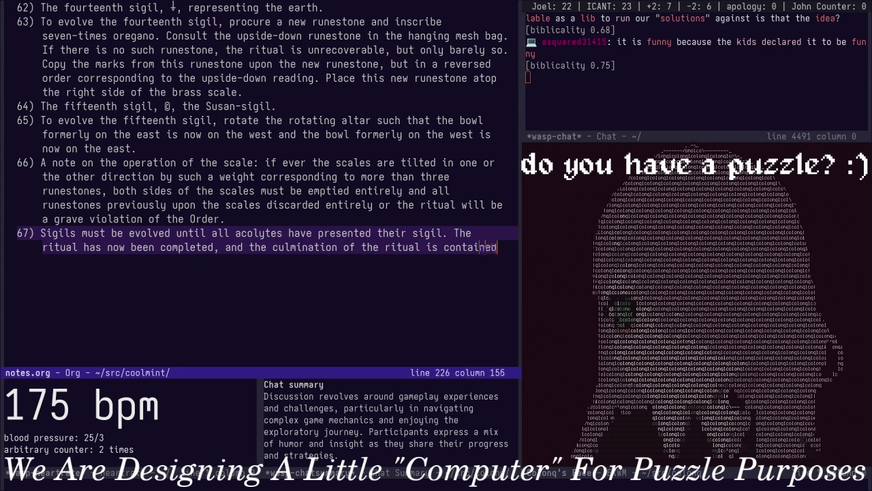
{"action": "type", "text": "in the bowl upon the ritual circle m"}
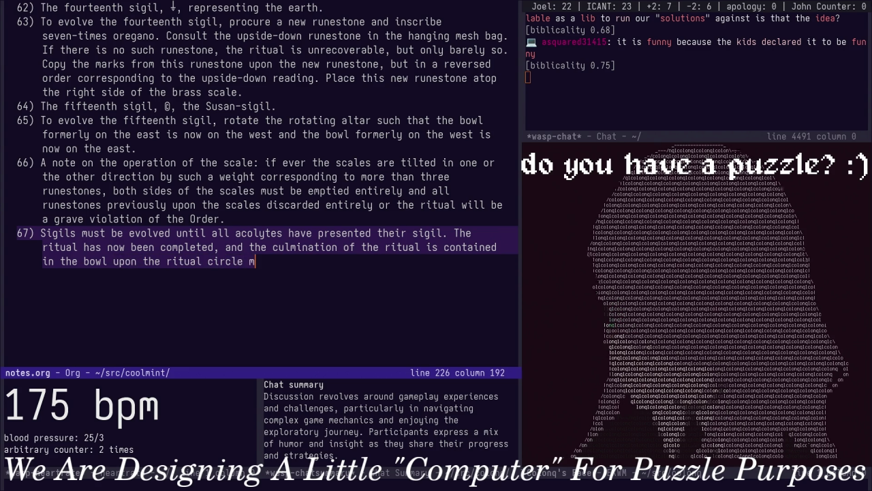
{"action": "key", "text": "BackSpace"}
{"action": "type", "text": "on the point mark"}
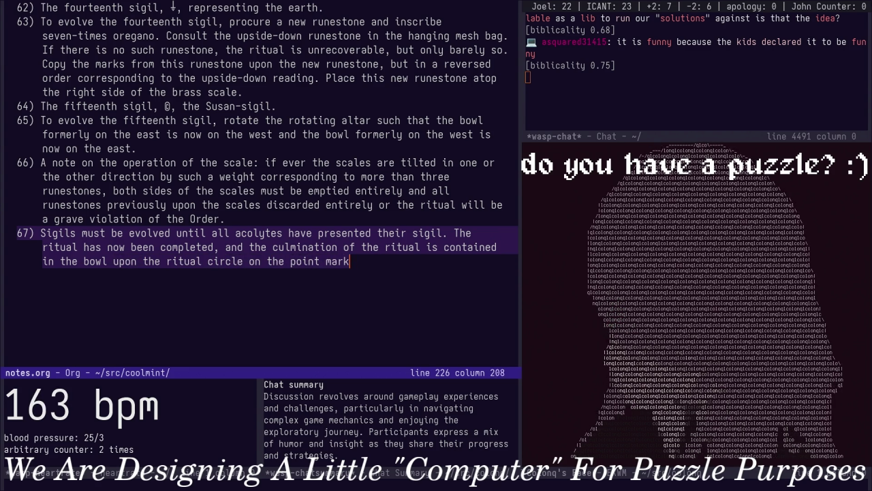
{"action": "type", "text": "ed by t"}
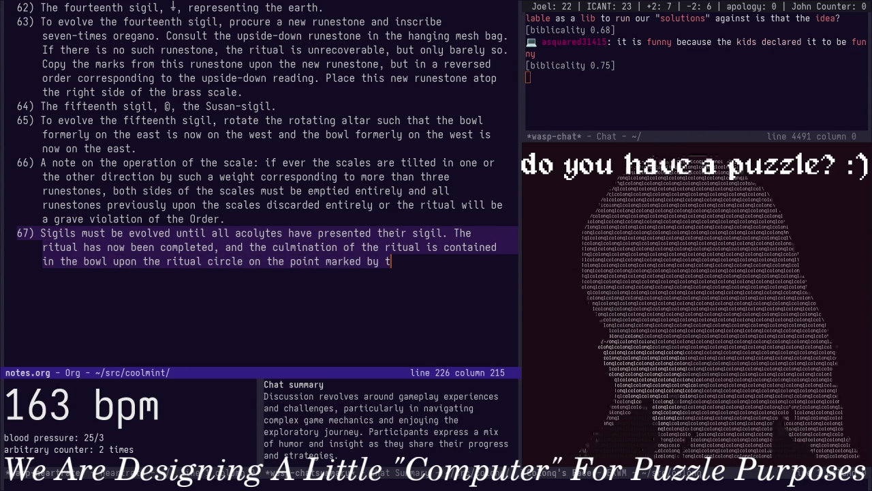
{"action": "type", "text": "he citrine."}
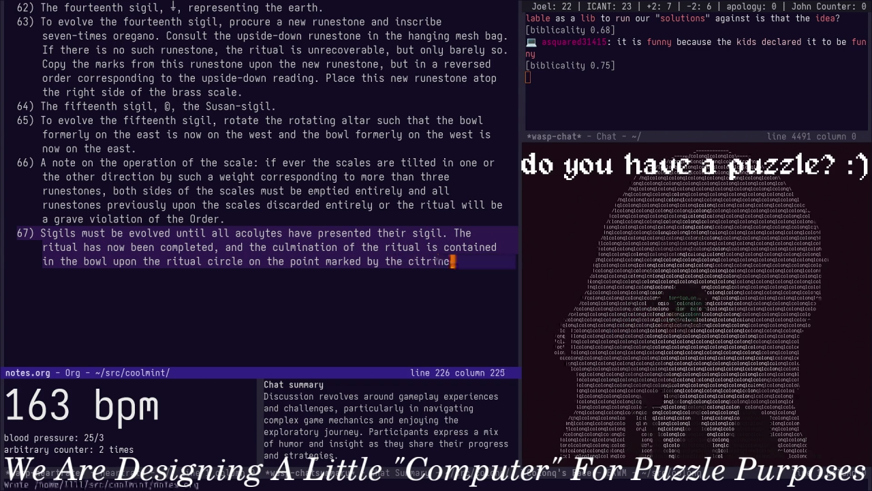
{"action": "key", "text": "Escape"}
{"action": "key", "text": "ctrl+x"}
{"action": "key", "text": "ctrl+s"}
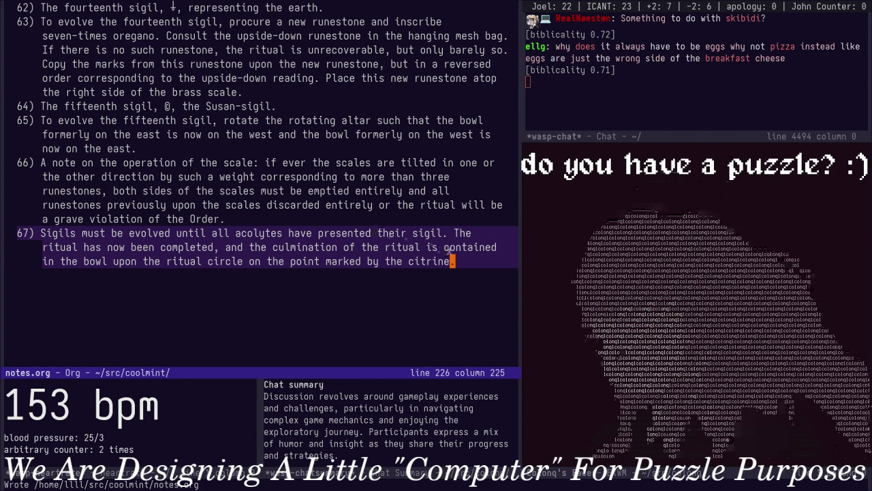
Scroll up and select the puzzle description's opening paragraph through 'follows:', then deselect
{"action": "scroll", "coordinate": [400, 152], "scroll_direction": "up", "scroll_amount": 5}
{"action": "scroll", "coordinate": [265, 167], "scroll_direction": "up", "scroll_amount": 5}
{"action": "scroll", "coordinate": [245, 171], "scroll_direction": "up", "scroll_amount": 5}
{"action": "scroll", "coordinate": [225, 174], "scroll_direction": "up", "scroll_amount": 5}
{"action": "scroll", "coordinate": [205, 178], "scroll_direction": "up", "scroll_amount": 5}
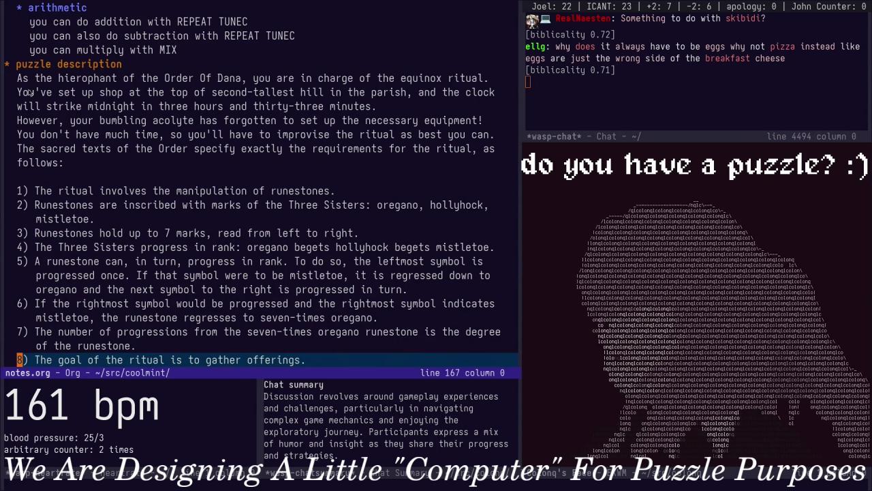
{"action": "left_click_drag", "start_coordinate": [17, 78], "coordinate": [117, 148]}
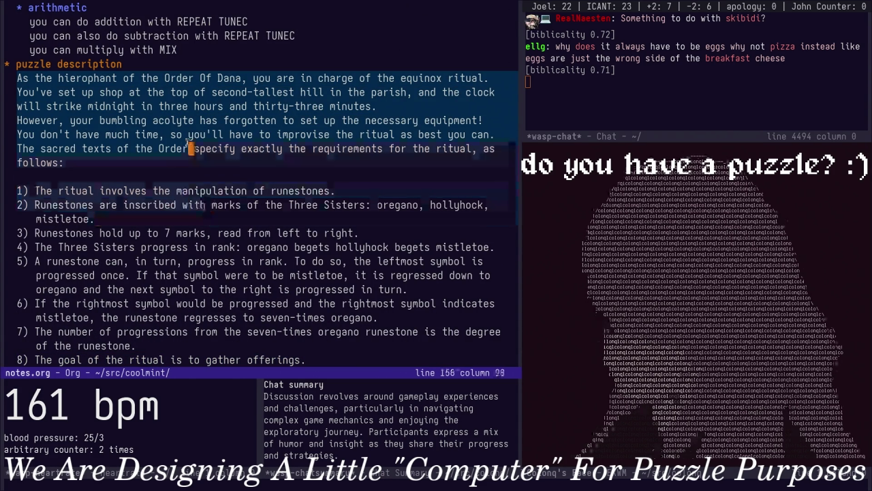
{"action": "left_click_drag", "start_coordinate": [122, 149], "coordinate": [176, 177]}
{"action": "key", "text": "alt+w"}
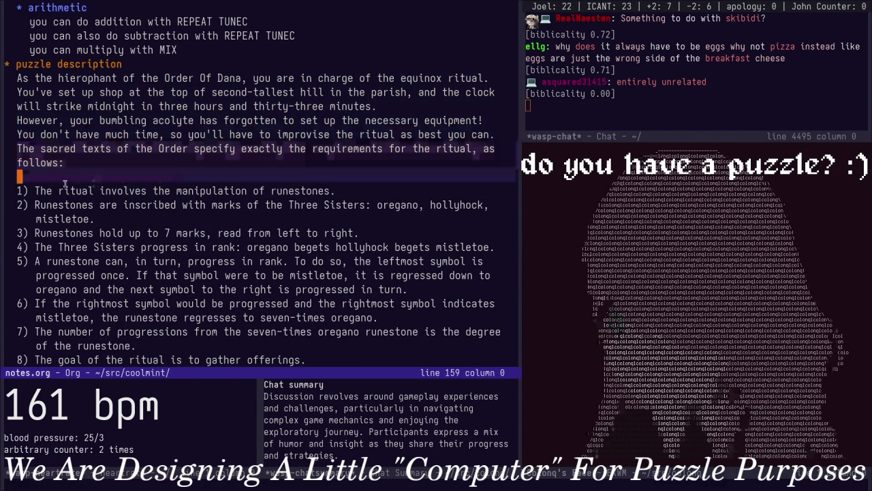
{"action": "left_click", "coordinate": [30, 193]}
Scroll down through the rules to rule 60 about the thirteenth sigil
{"action": "scroll", "coordinate": [33, 195], "scroll_direction": "down", "scroll_amount": 3}
{"action": "scroll", "coordinate": [68, 197], "scroll_direction": "down", "scroll_amount": 4}
{"action": "scroll", "coordinate": [102, 201], "scroll_direction": "down", "scroll_amount": 4}
{"action": "scroll", "coordinate": [120, 204], "scroll_direction": "down", "scroll_amount": 4}
{"action": "scroll", "coordinate": [120, 208], "scroll_direction": "down", "scroll_amount": 5}
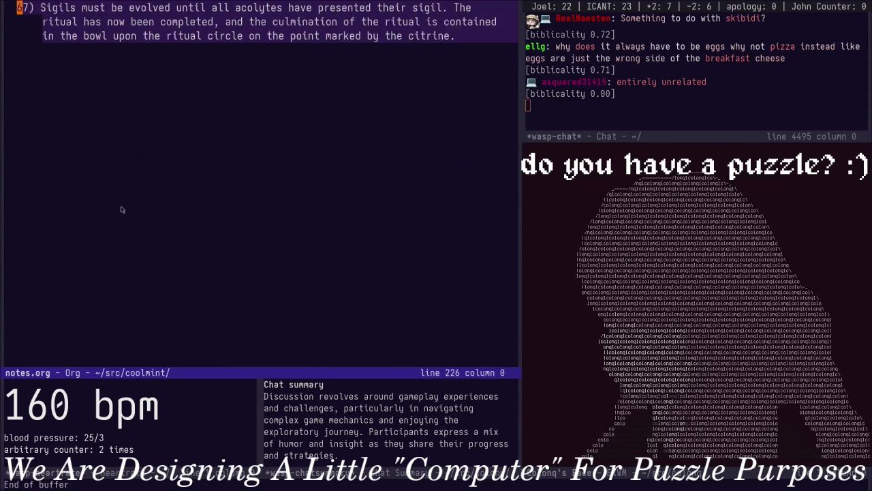
{"action": "scroll", "coordinate": [191, 168], "scroll_direction": "down", "scroll_amount": 1}
{"action": "scroll", "coordinate": [225, 184], "scroll_direction": "up", "scroll_amount": 4}
{"action": "scroll", "coordinate": [267, 205], "scroll_direction": "up", "scroll_amount": 2}
{"action": "left_click", "coordinate": [267, 205]}
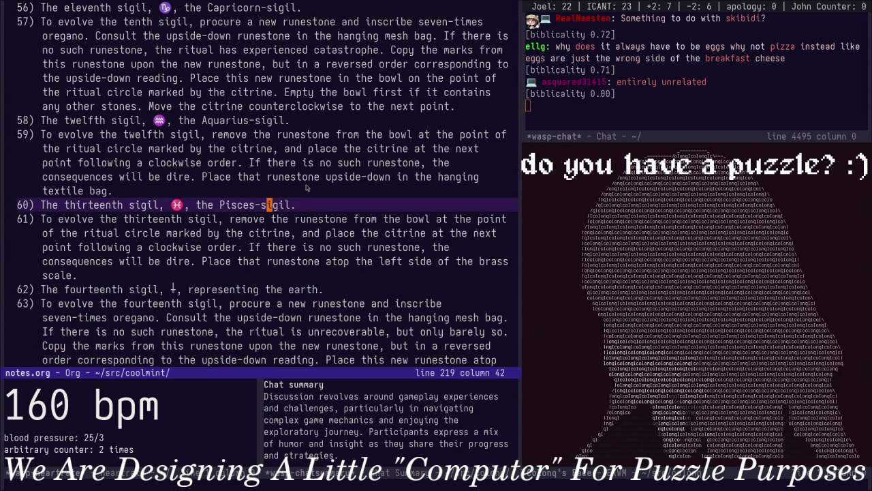
Scroll back up to the top of the puzzle description
{"action": "scroll", "coordinate": [286, 191], "scroll_direction": "up", "scroll_amount": 1}
{"action": "scroll", "coordinate": [307, 180], "scroll_direction": "up", "scroll_amount": 3}
{"action": "scroll", "coordinate": [306, 177], "scroll_direction": "up", "scroll_amount": 5}
{"action": "scroll", "coordinate": [304, 174], "scroll_direction": "up", "scroll_amount": 2}
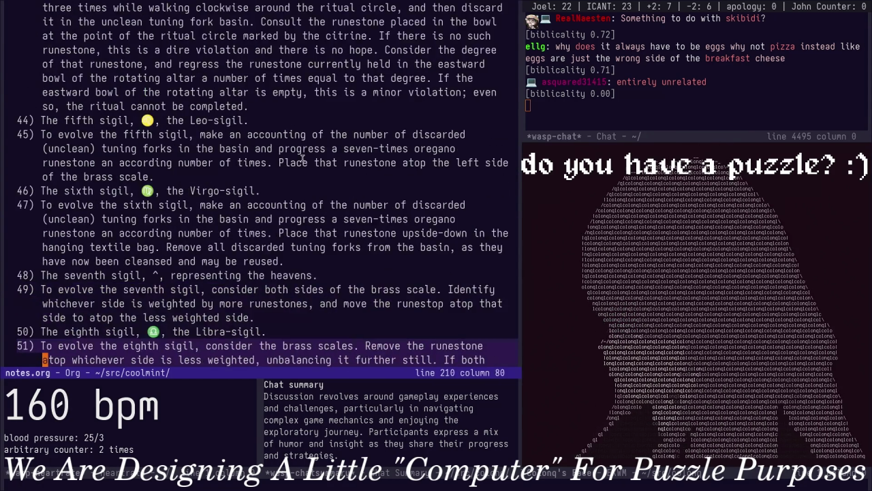
{"action": "scroll", "coordinate": [303, 169], "scroll_direction": "up", "scroll_amount": 4}
{"action": "scroll", "coordinate": [300, 164], "scroll_direction": "up", "scroll_amount": 6}
{"action": "scroll", "coordinate": [296, 157], "scroll_direction": "up", "scroll_amount": 5}
{"action": "scroll", "coordinate": [292, 174], "scroll_direction": "down", "scroll_amount": 3}
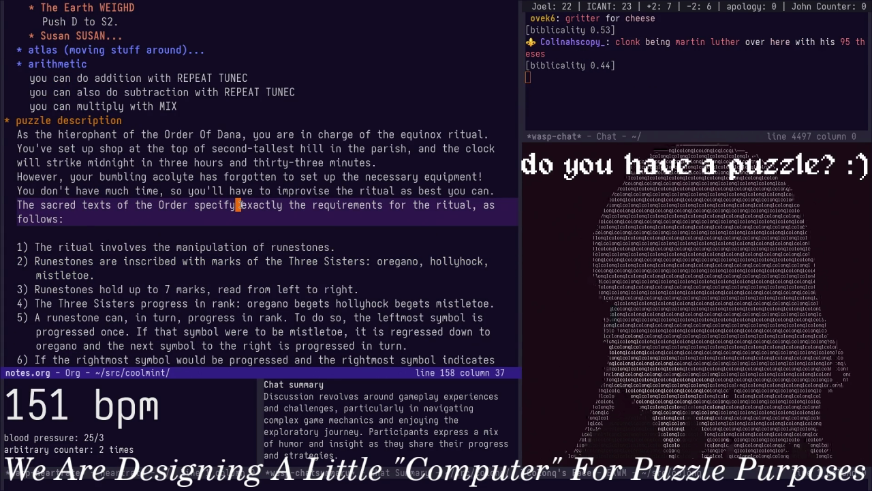
{"action": "left_click", "coordinate": [293, 282]}
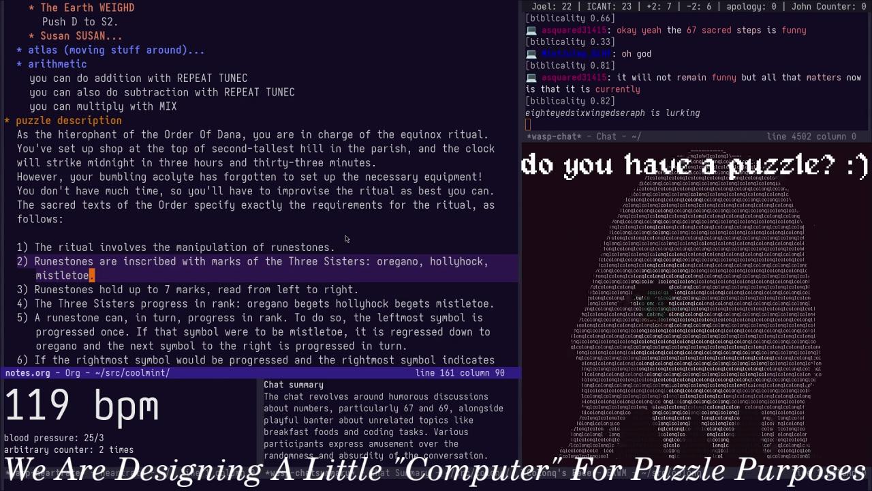
{"action": "key", "text": "k"}
{"action": "key", "text": "k"}
{"action": "key", "text": "k"}
{"action": "key", "text": "o"}
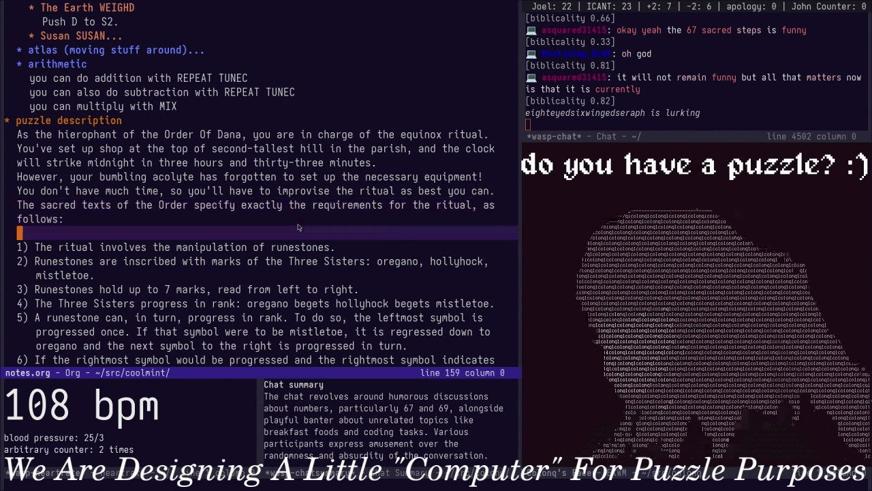
{"action": "key", "text": "Return"}
{"action": "type", "text": "w + x * (y + z"}
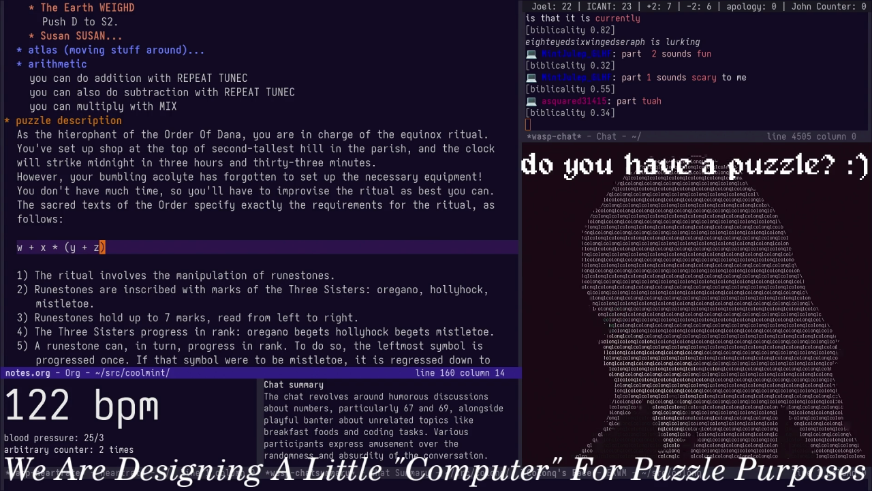
{"action": "left_click", "coordinate": [54, 235]}
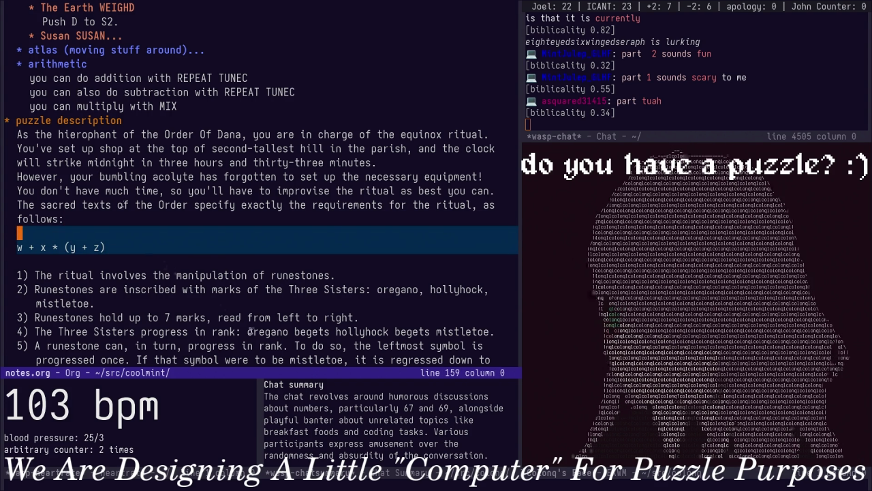
{"action": "left_click", "coordinate": [50, 245]}
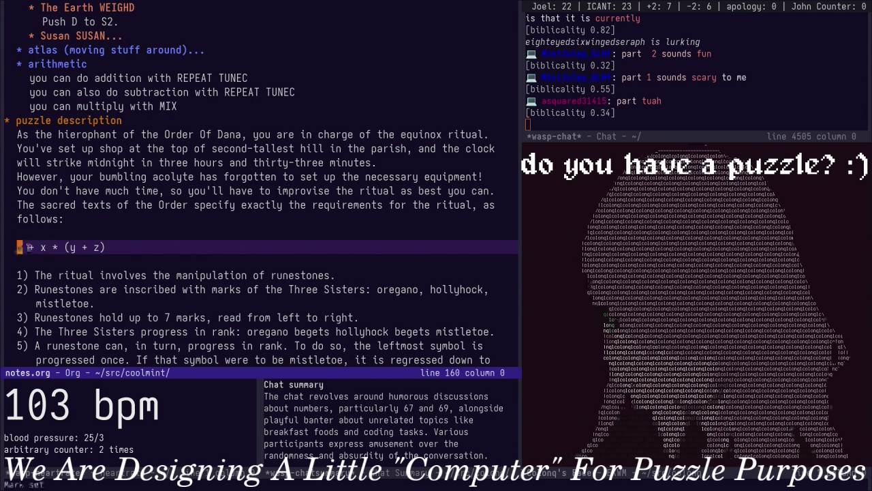
{"action": "left_click", "coordinate": [107, 252]}
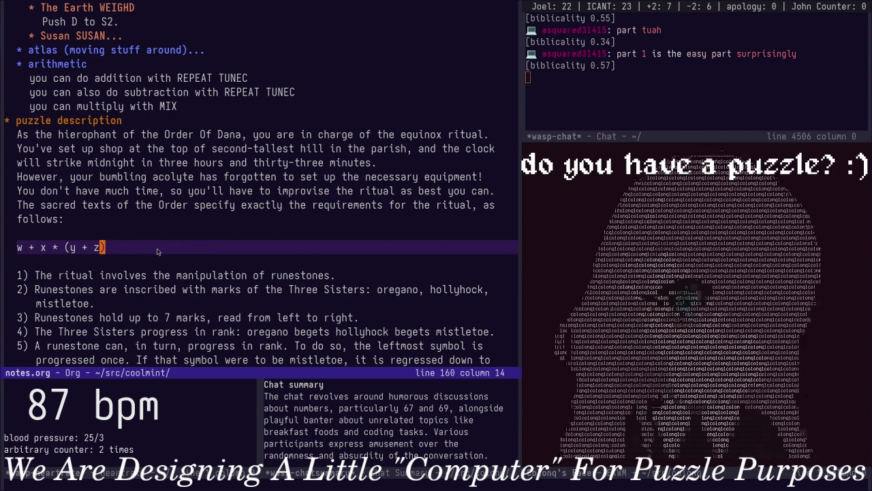
{"action": "key", "text": "ctrl+a"}
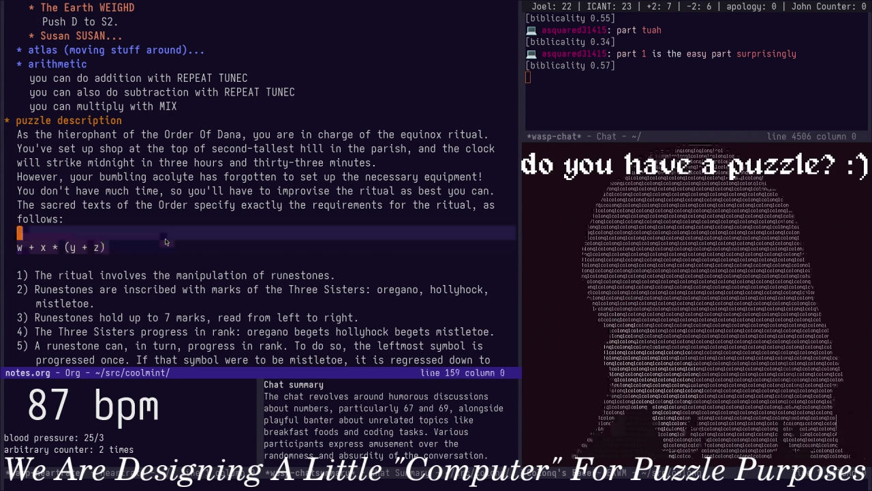
{"action": "key", "text": "ctrl+w"}
{"action": "key", "text": "ctrl+x"}
{"action": "key", "text": "ctrl+s"}
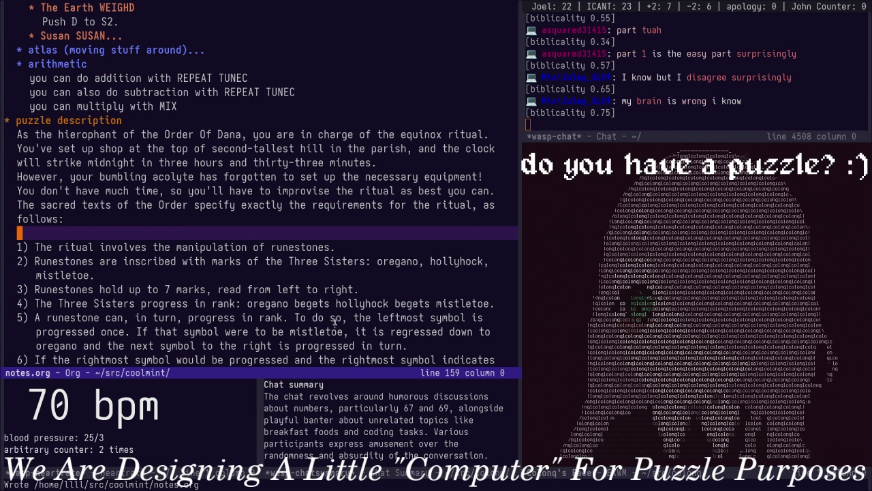
{"action": "scroll", "coordinate": [387, 310], "scroll_direction": "up", "scroll_amount": 2}
{"action": "scroll", "coordinate": [346, 291], "scroll_direction": "up", "scroll_amount": 15}
{"action": "scroll", "coordinate": [286, 265], "scroll_direction": "up", "scroll_amount": 5}
{"action": "scroll", "coordinate": [205, 232], "scroll_direction": "up", "scroll_amount": 5}
{"action": "scroll", "coordinate": [128, 201], "scroll_direction": "up", "scroll_amount": 5}
{"action": "scroll", "coordinate": [133, 223], "scroll_direction": "down", "scroll_amount": 20}
{"action": "scroll", "coordinate": [138, 243], "scroll_direction": "down", "scroll_amount": 2}
{"action": "scroll", "coordinate": [145, 264], "scroll_direction": "up", "scroll_amount": 4}
{"action": "scroll", "coordinate": [150, 285], "scroll_direction": "down", "scroll_amount": 1}
{"action": "scroll", "coordinate": [133, 246], "scroll_direction": "down", "scroll_amount": 3}
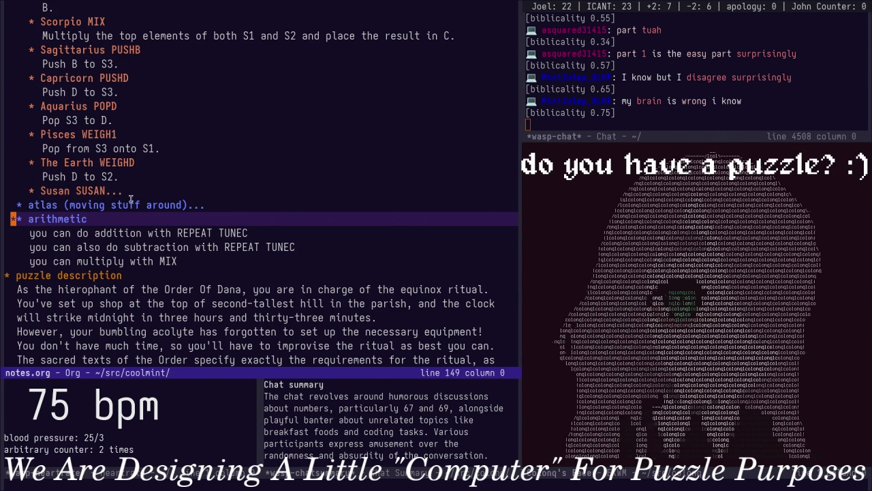
{"action": "scroll", "coordinate": [140, 225], "scroll_direction": "up", "scroll_amount": 5}
{"action": "scroll", "coordinate": [161, 232], "scroll_direction": "up", "scroll_amount": 1}
{"action": "scroll", "coordinate": [156, 231], "scroll_direction": "up", "scroll_amount": 1}
{"action": "scroll", "coordinate": [143, 227], "scroll_direction": "up", "scroll_amount": 1}
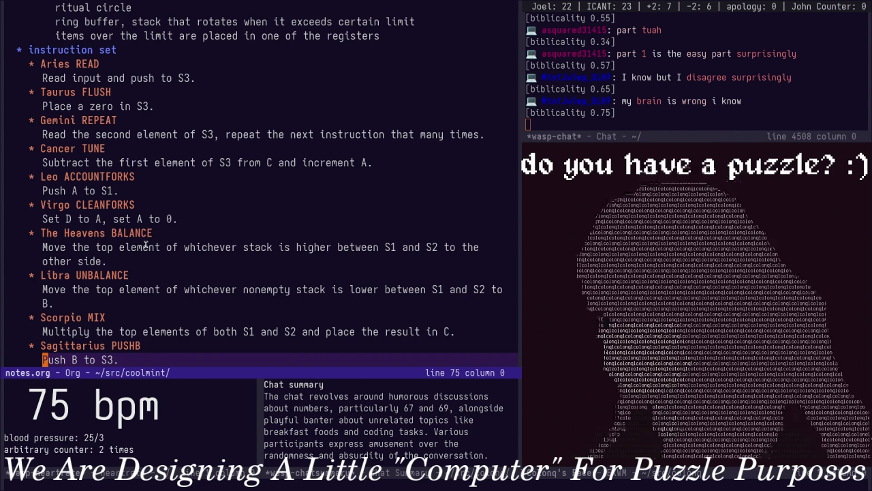
{"action": "scroll", "coordinate": [135, 227], "scroll_direction": "down", "scroll_amount": 3}
{"action": "scroll", "coordinate": [199, 257], "scroll_direction": "down", "scroll_amount": 7}
{"action": "scroll", "coordinate": [199, 257], "scroll_direction": "down", "scroll_amount": 2}
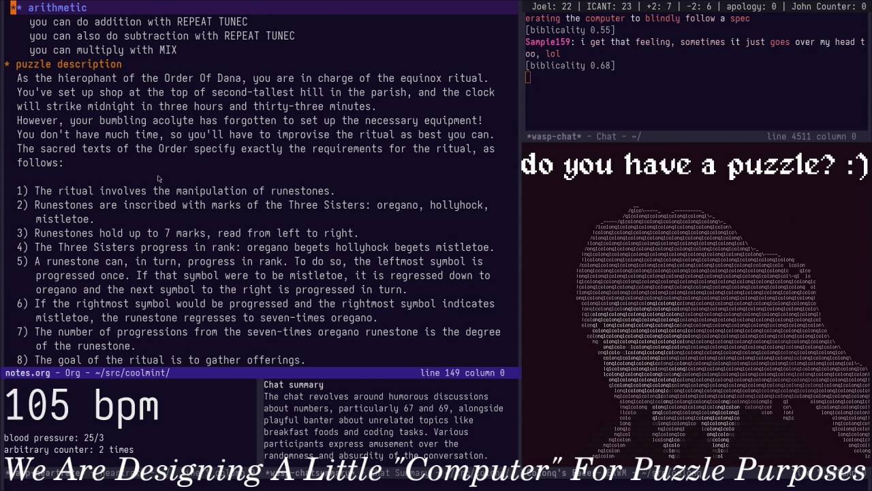
{"action": "scroll", "coordinate": [205, 197], "scroll_direction": "up", "scroll_amount": 5}
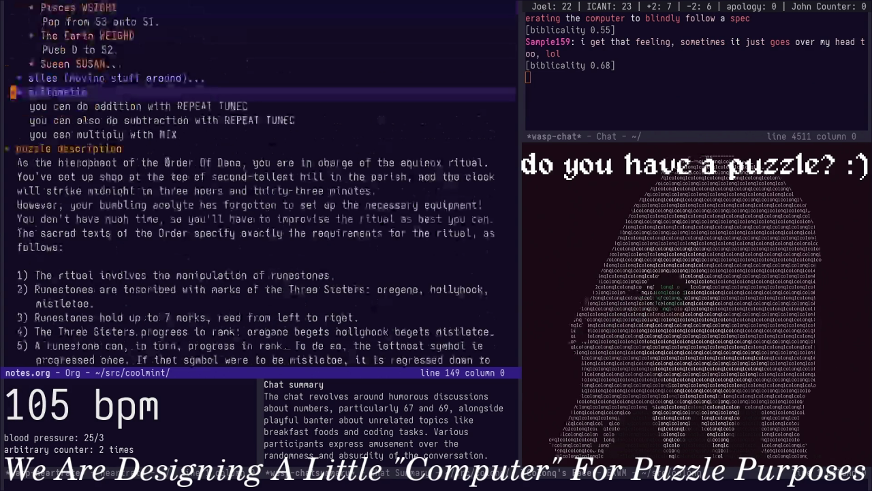
{"action": "scroll", "coordinate": [213, 200], "scroll_direction": "up", "scroll_amount": 1}
{"action": "scroll", "coordinate": [213, 201], "scroll_direction": "up", "scroll_amount": 3}
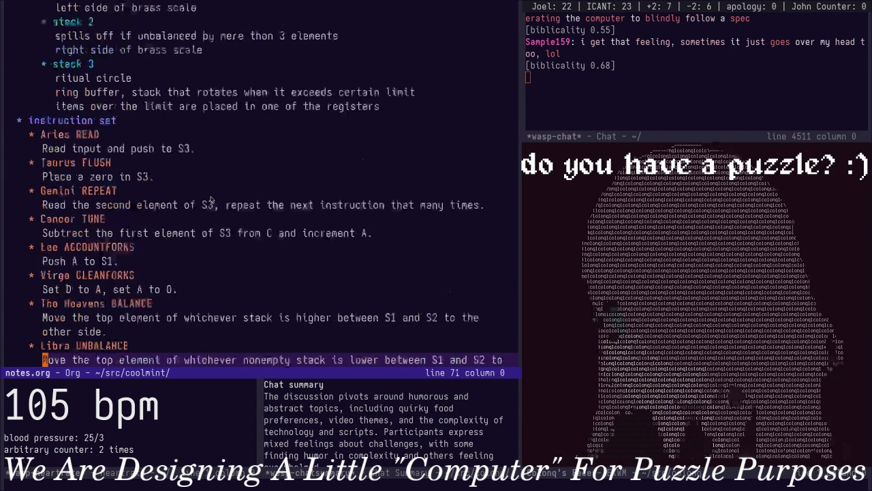
{"action": "scroll", "coordinate": [217, 198], "scroll_direction": "down", "scroll_amount": 15}
{"action": "scroll", "coordinate": [219, 193], "scroll_direction": "down", "scroll_amount": 4}
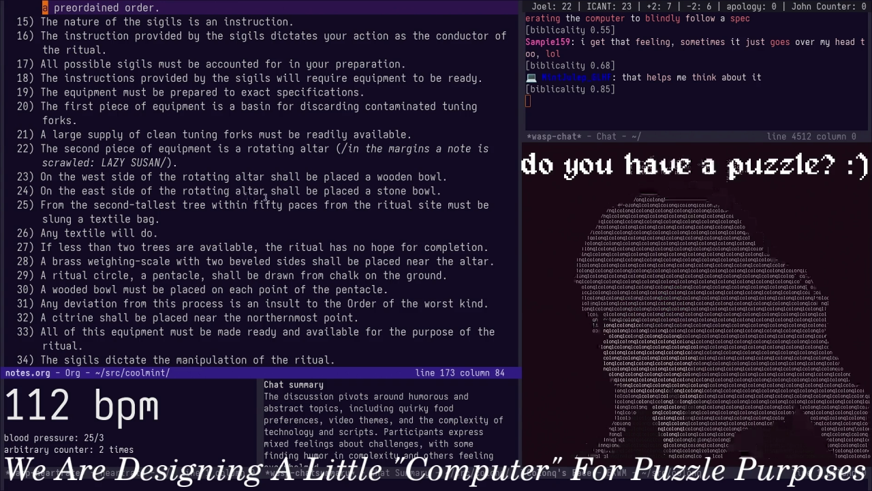
{"action": "scroll", "coordinate": [268, 192], "scroll_direction": "down", "scroll_amount": 1}
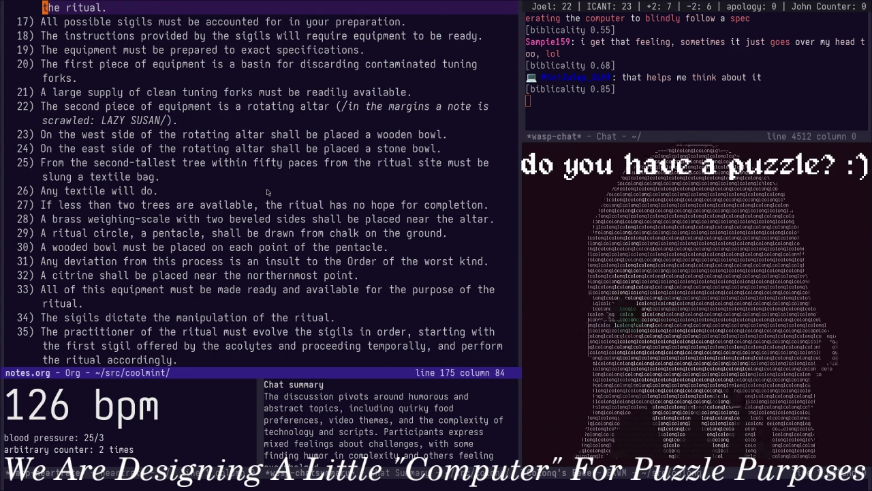
{"action": "scroll", "coordinate": [267, 191], "scroll_direction": "down", "scroll_amount": 3}
{"action": "scroll", "coordinate": [262, 190], "scroll_direction": "down", "scroll_amount": 2}
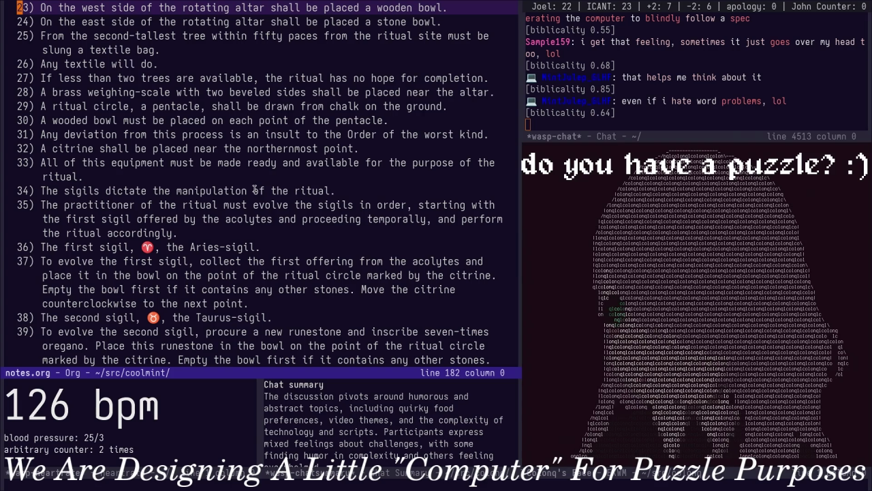
{"action": "scroll", "coordinate": [250, 187], "scroll_direction": "down", "scroll_amount": 1}
{"action": "scroll", "coordinate": [249, 187], "scroll_direction": "down", "scroll_amount": 2}
{"action": "scroll", "coordinate": [248, 191], "scroll_direction": "down", "scroll_amount": 5}
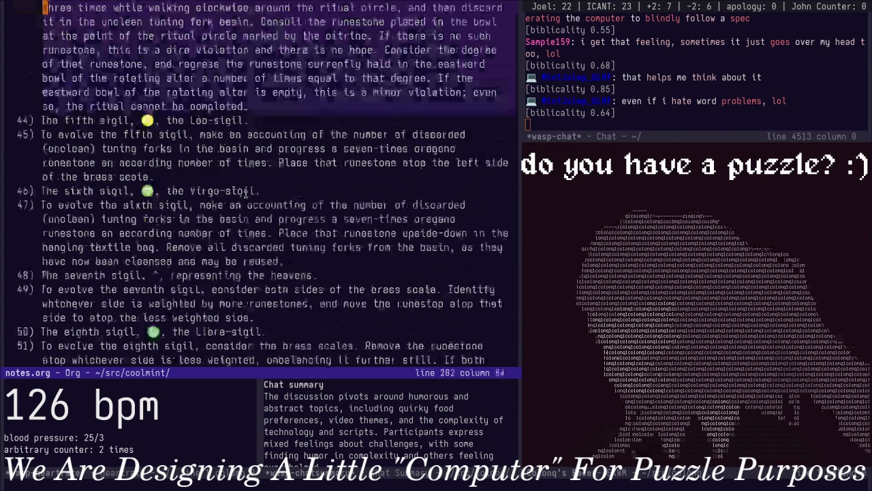
{"action": "scroll", "coordinate": [247, 194], "scroll_direction": "down", "scroll_amount": 3}
{"action": "scroll", "coordinate": [244, 197], "scroll_direction": "down", "scroll_amount": 1}
{"action": "scroll", "coordinate": [245, 196], "scroll_direction": "down", "scroll_amount": 5}
{"action": "scroll", "coordinate": [247, 195], "scroll_direction": "down", "scroll_amount": 4}
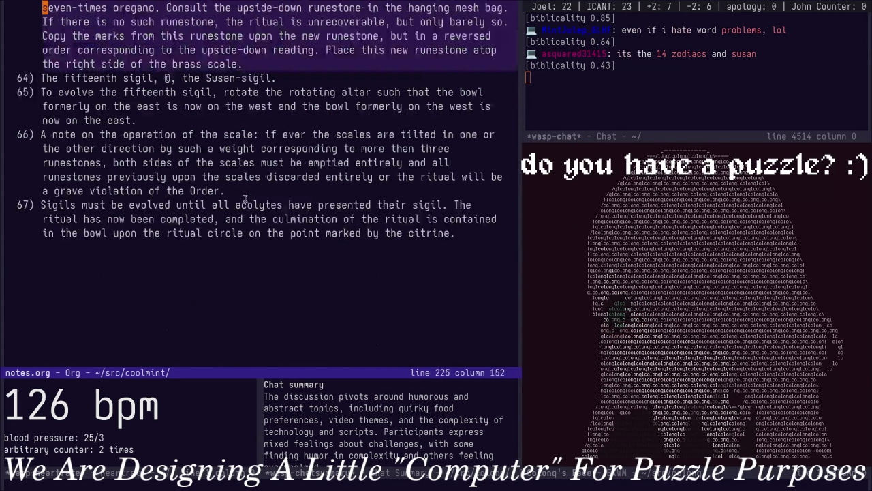
{"action": "scroll", "coordinate": [249, 194], "scroll_direction": "down", "scroll_amount": 4}
{"action": "scroll", "coordinate": [251, 191], "scroll_direction": "up", "scroll_amount": 4}
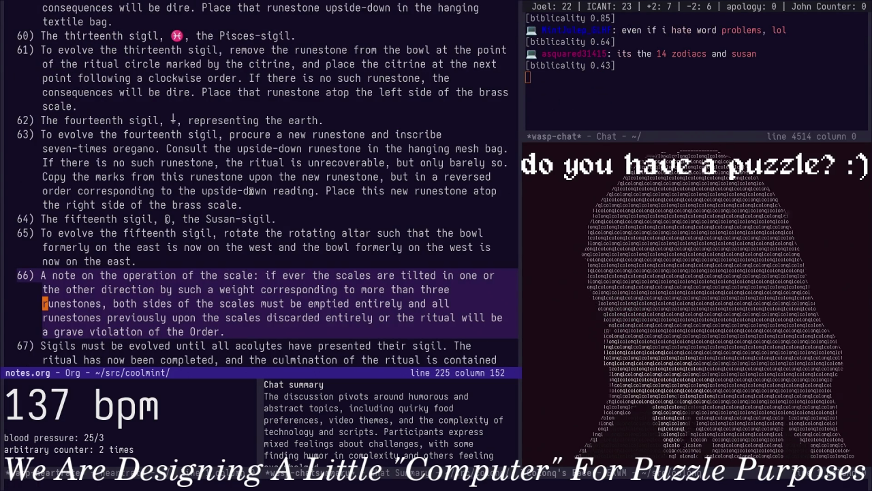
{"action": "scroll", "coordinate": [252, 193], "scroll_direction": "down", "scroll_amount": 3}
{"action": "left_click", "coordinate": [286, 232]}
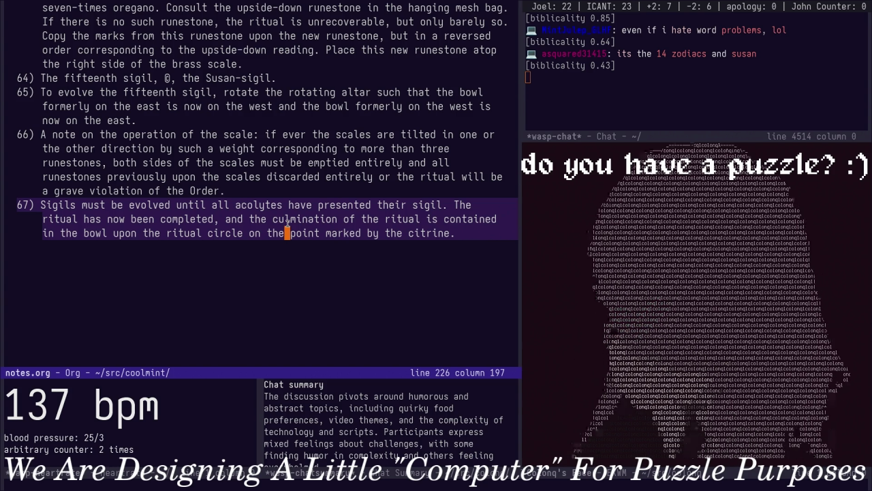
{"action": "left_click", "coordinate": [302, 188]}
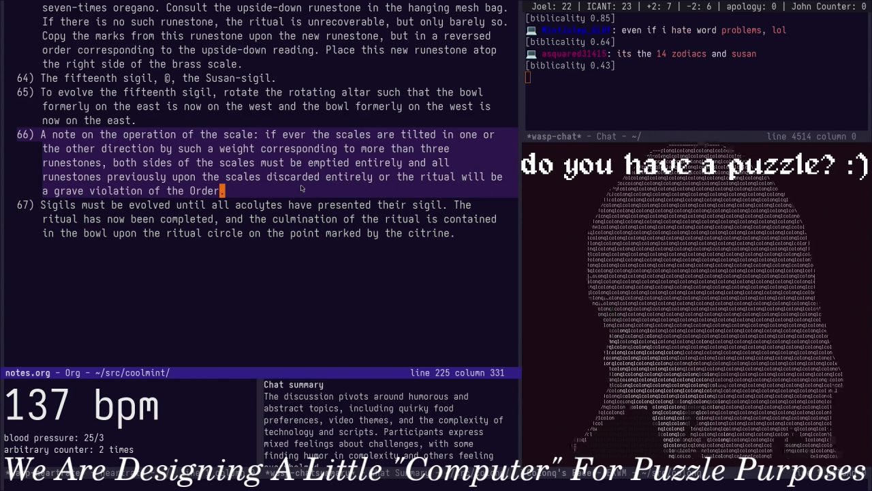
Browse to api.colonq.computer in Firefox, close the not-found page, and bring up Emacs's buffer list
{"action": "key", "text": "ctrl+x"}
{"action": "type", "text": "b"}
{"action": "type", "text": "ap"}
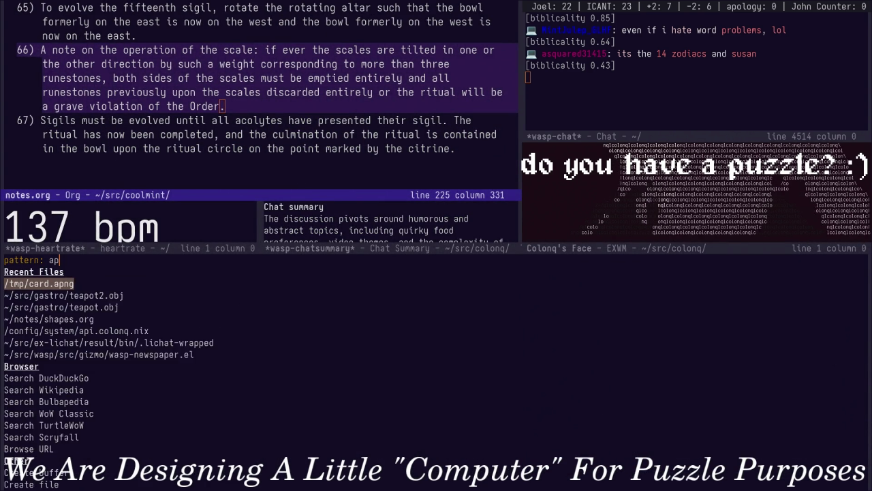
{"action": "type", "text": "i.colonq.computer/"}
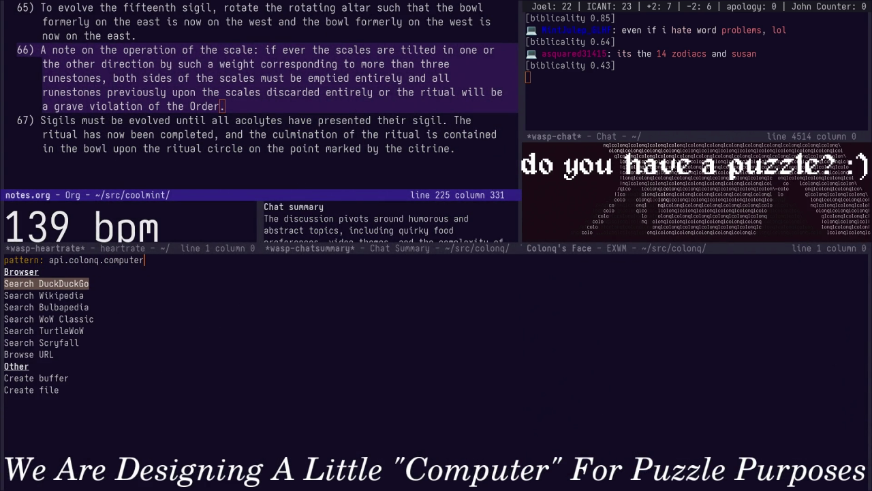
{"action": "type", "text": "2d2"}
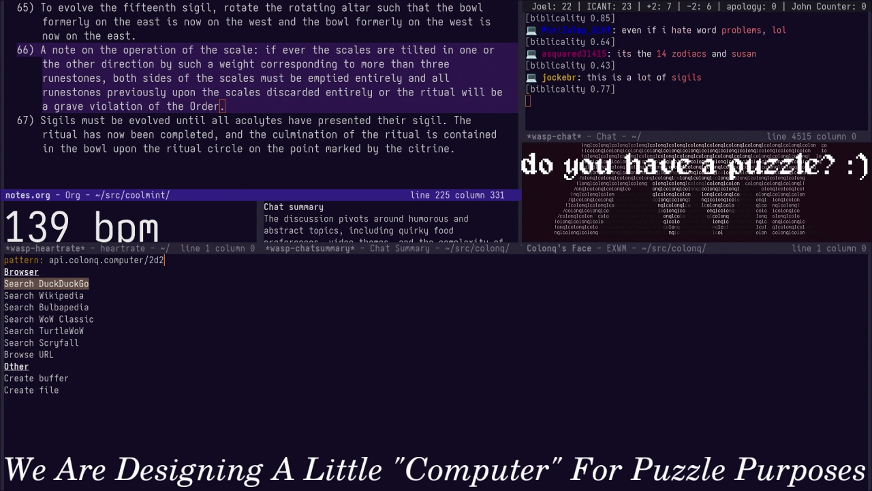
{"action": "type", "text": "0"}
{"action": "key", "text": "Return"}
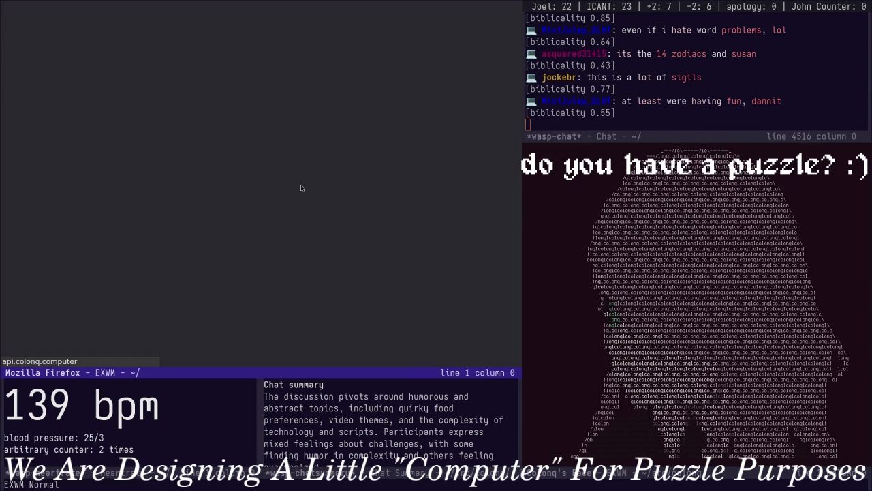
{"action": "key", "text": "ctrl+w"}
{"action": "key", "text": "ctrl+x"}
Switch to the TCG.hs buffer by searching 'tcg' in the buffer list
{"action": "key", "text": "b"}
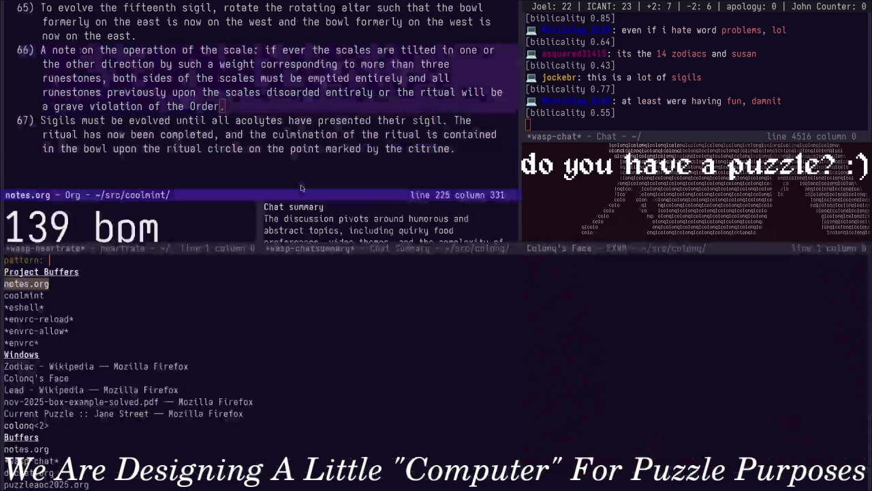
{"action": "key", "text": "BackSpace"}
{"action": "type", "text": "tcg"}
{"action": "key", "text": "Return"}
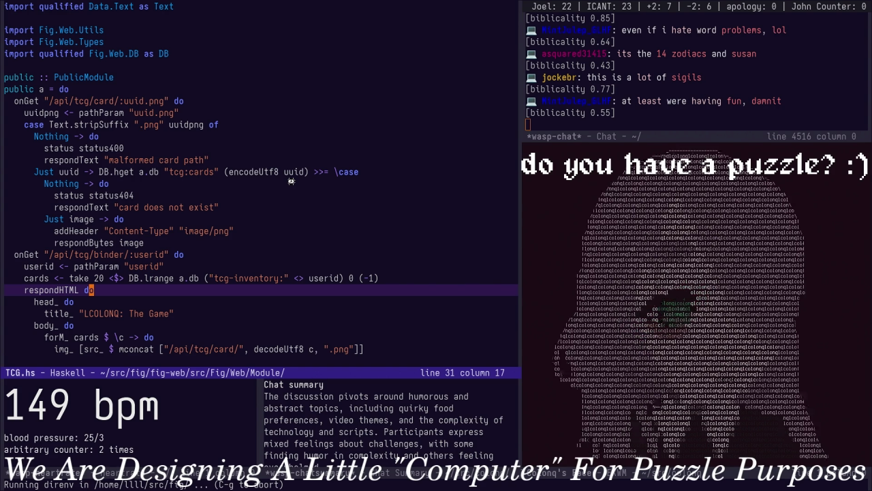
Visit the Module directory listing, then return to the TCG.hs source
{"action": "key", "text": "ctrl+x"}
{"action": "key", "text": "b"}
{"action": "key", "text": "Return"}
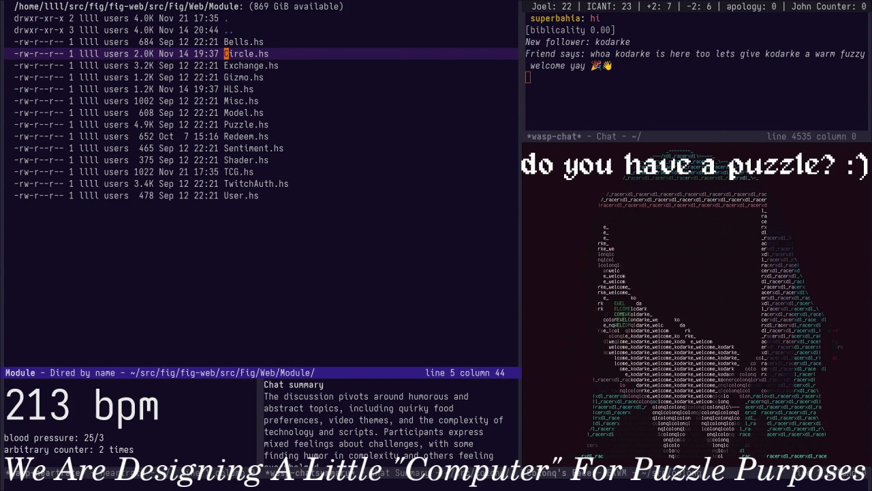
{"action": "key", "text": "Down"}
{"action": "key", "text": "Down"}
{"action": "key", "text": "Down"}
{"action": "key", "text": "Return"}
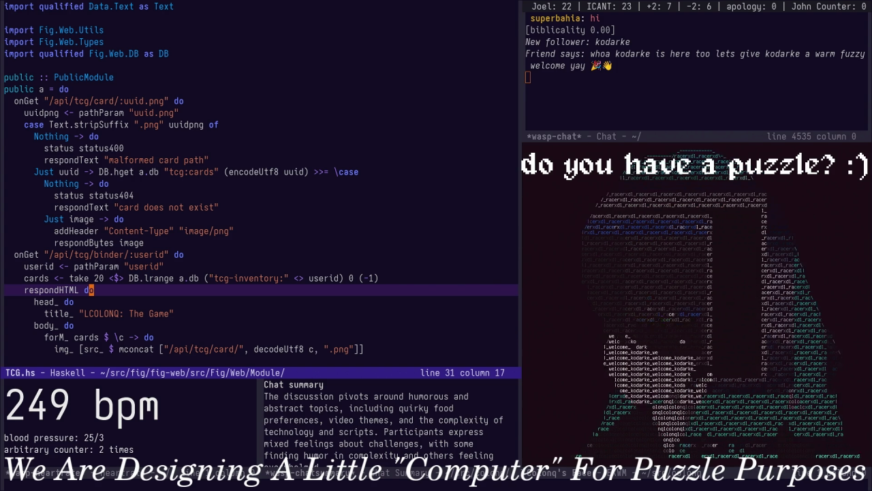
Move up through the TCG.hs handler code and open the Module directory in Dired
{"action": "key", "text": "Up"}
{"action": "key", "text": "Up"}
{"action": "key", "text": "Up"}
{"action": "key", "text": "Up"}
{"action": "key", "text": "Up"}
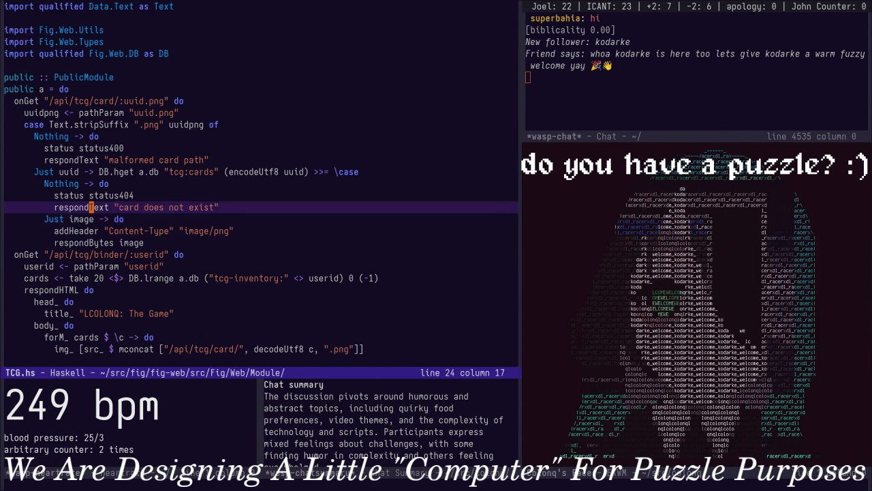
{"action": "key", "text": "ctrl+x"}
{"action": "key", "text": "d"}
{"action": "key", "text": "Return"}
Switch buffers back to notes.org, showing ritual rules 64 through 67
{"action": "key", "text": "ctrl+x"}
{"action": "key", "text": "b"}
{"action": "key", "text": "Return"}
{"action": "key", "text": "ctrl+x"}
{"action": "key", "text": "b"}
{"action": "key", "text": "Return"}
{"action": "key", "text": "ctrl+x"}
{"action": "key", "text": "b"}
{"action": "key", "text": "Return"}
{"action": "key", "text": "ctrl+x"}
{"action": "key", "text": "Left"}
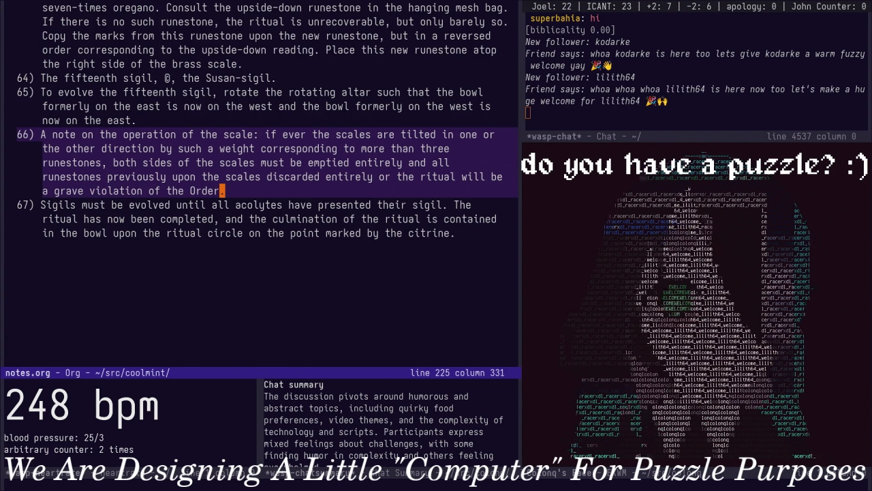
{"action": "key", "text": "super+space"}
{"action": "type", "text": "adven"}
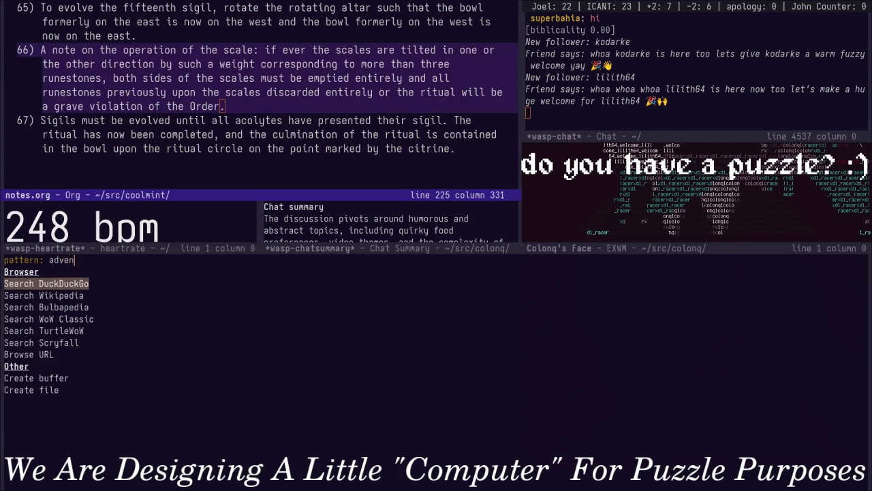
{"action": "type", "text": "e"}
{"action": "key", "text": "Return"}
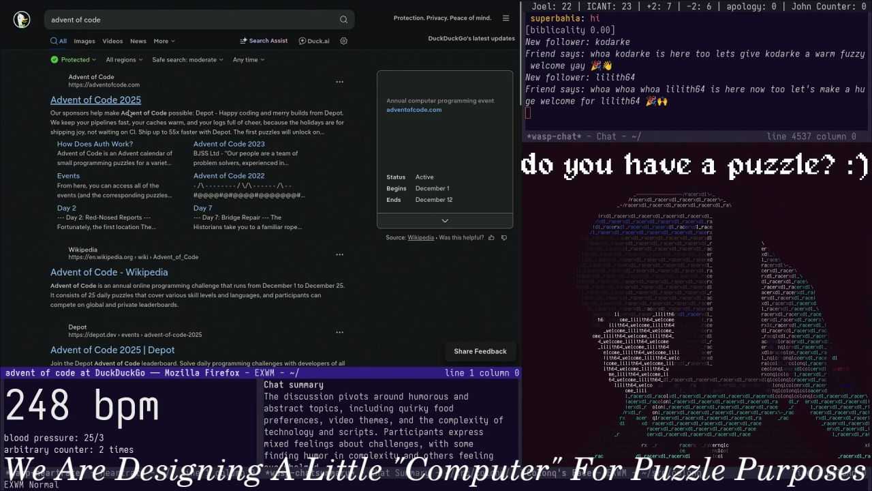
{"action": "left_click", "coordinate": [119, 100]}
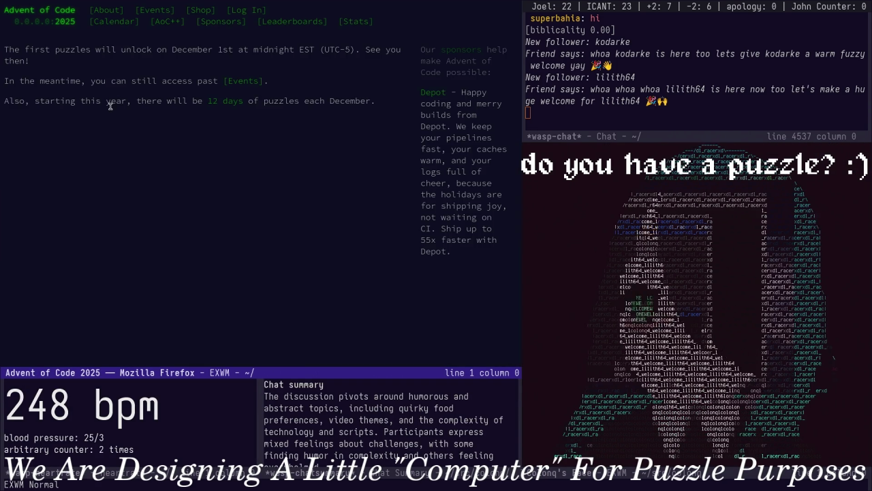
{"action": "left_click_drag", "start_coordinate": [172, 100], "coordinate": [376, 100]}
{"action": "left_click", "coordinate": [277, 112]}
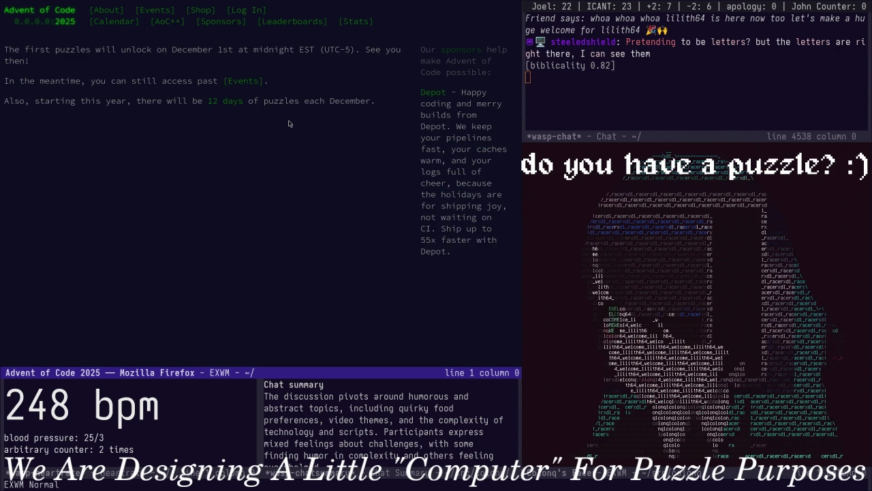
{"action": "key", "text": "ctrl+x"}
{"action": "key", "text": "b"}
{"action": "key", "text": "Return"}
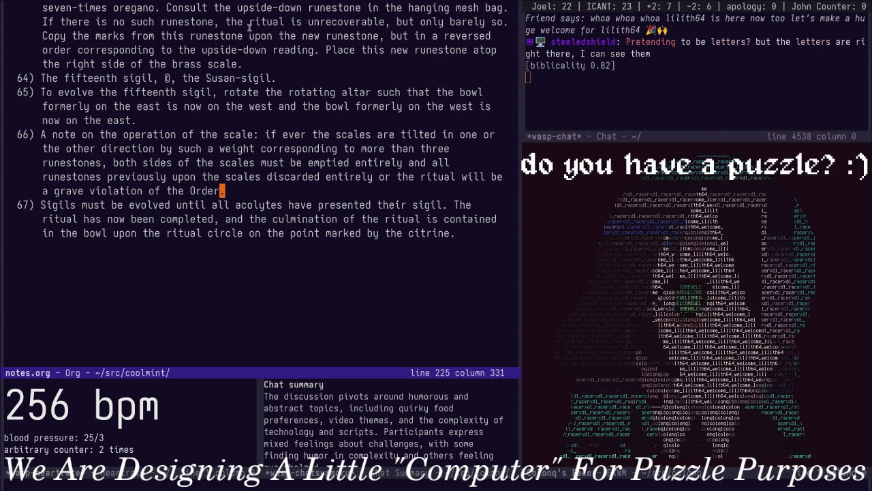
{"action": "left_click", "coordinate": [397, 230]}
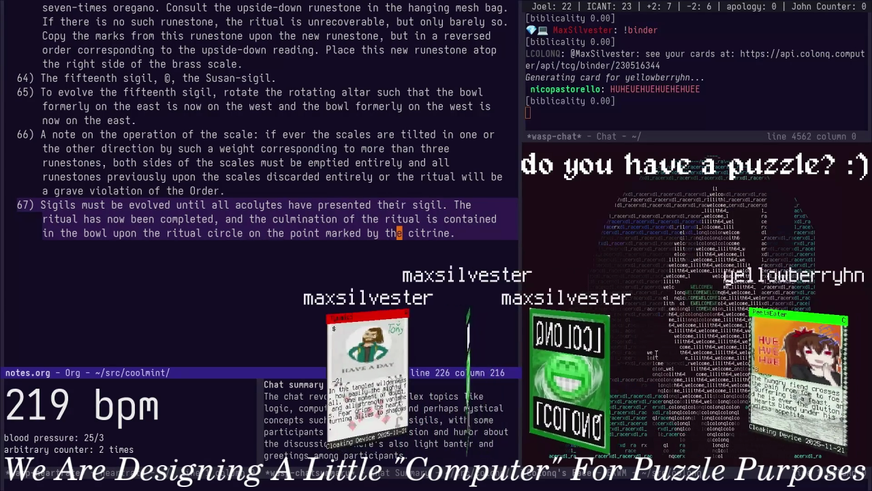
{"action": "left_click", "coordinate": [444, 163]}
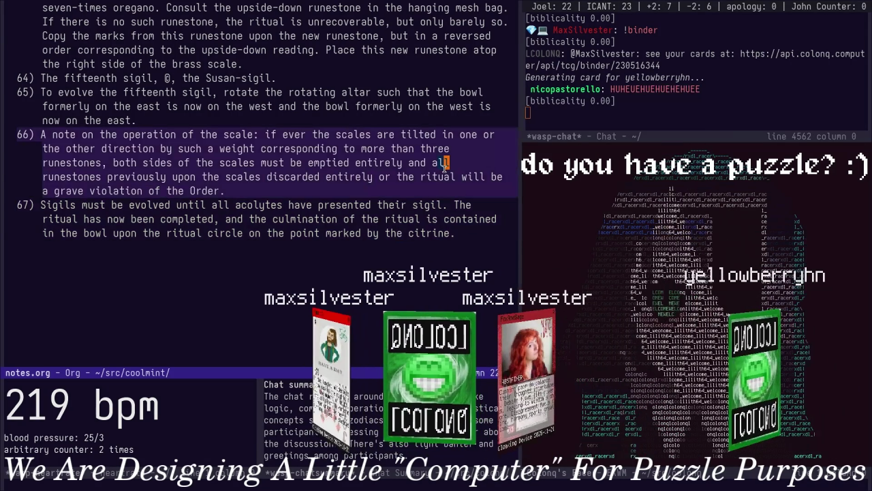
{"action": "key", "text": "ctrl+c"}
{"action": "type", "text": "i"}
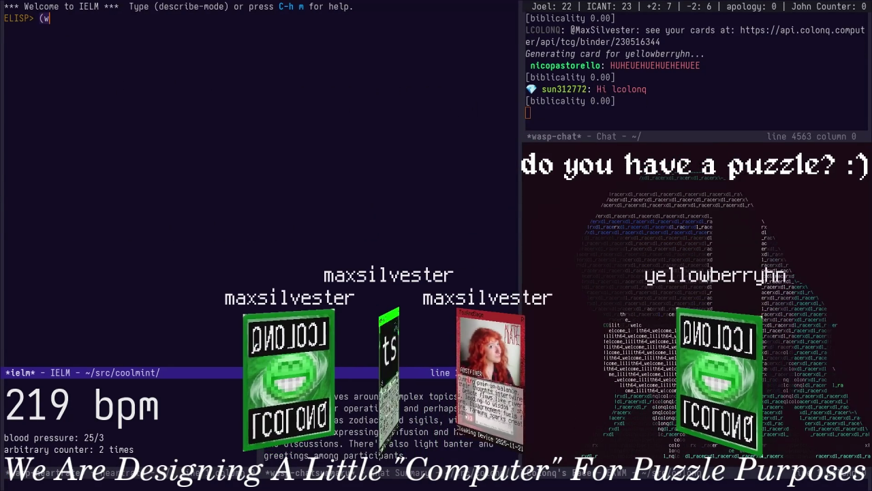
{"action": "type", "text": "(w/to"}
{"action": "key", "text": "BackSpace"}
{"action": "key", "text": "BackSpace"}
{"action": "type", "text": "obs-"}
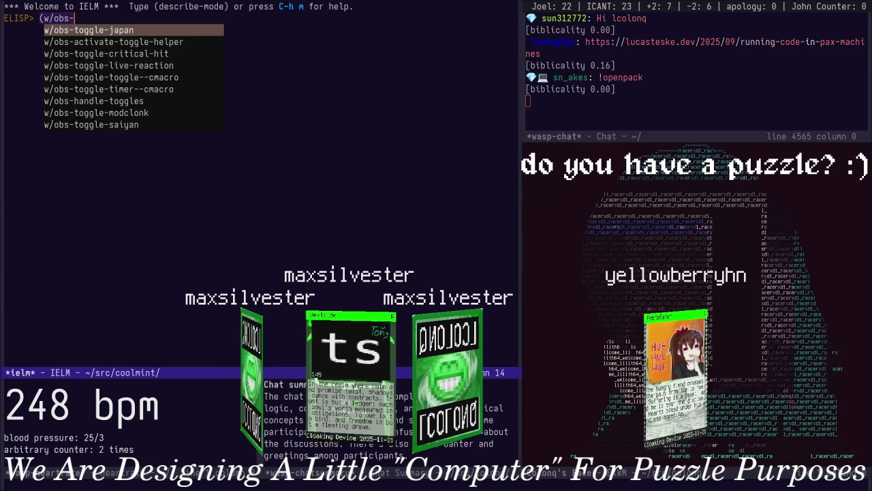
{"action": "type", "text": "togglb"}
{"action": "key", "text": "BackSpace"}
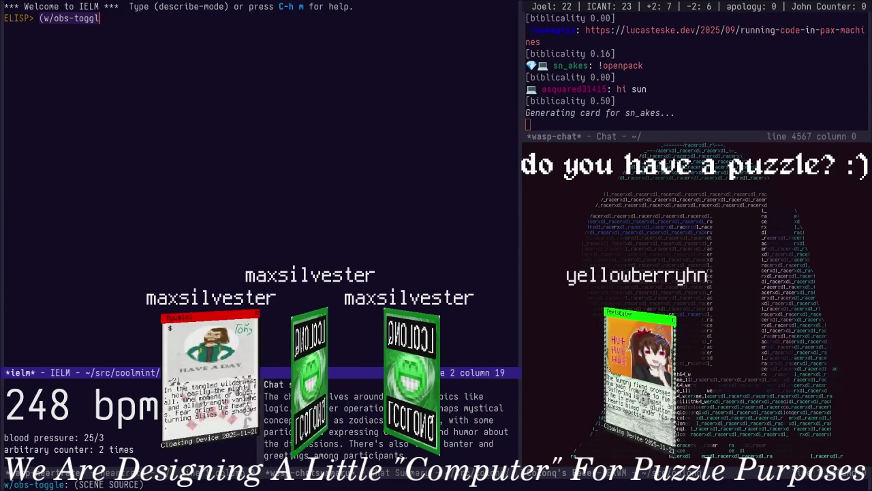
{"action": "type", "text": "e-brazil)"}
{"action": "key", "text": "Return"}
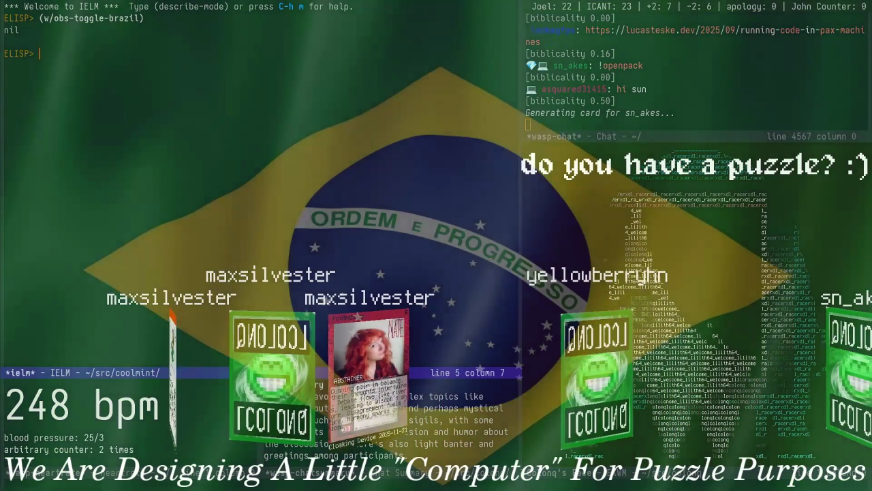
{"action": "key", "text": "alt+p"}
{"action": "key", "text": "Return"}
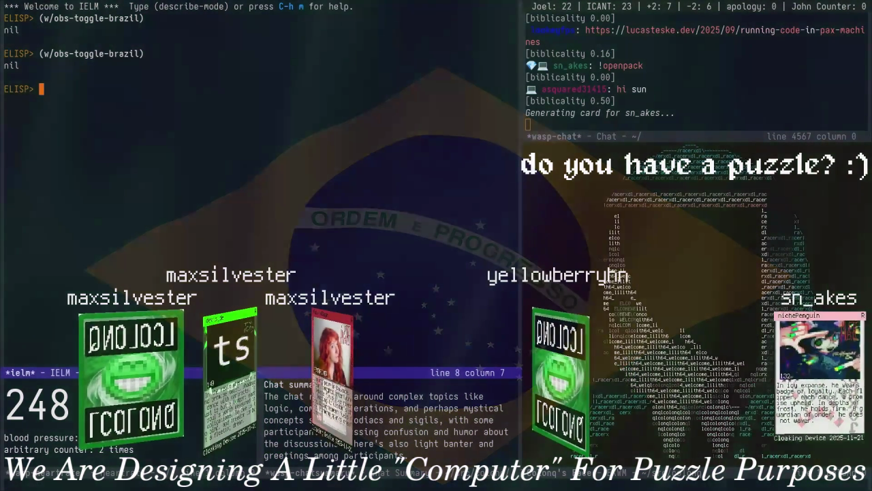
{"action": "key", "text": "ctrl+x"}
{"action": "key", "text": "b"}
{"action": "key", "text": "Return"}
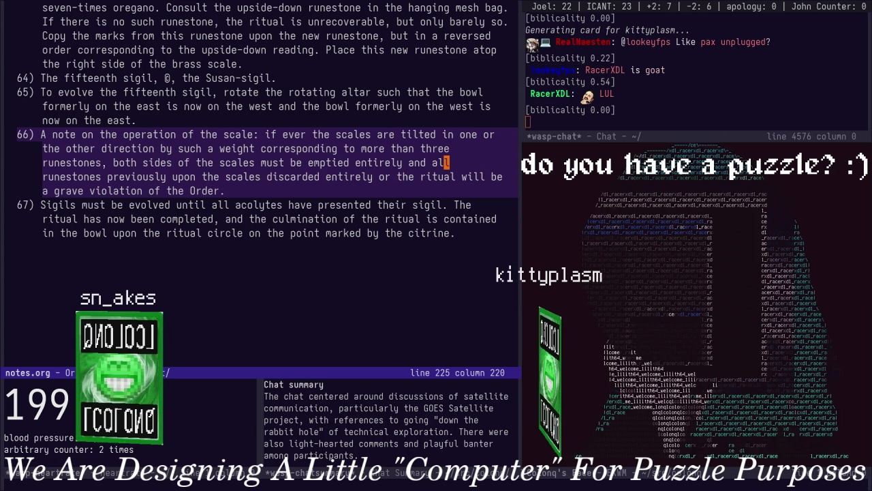
Scroll notes.org up to the hierophant introduction and place the point on 'Sisters' in rule 2
{"action": "scroll", "coordinate": [342, 151], "scroll_direction": "up", "scroll_amount": 2}
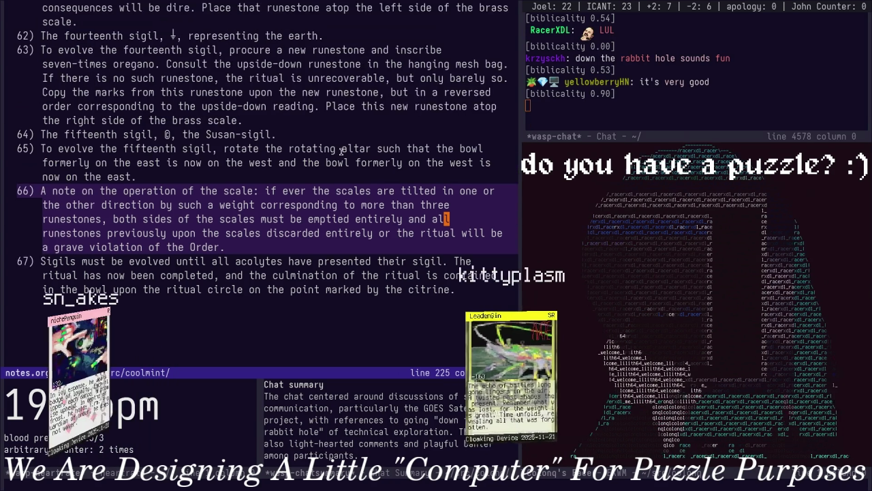
{"action": "scroll", "coordinate": [342, 152], "scroll_direction": "up", "scroll_amount": 2}
{"action": "scroll", "coordinate": [354, 150], "scroll_direction": "up", "scroll_amount": 6}
{"action": "scroll", "coordinate": [368, 148], "scroll_direction": "up", "scroll_amount": 10}
{"action": "scroll", "coordinate": [380, 146], "scroll_direction": "up", "scroll_amount": 8}
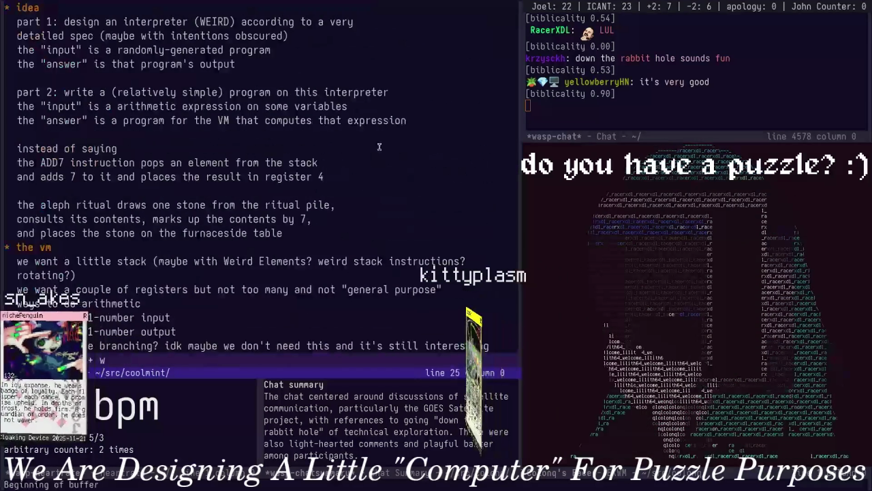
{"action": "scroll", "coordinate": [379, 147], "scroll_direction": "down", "scroll_amount": 10}
{"action": "scroll", "coordinate": [381, 146], "scroll_direction": "down", "scroll_amount": 10}
{"action": "scroll", "coordinate": [382, 147], "scroll_direction": "down", "scroll_amount": 10}
{"action": "scroll", "coordinate": [383, 149], "scroll_direction": "down", "scroll_amount": 10}
{"action": "scroll", "coordinate": [384, 154], "scroll_direction": "up", "scroll_amount": 3}
{"action": "scroll", "coordinate": [384, 158], "scroll_direction": "up", "scroll_amount": 3}
{"action": "scroll", "coordinate": [386, 163], "scroll_direction": "up", "scroll_amount": 15}
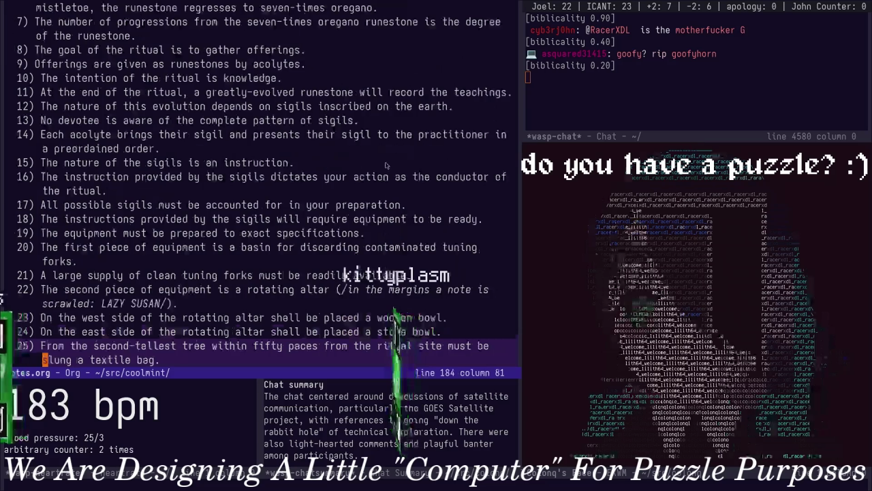
{"action": "scroll", "coordinate": [417, 215], "scroll_direction": "up", "scroll_amount": 5}
{"action": "scroll", "coordinate": [416, 214], "scroll_direction": "up", "scroll_amount": 15}
{"action": "scroll", "coordinate": [416, 213], "scroll_direction": "down", "scroll_amount": 3}
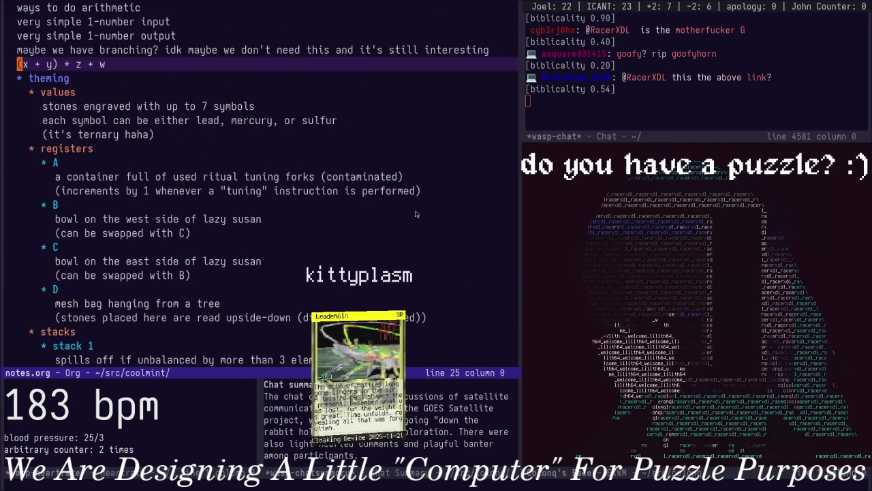
{"action": "scroll", "coordinate": [415, 211], "scroll_direction": "down", "scroll_amount": 15}
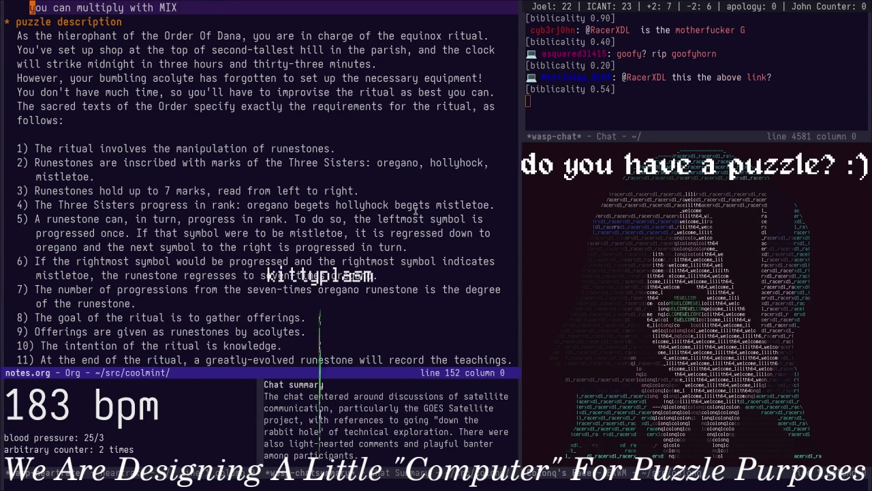
{"action": "left_click", "coordinate": [327, 163]}
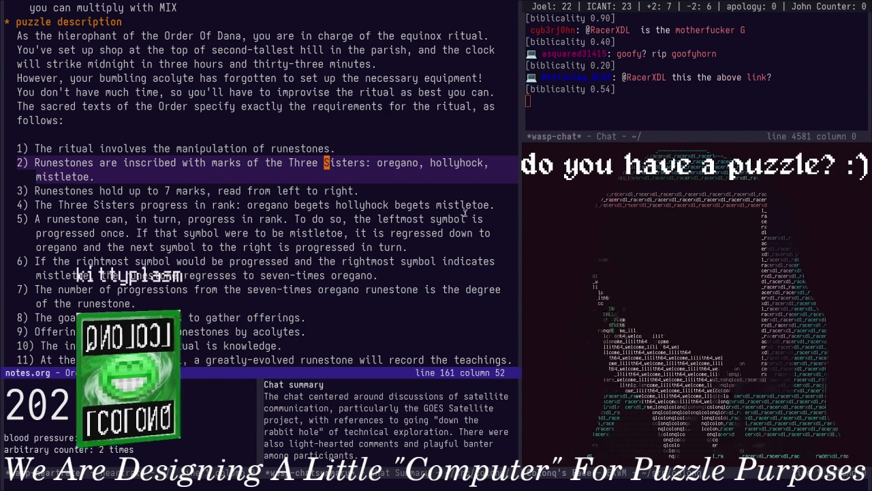
{"action": "scroll", "coordinate": [317, 145], "scroll_direction": "down", "scroll_amount": 1}
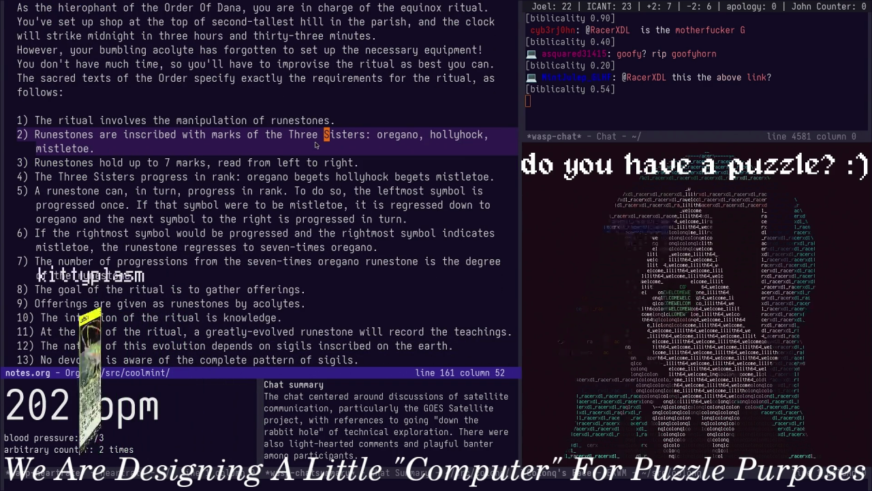